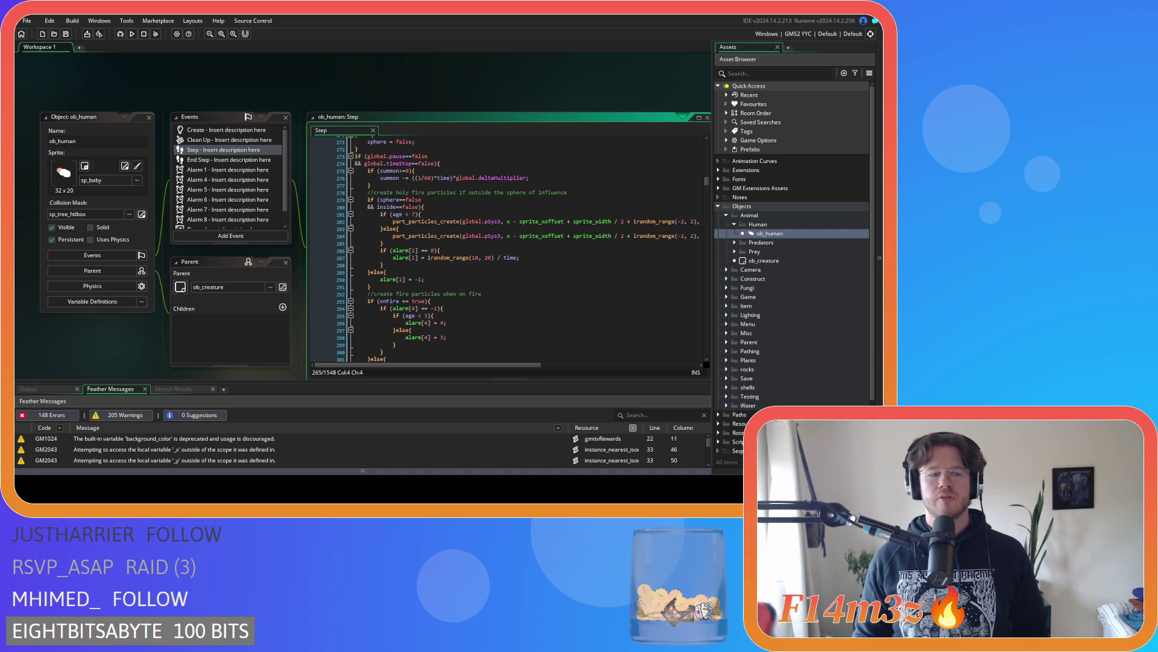
# Close all open editor windows with Windows > Close All
pyautogui.rightClick(357, 83)
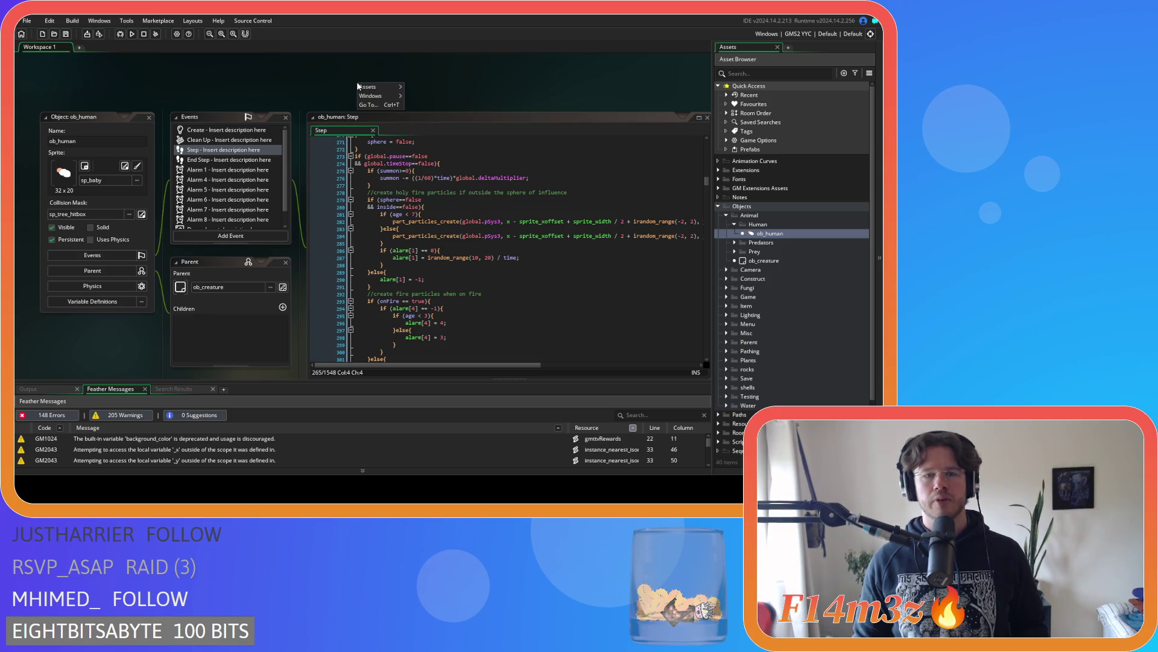
pyautogui.moveTo(380, 96)
pyautogui.click(415, 117)
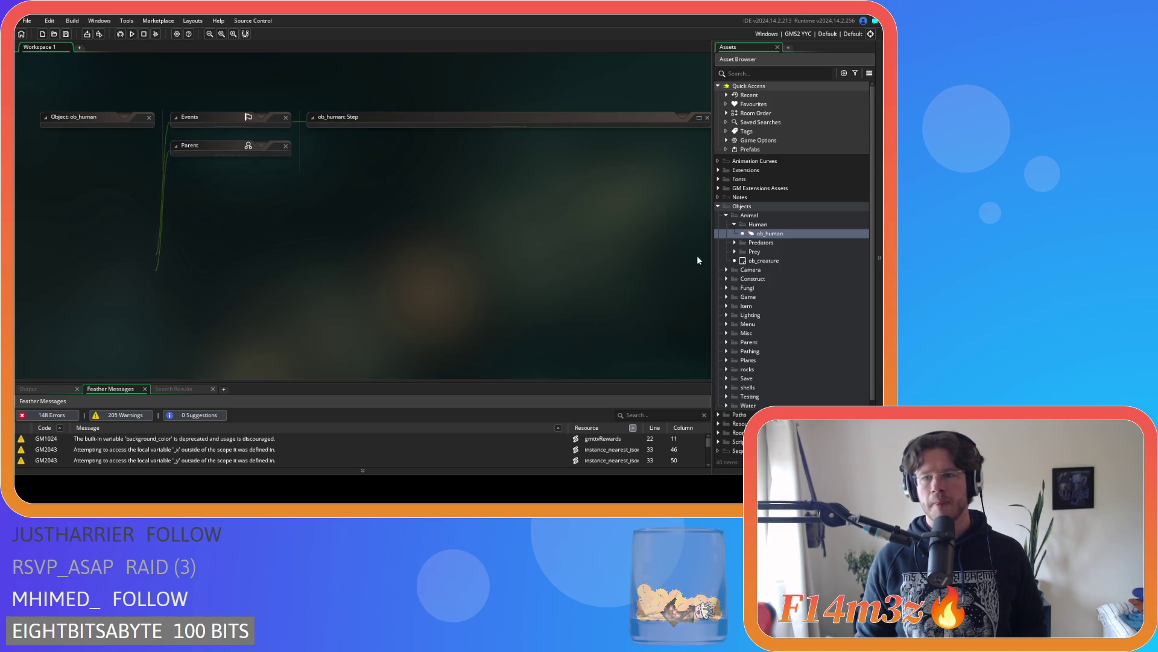
# Collapse the Human, Animal and Objects folders and expand Scripts > Game in the Asset Browser
pyautogui.click(731, 224)
pyautogui.click(726, 215)
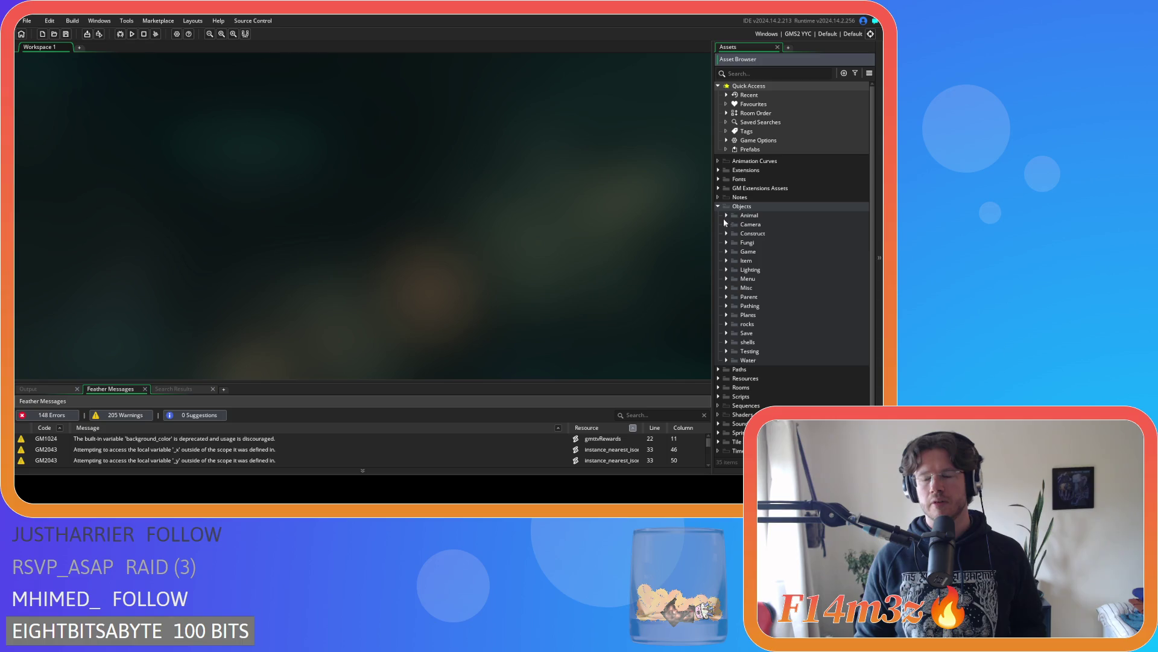
pyautogui.click(718, 207)
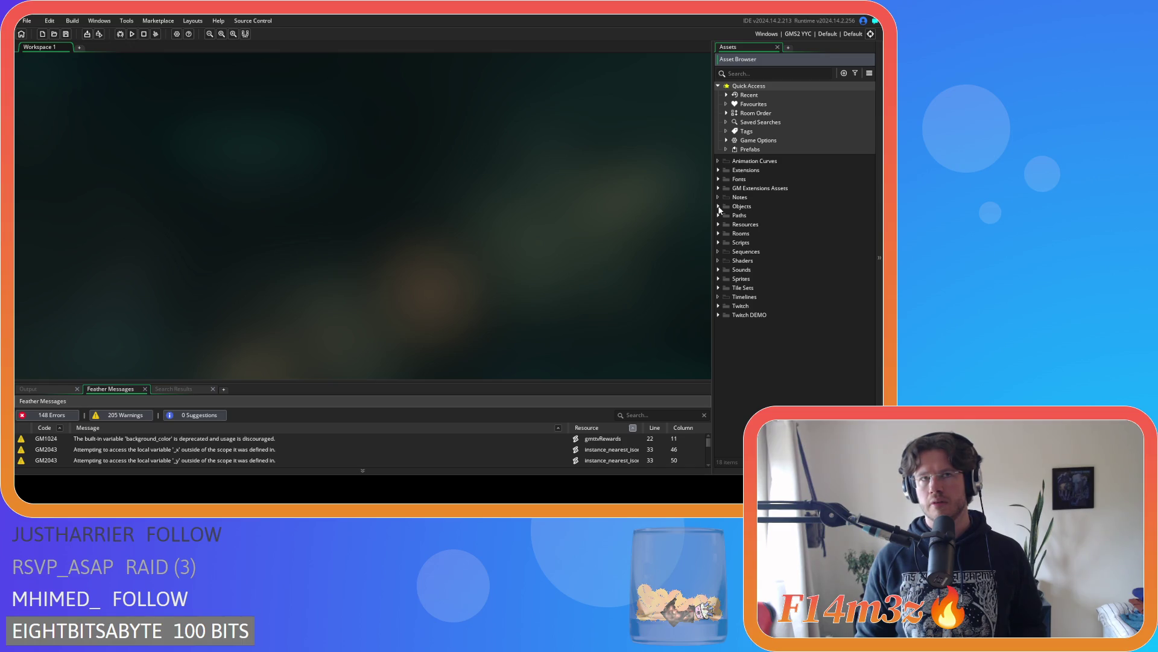
pyautogui.click(718, 206)
pyautogui.click(719, 206)
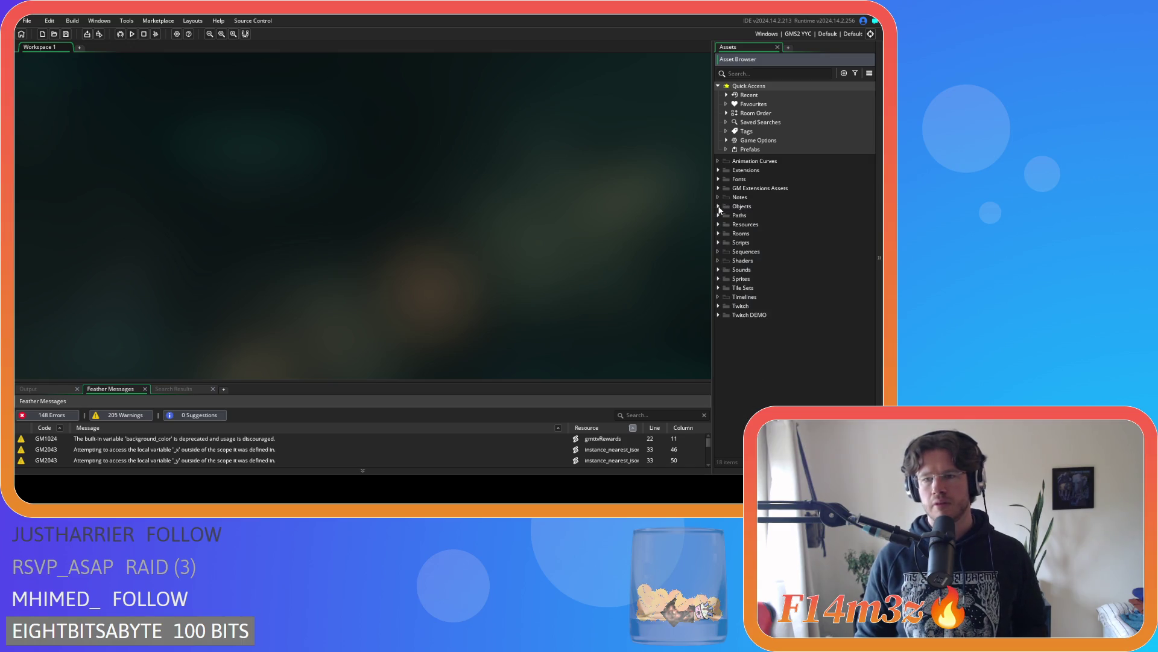
pyautogui.click(719, 234)
pyautogui.click(718, 233)
pyautogui.click(718, 242)
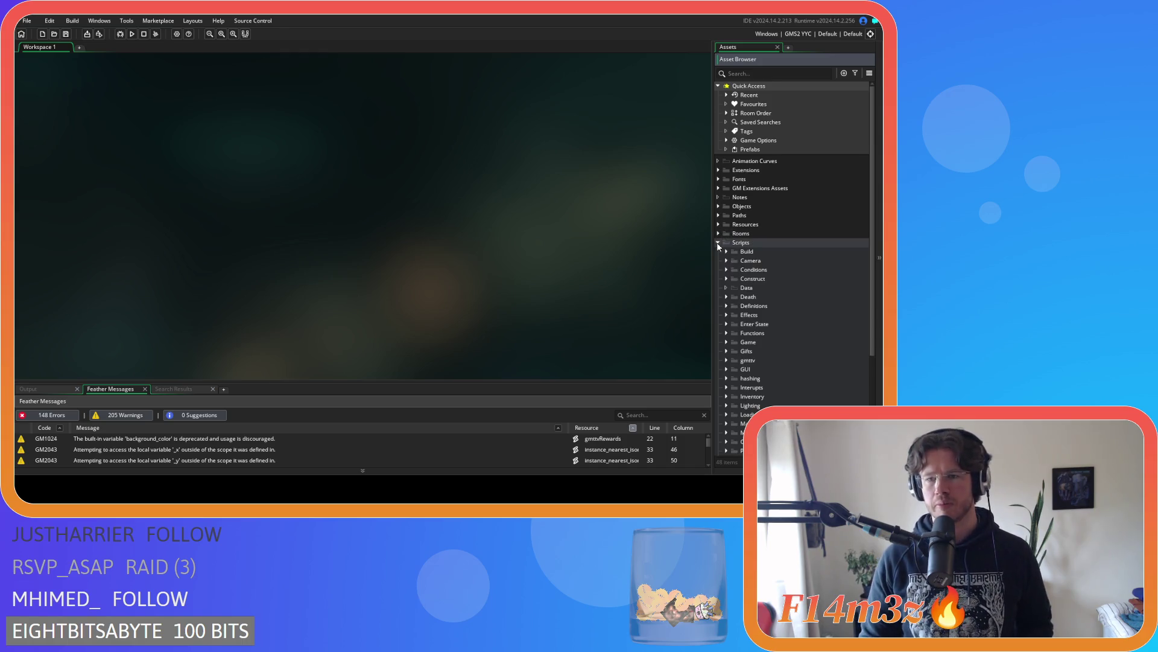
pyautogui.click(727, 342)
pyautogui.click(728, 343)
pyautogui.scroll(-3, 729, 344)
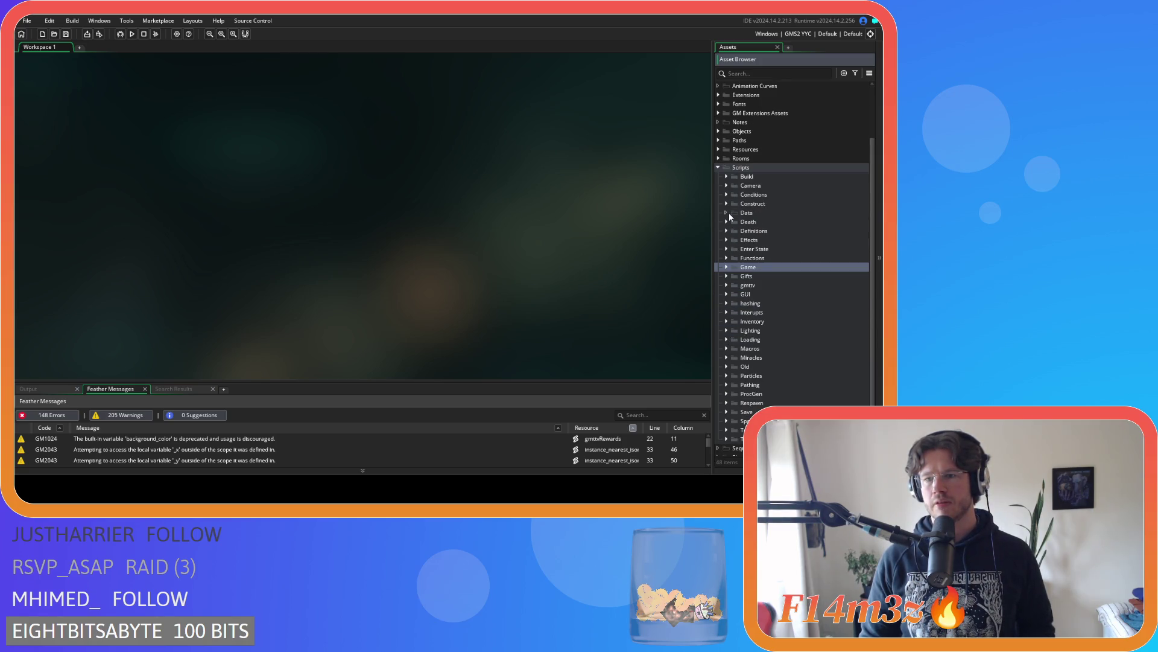
pyautogui.click(727, 267)
pyautogui.doubleClick(756, 322)
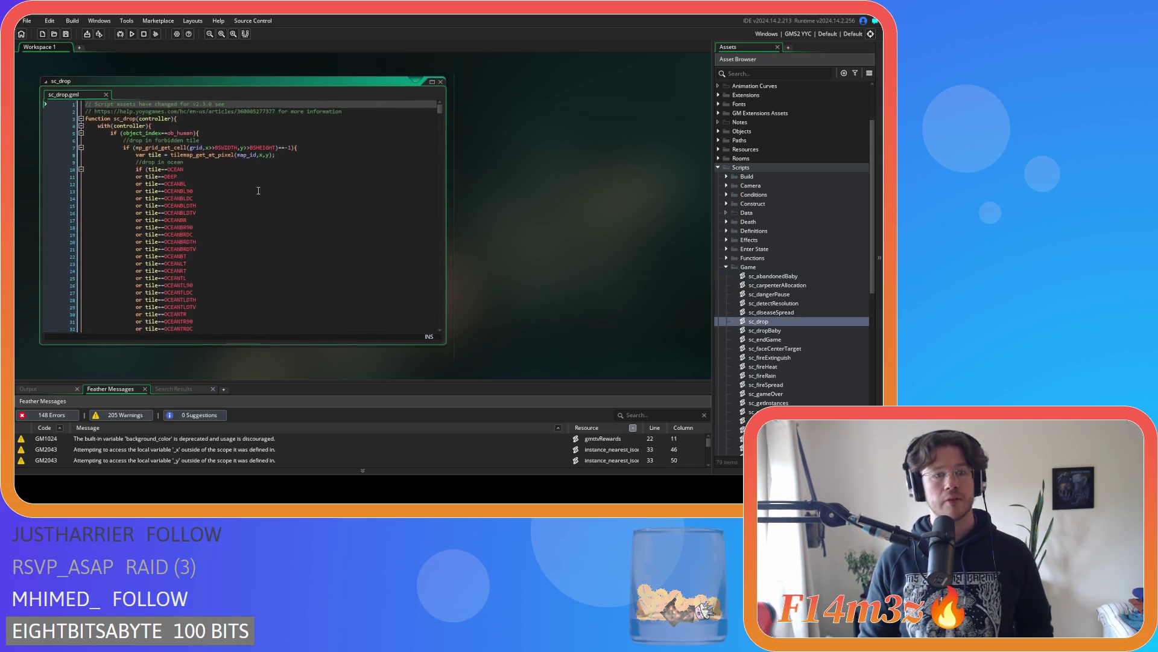
pyautogui.scroll(-1, 289, 176)
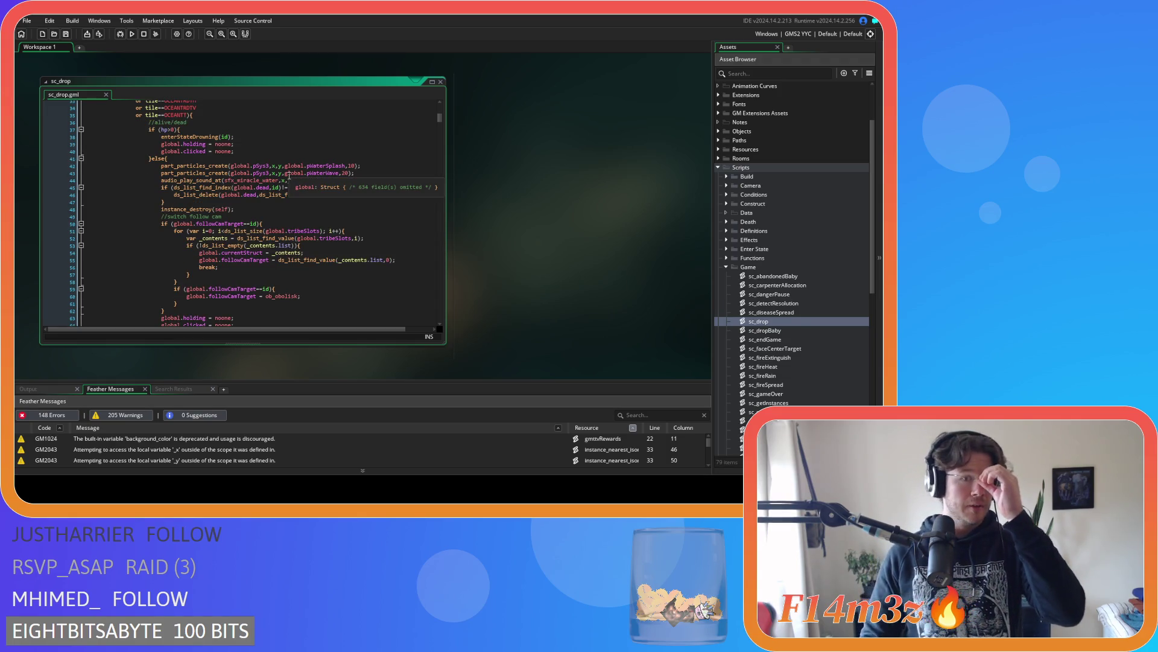
pyautogui.scroll(-4, 289, 175)
pyautogui.scroll(-2, 285, 186)
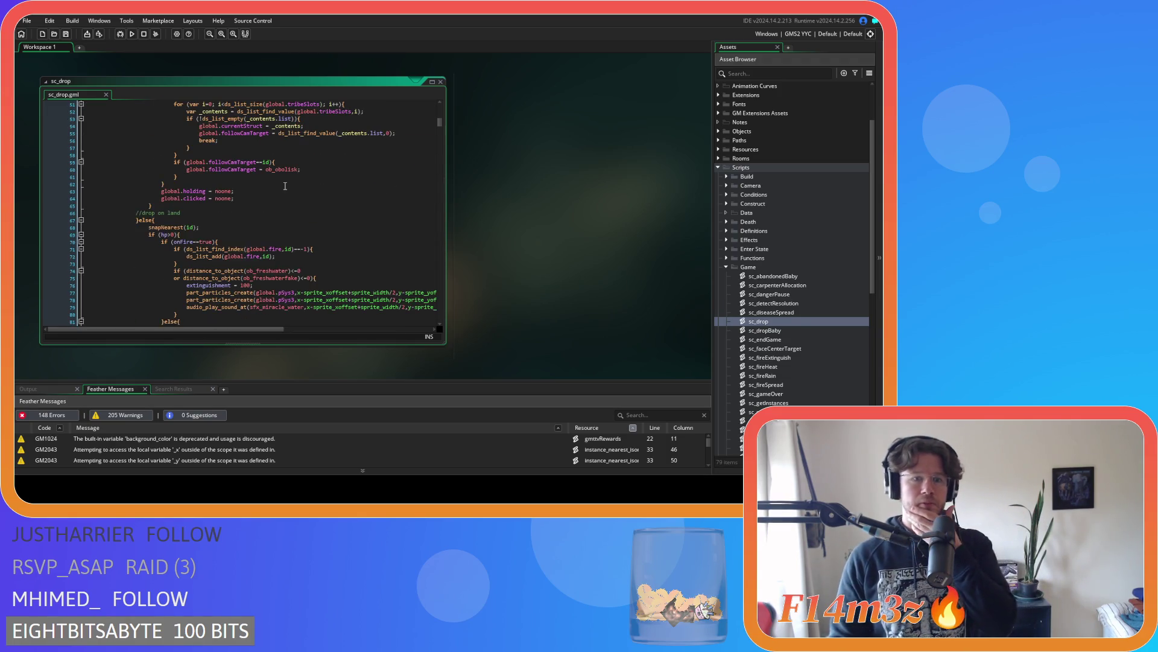
pyautogui.scroll(-3, 285, 186)
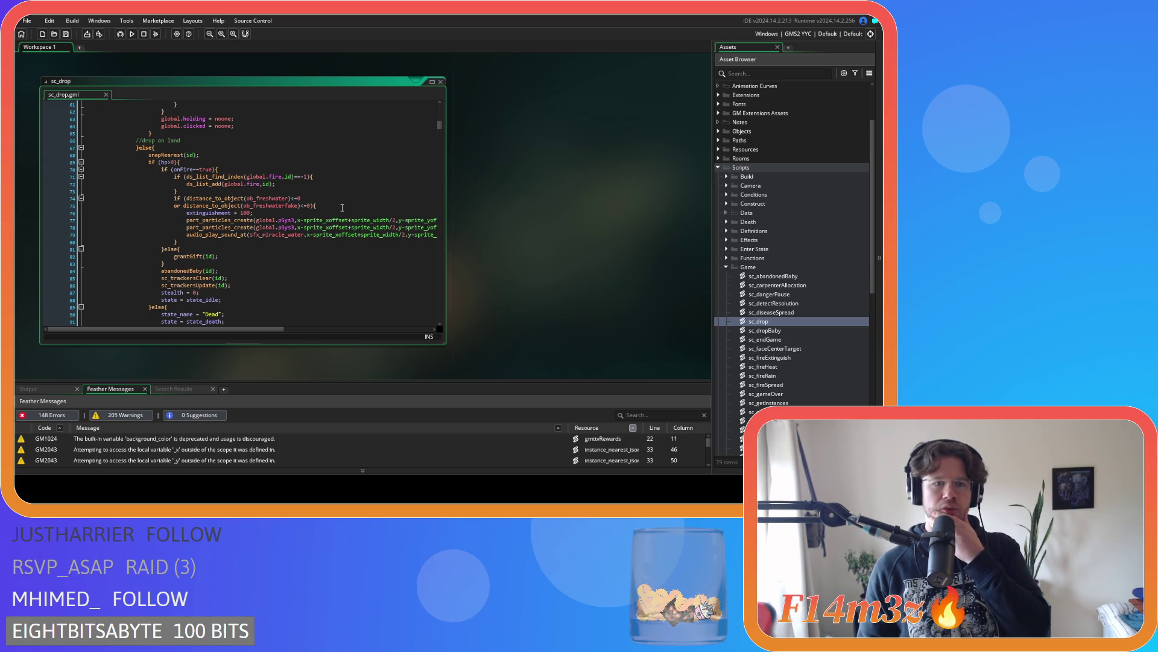
pyautogui.scroll(-7, 343, 207)
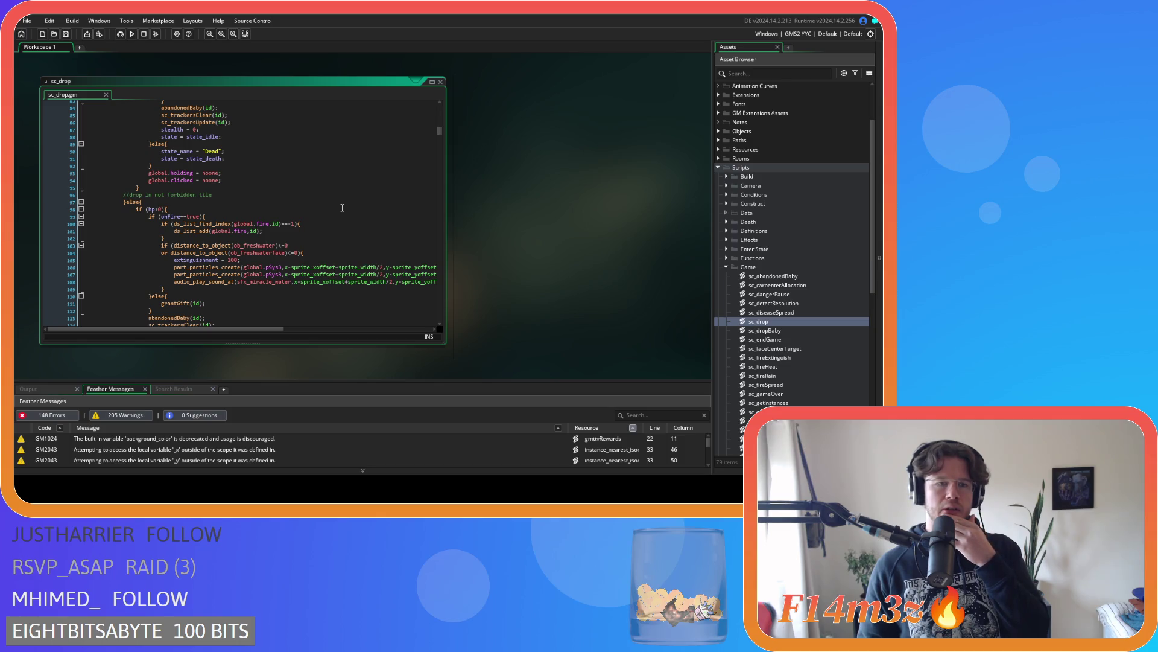
pyautogui.scroll(-2, 342, 208)
pyautogui.scroll(-2, 342, 207)
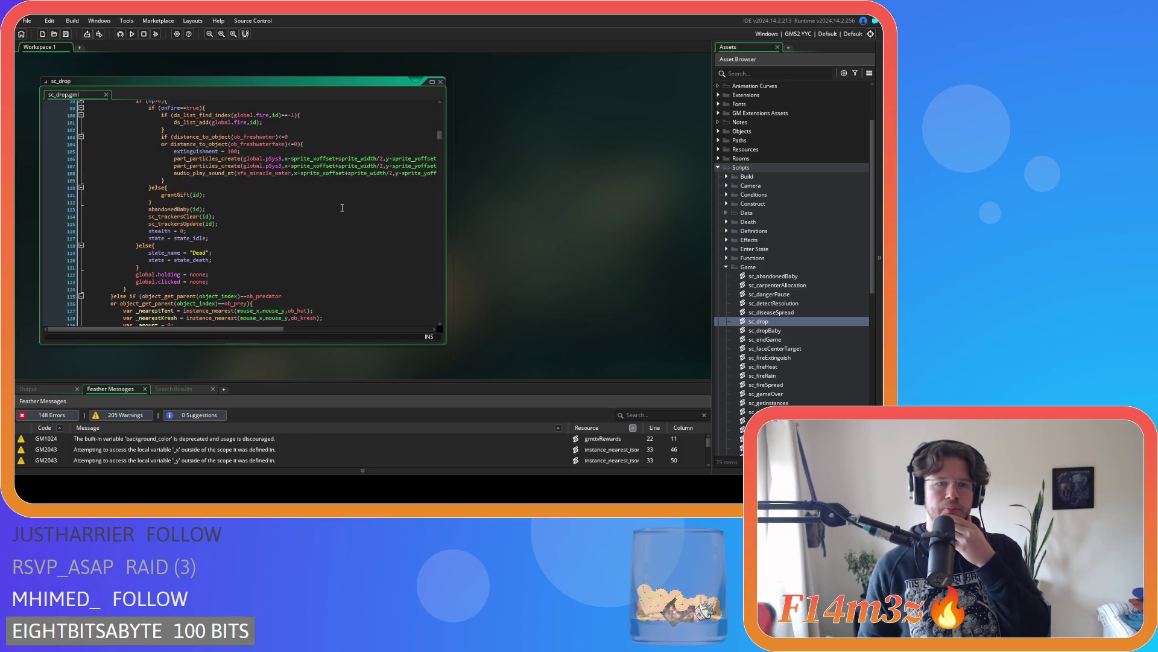
pyautogui.scroll(-2, 342, 207)
pyautogui.scroll(2, 342, 208)
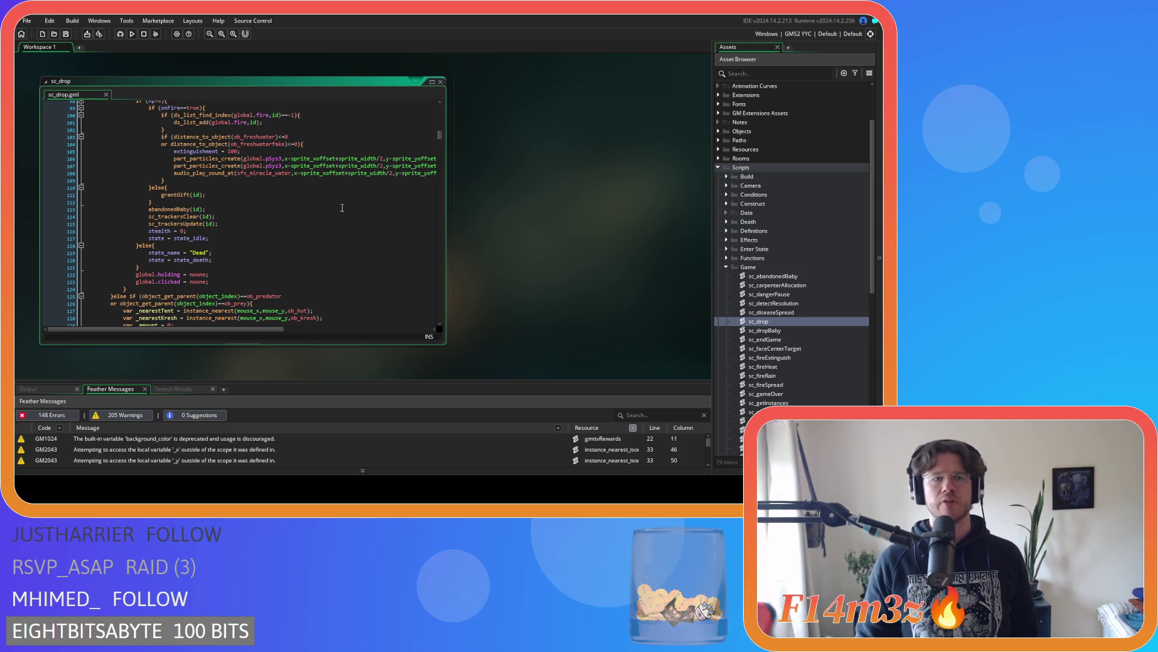
pyautogui.scroll(-7, 342, 208)
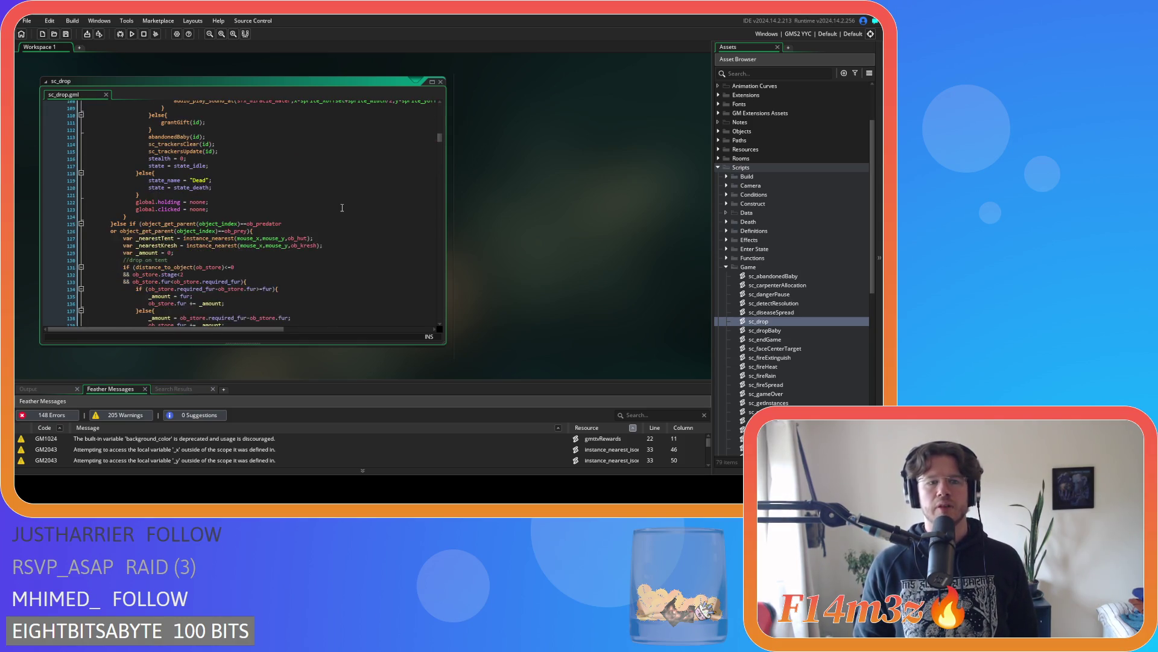
pyautogui.scroll(7, 343, 207)
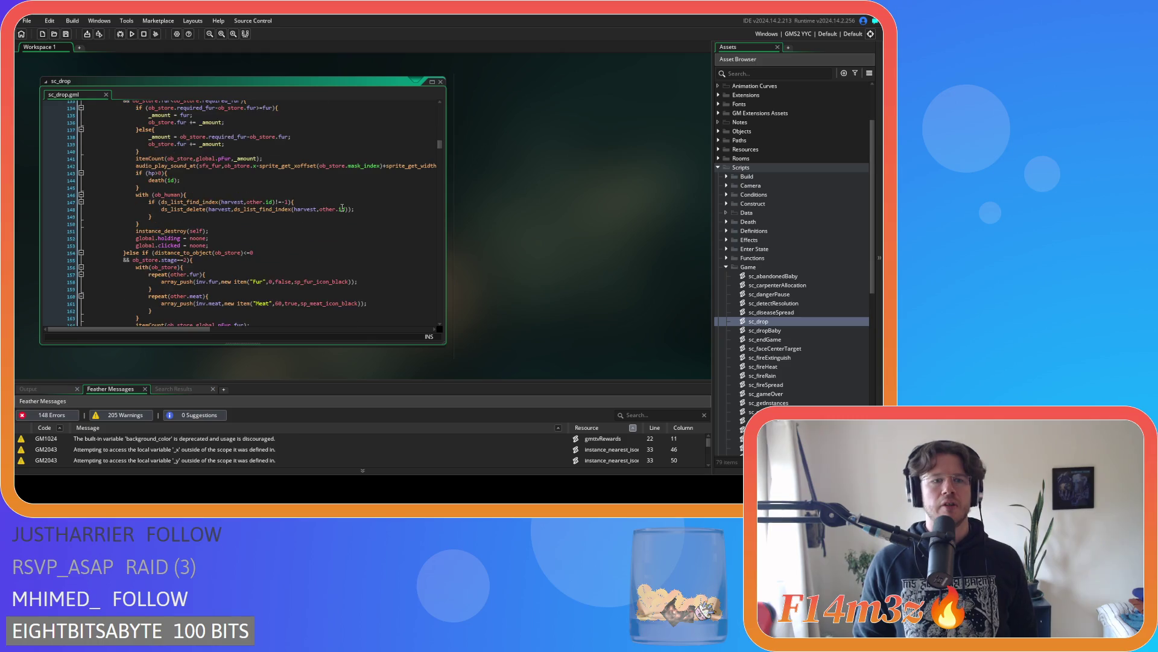
pyautogui.scroll(20, 342, 208)
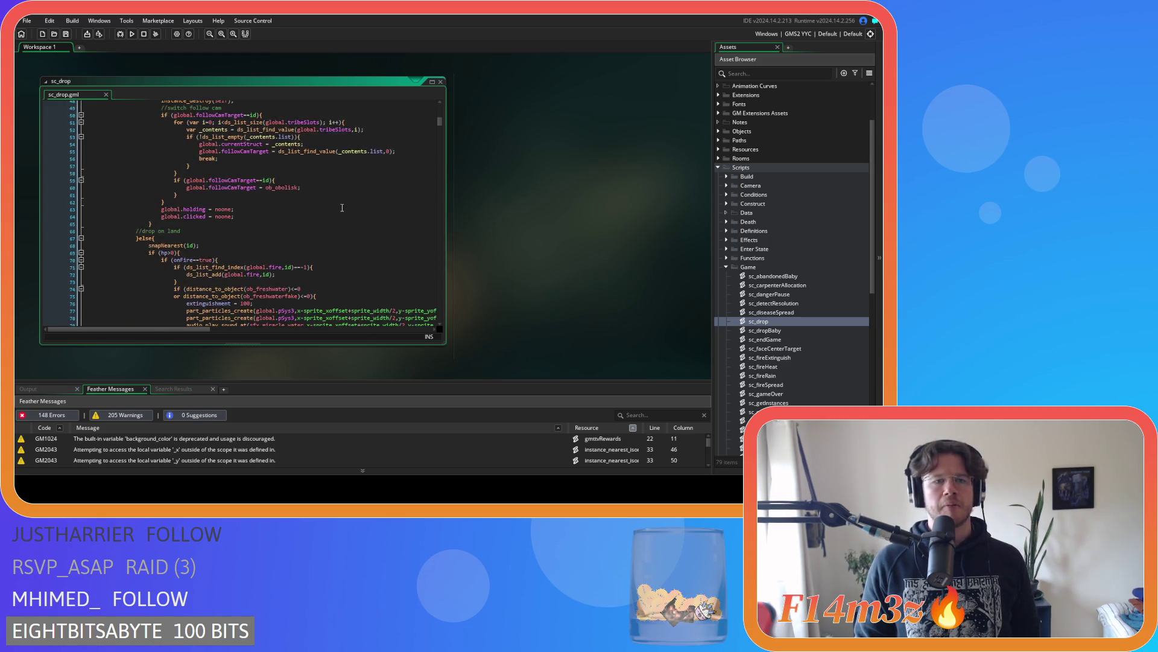
pyautogui.scroll(3, 342, 208)
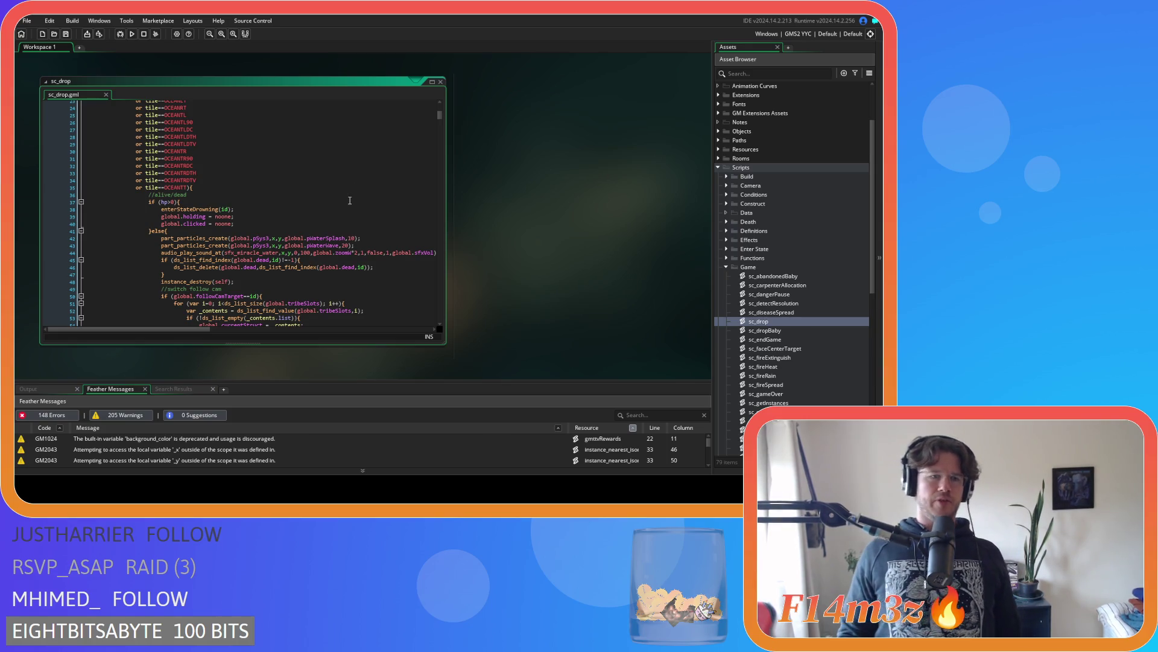
pyautogui.scroll(-11, 344, 200)
pyautogui.scroll(-20, 333, 206)
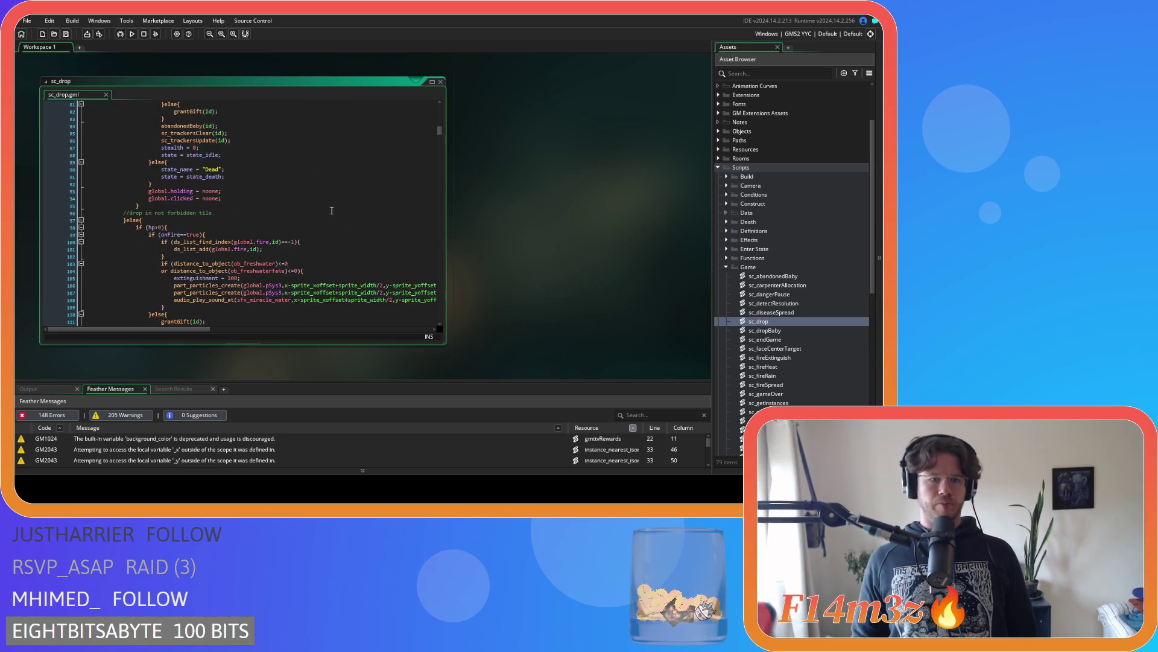
pyautogui.scroll(-17, 332, 210)
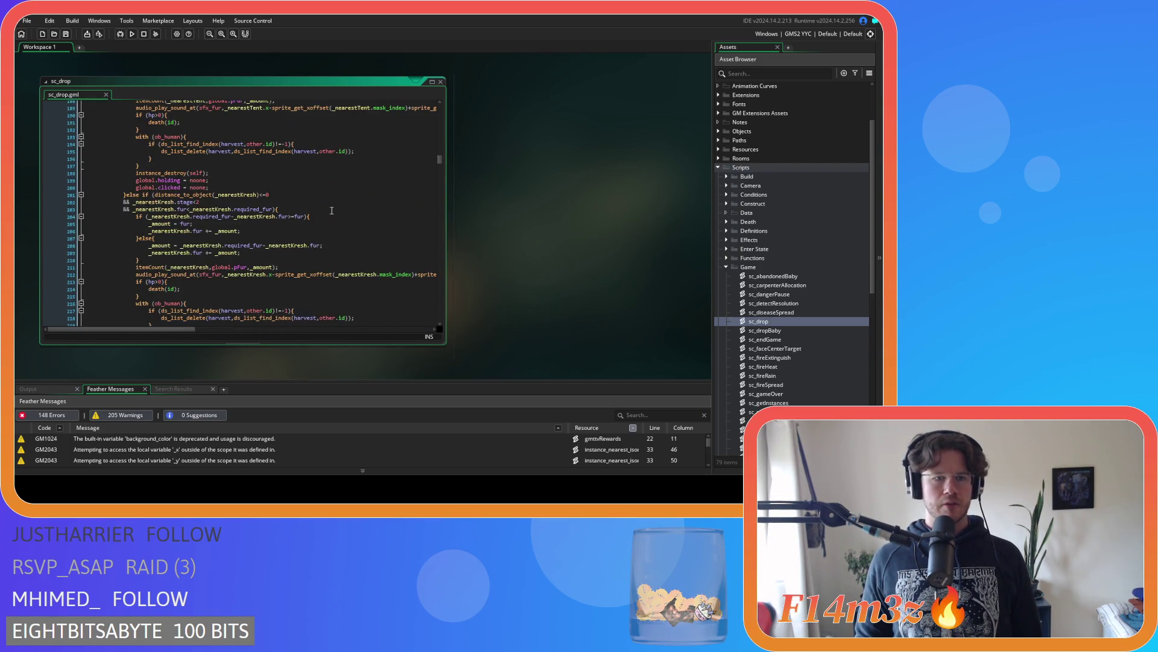
pyautogui.scroll(20, 332, 210)
pyautogui.scroll(5, 332, 210)
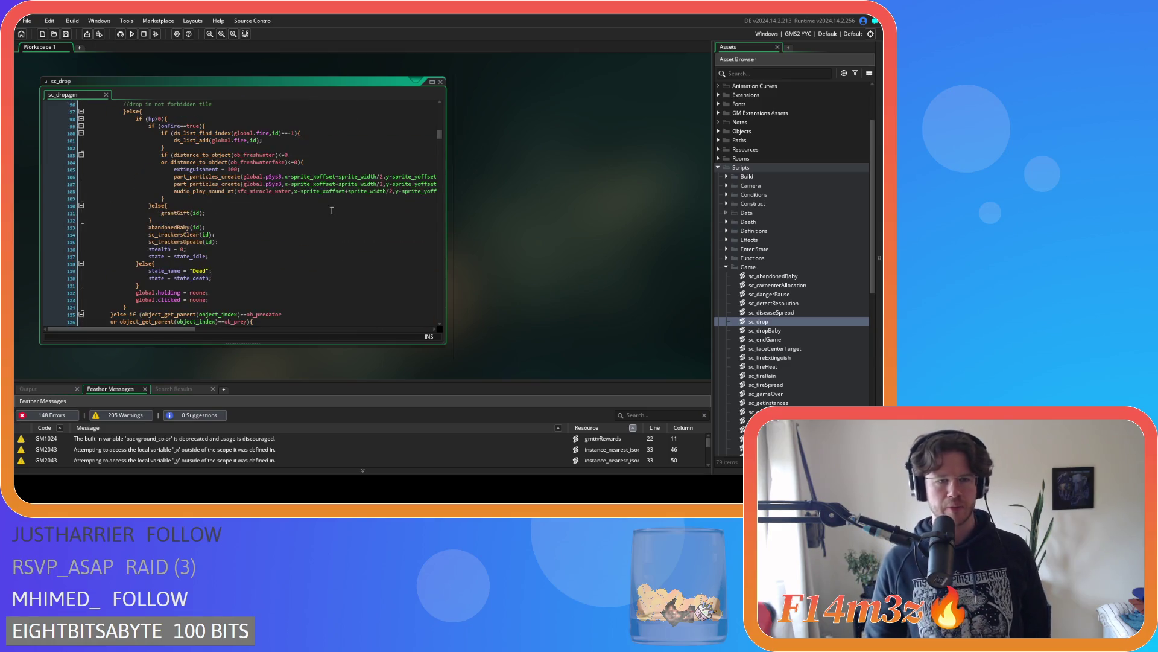
pyautogui.scroll(5, 309, 215)
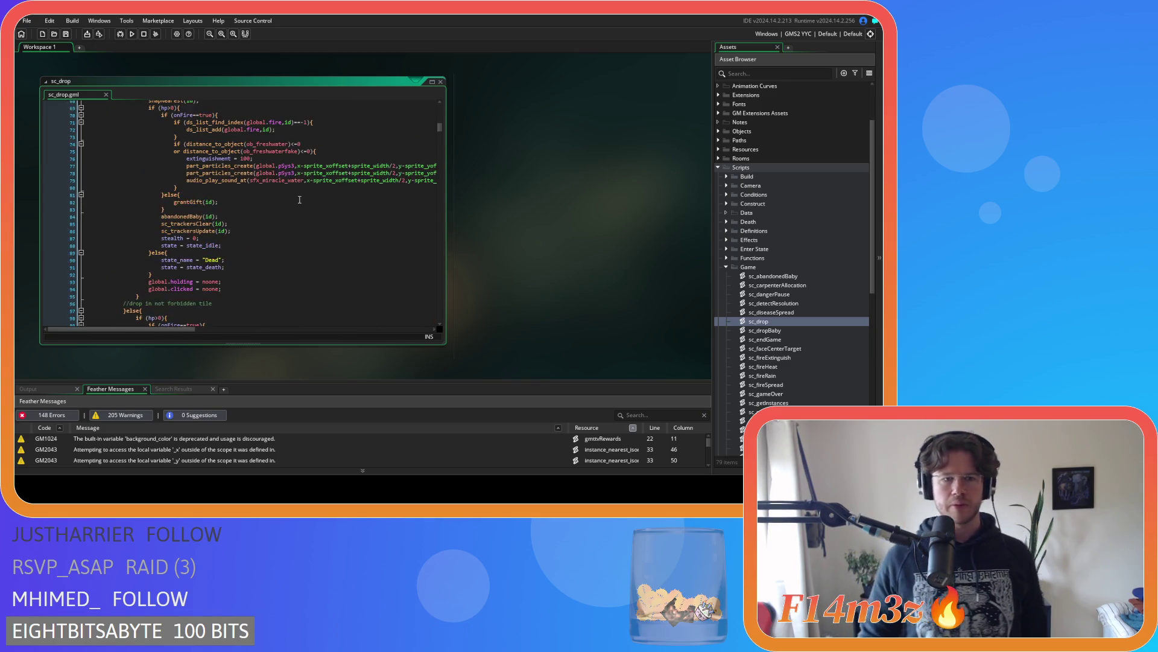
pyautogui.scroll(15, 292, 215)
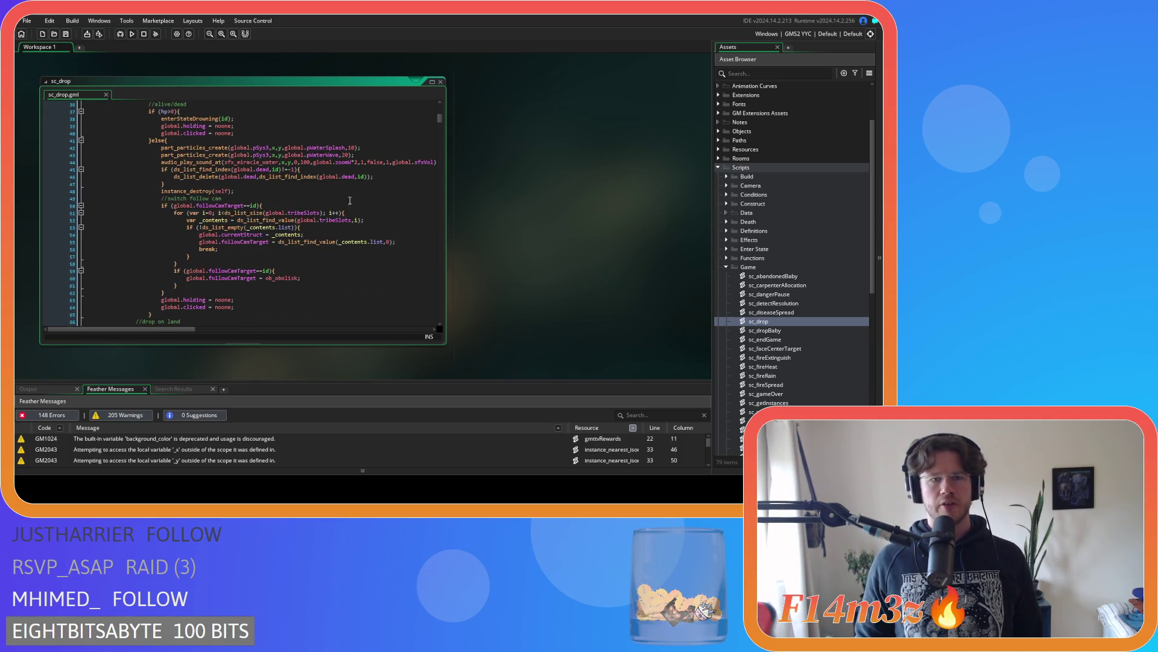
pyautogui.rightClick(543, 182)
pyautogui.moveTo(564, 194)
pyautogui.click(599, 216)
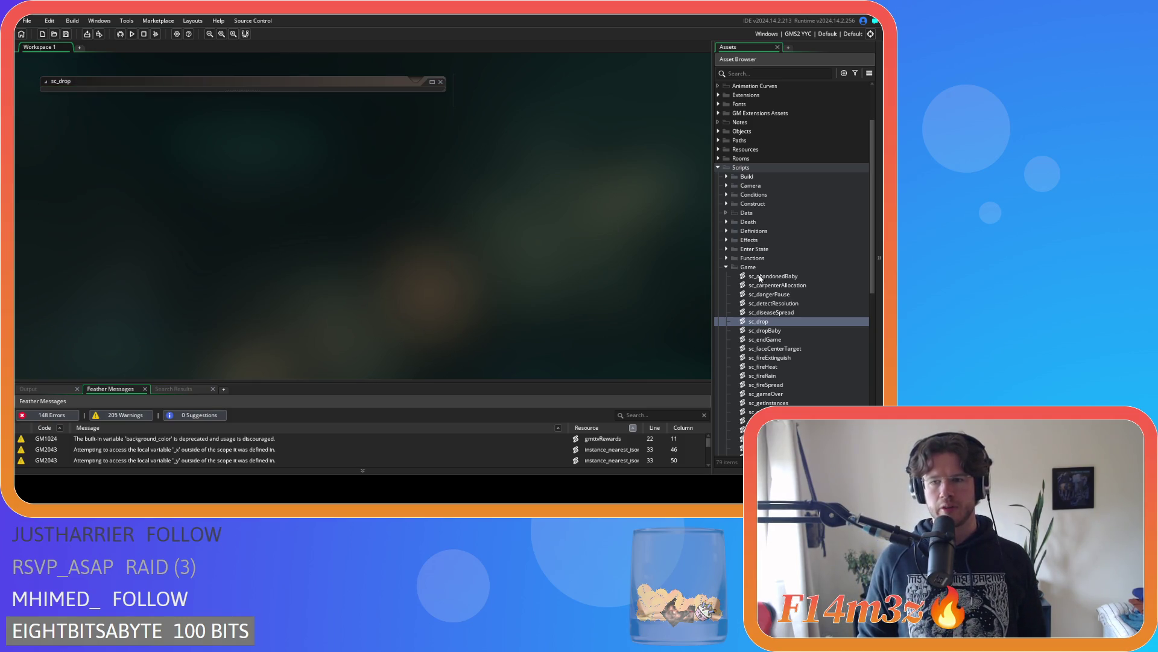
pyautogui.click(727, 267)
pyautogui.click(720, 169)
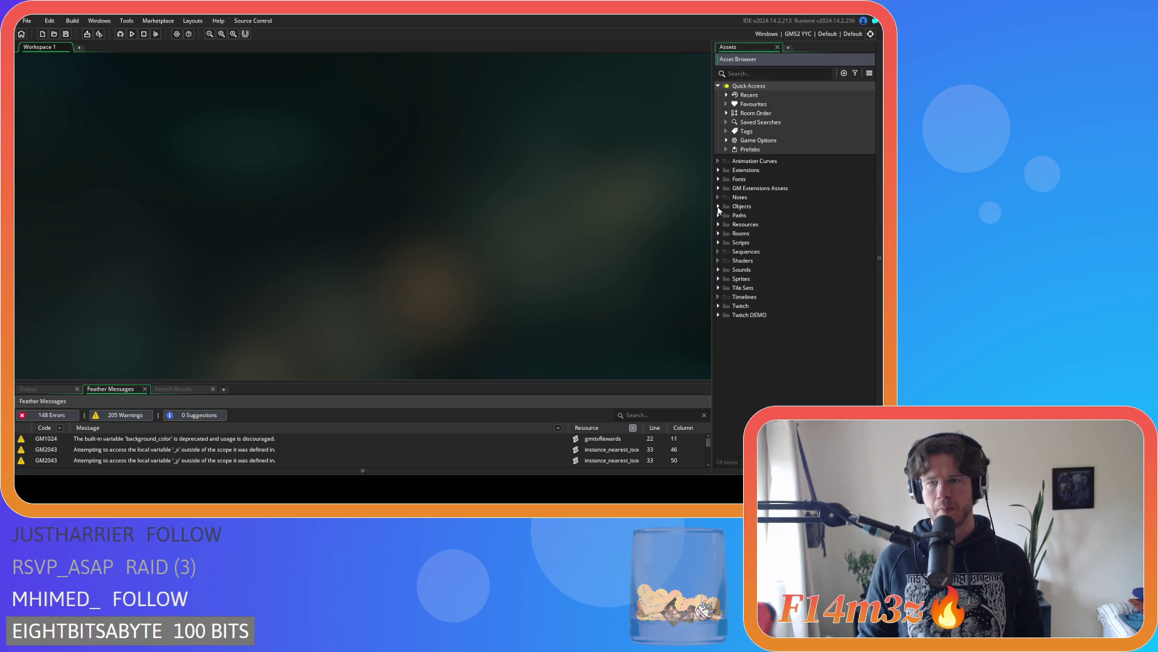
pyautogui.click(719, 206)
pyautogui.click(726, 234)
pyautogui.doubleClick(764, 242)
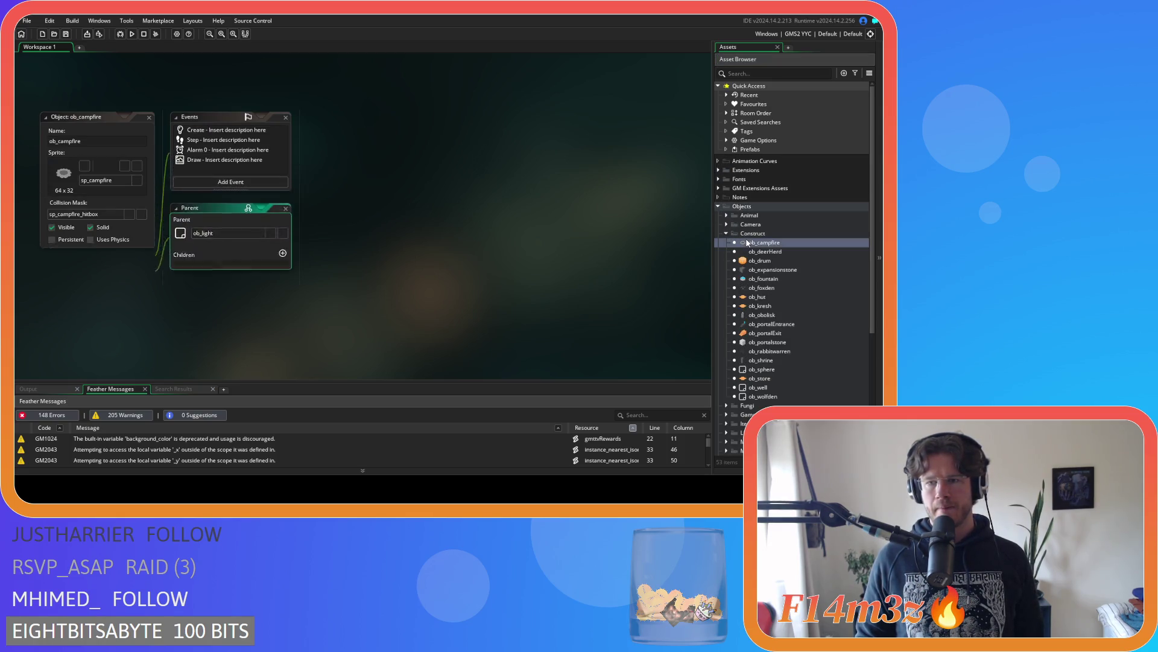
pyautogui.click(150, 118)
pyautogui.click(727, 234)
pyautogui.click(726, 251)
pyautogui.click(751, 261)
pyautogui.doubleClick(752, 261)
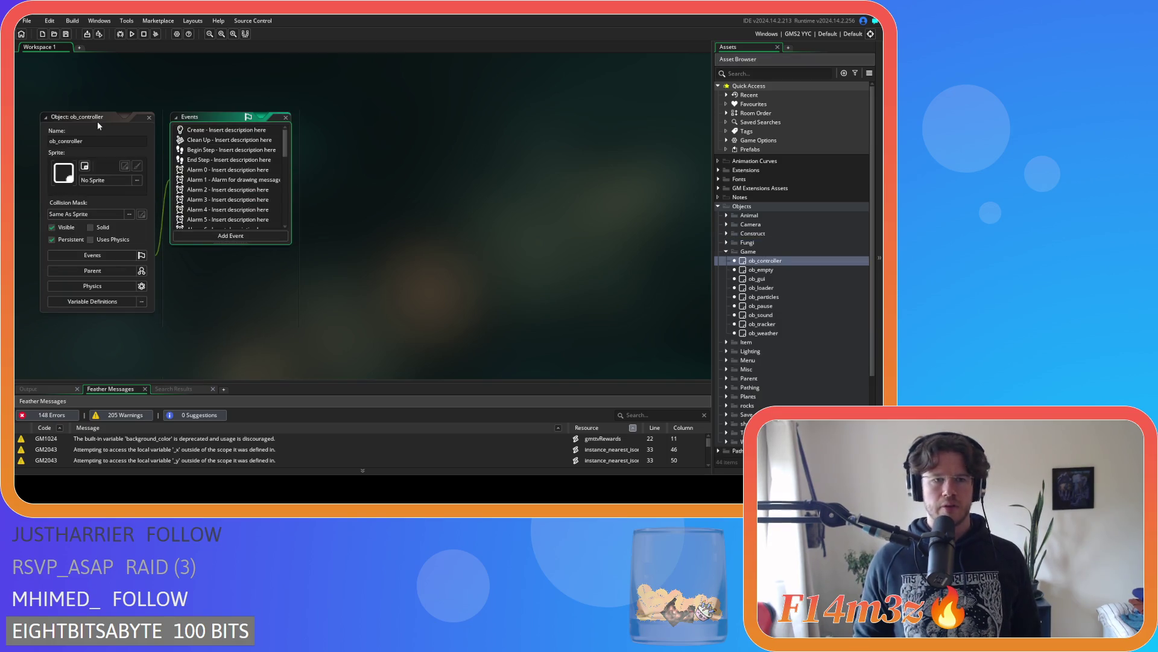
pyautogui.scroll(-3, 238, 175)
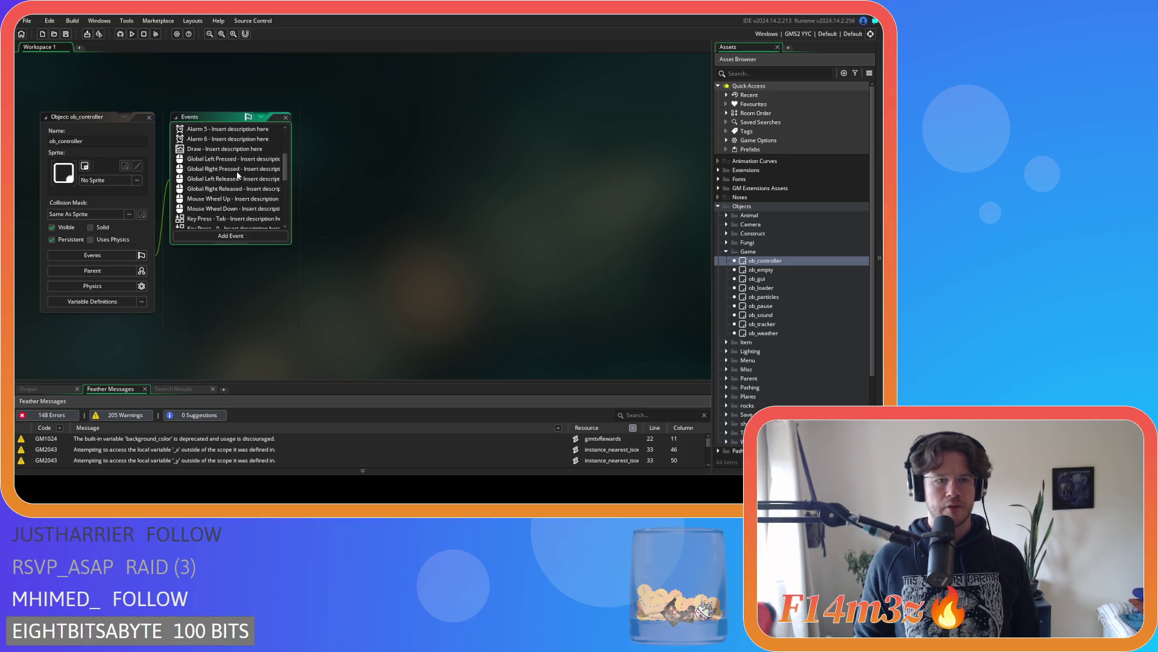
pyautogui.click(235, 159)
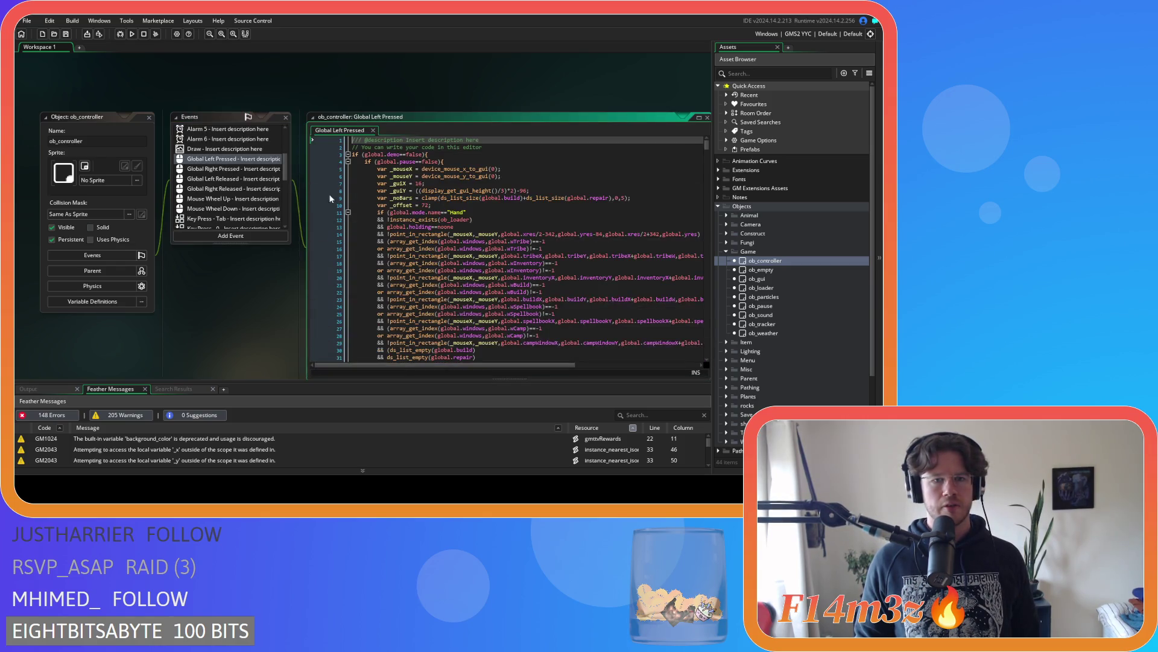
pyautogui.scroll(-3, 338, 241)
pyautogui.moveTo(273, 295); pyautogui.dragTo(208, 275)
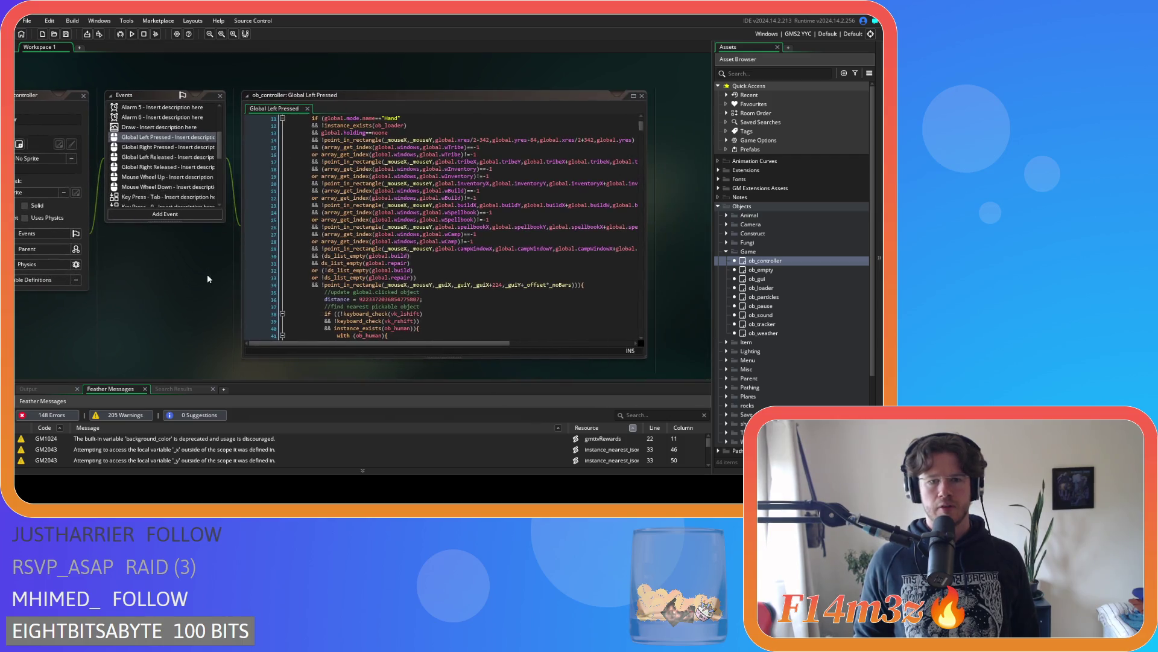
pyautogui.scroll(-3, 557, 223)
pyautogui.scroll(-12, 556, 223)
pyautogui.scroll(-20, 556, 223)
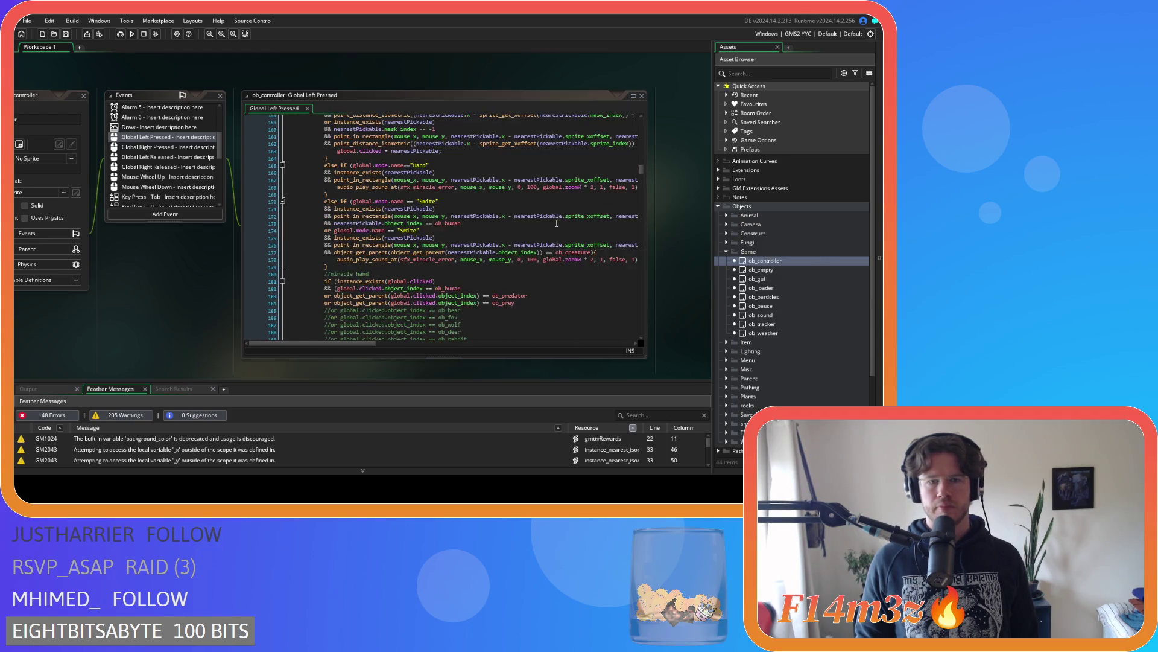
pyautogui.scroll(-13, 556, 223)
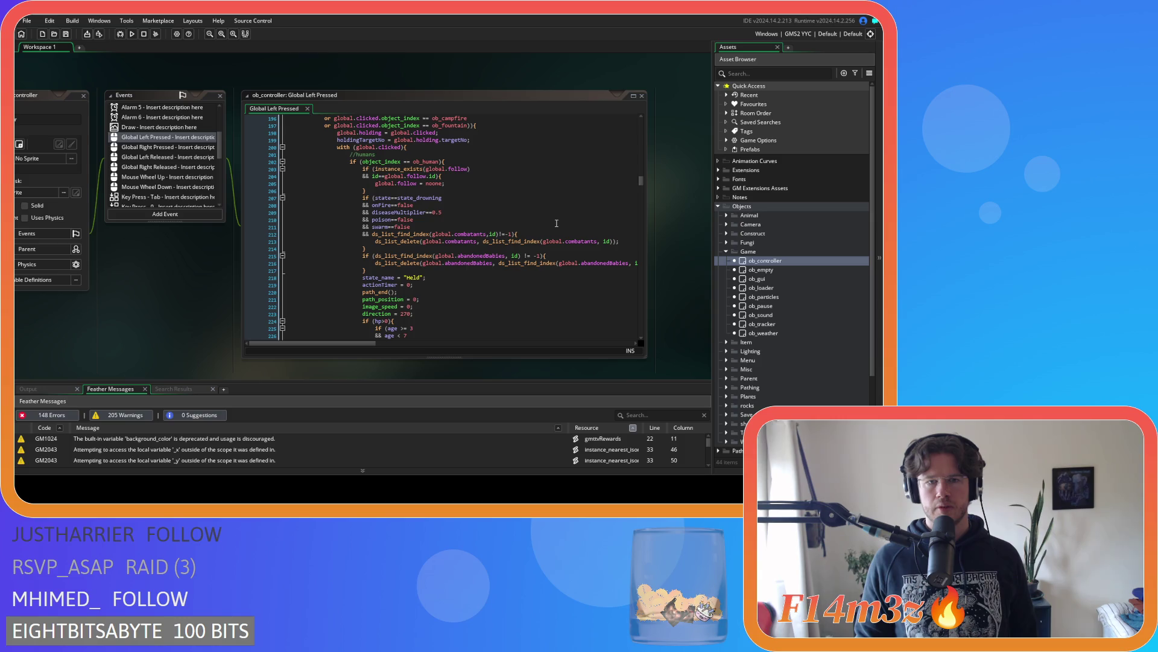
pyautogui.scroll(3, 557, 223)
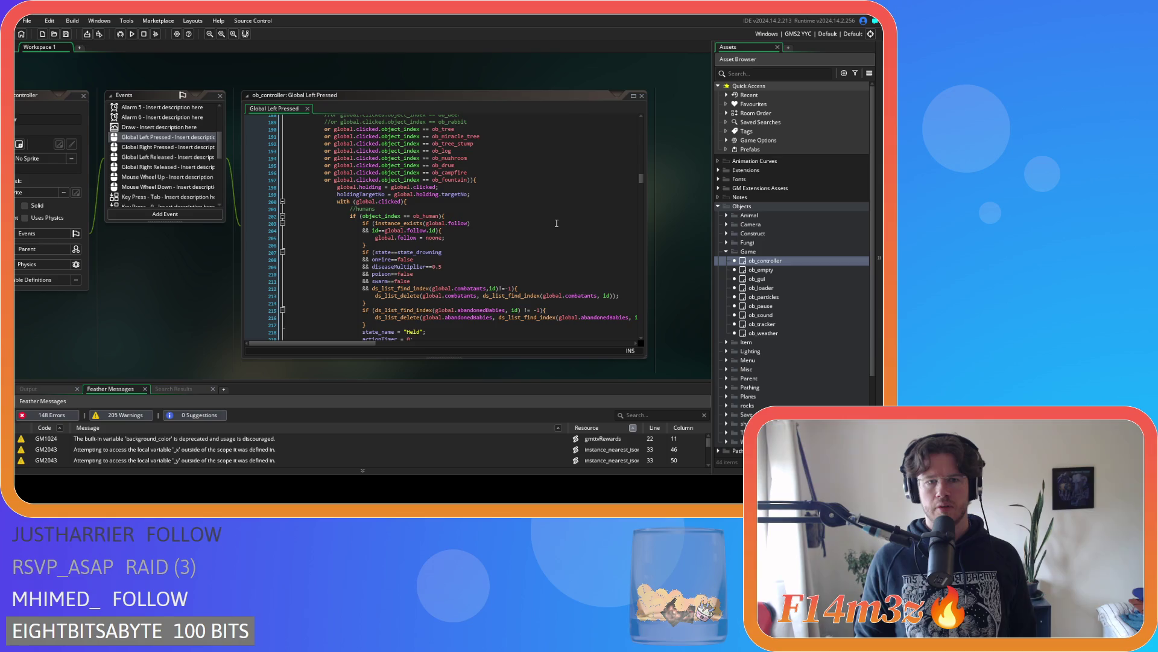
pyautogui.scroll(20, 556, 223)
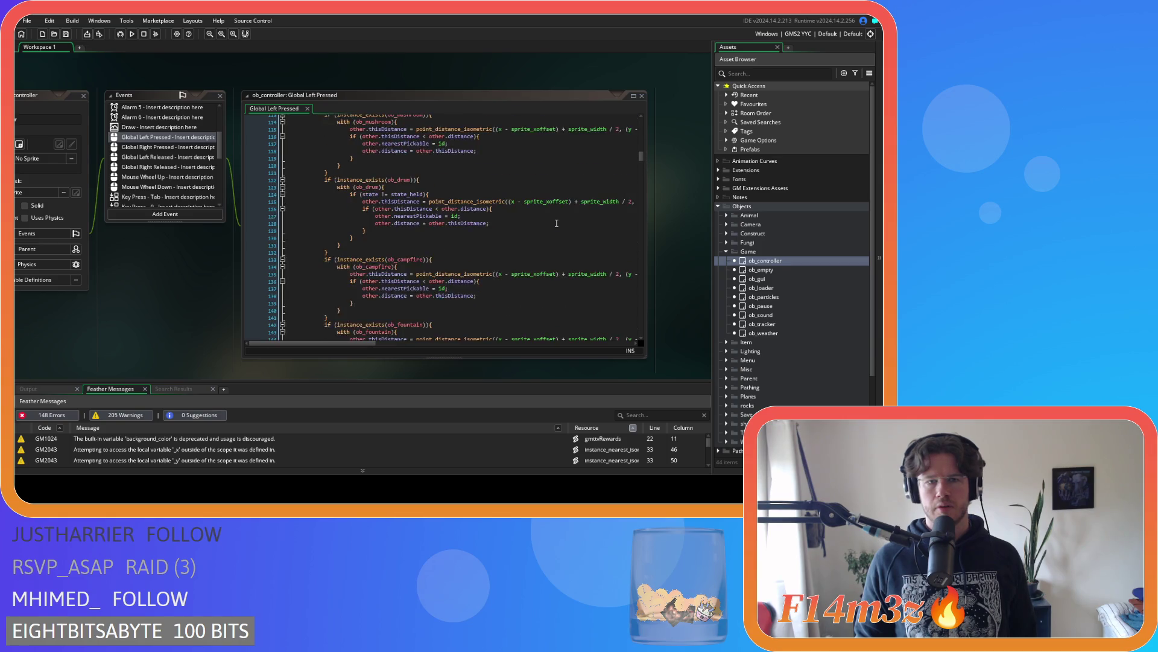
pyautogui.scroll(20, 556, 223)
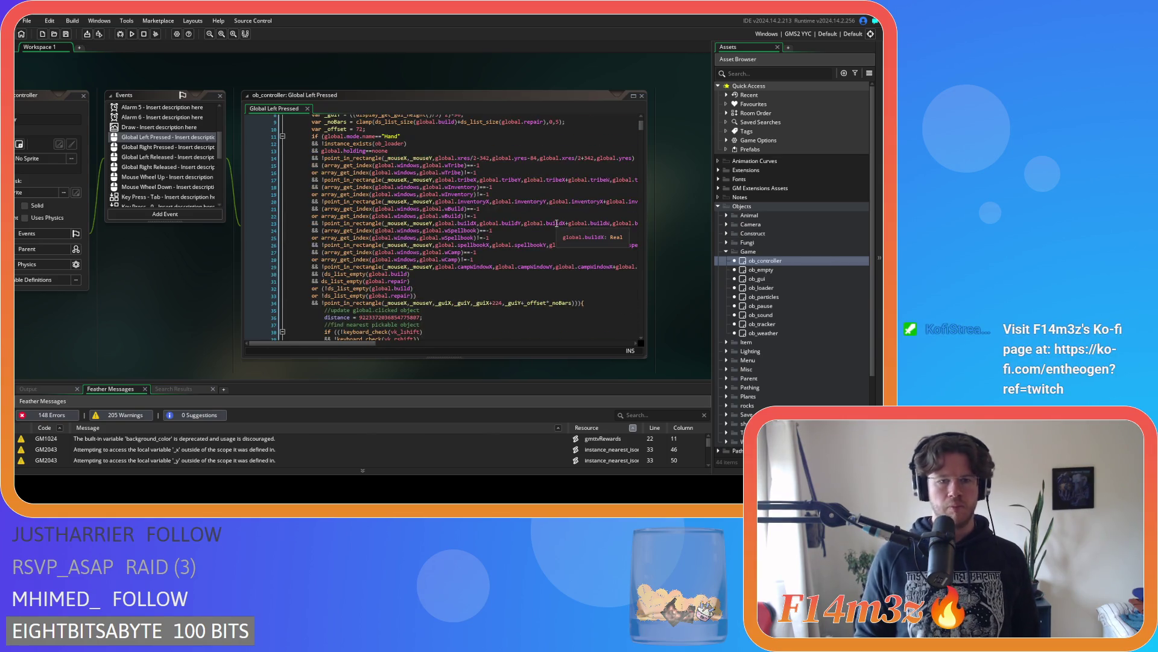
pyautogui.scroll(-2, 556, 223)
pyautogui.scroll(-3, 556, 223)
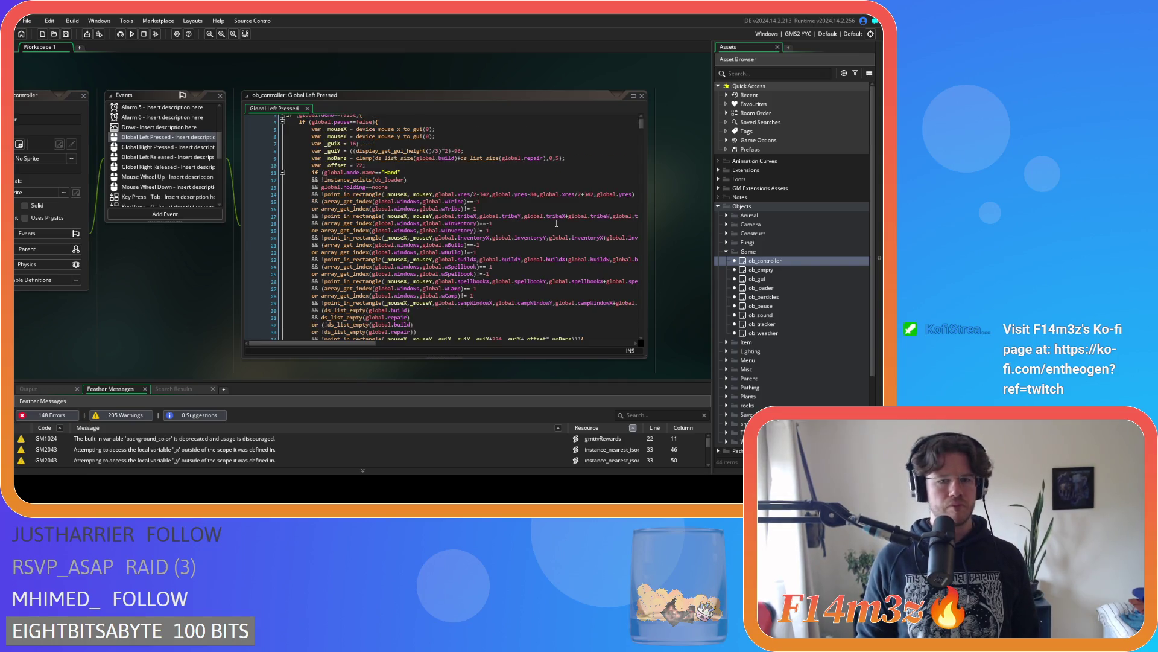
pyautogui.scroll(-20, 556, 223)
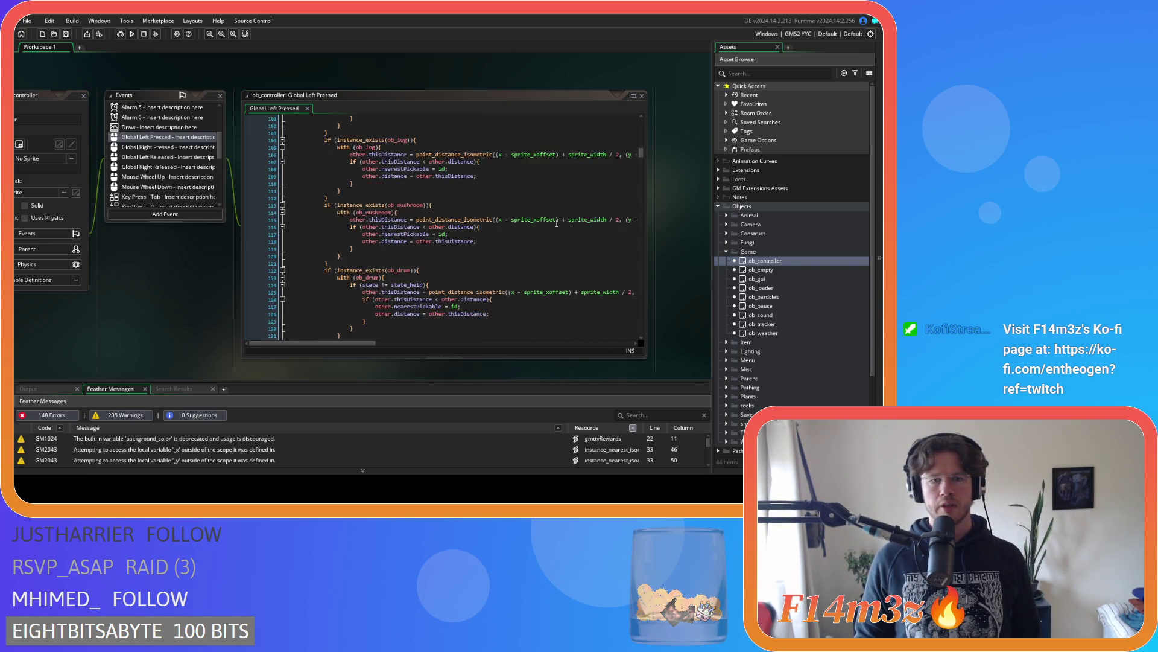
pyautogui.scroll(-20, 557, 223)
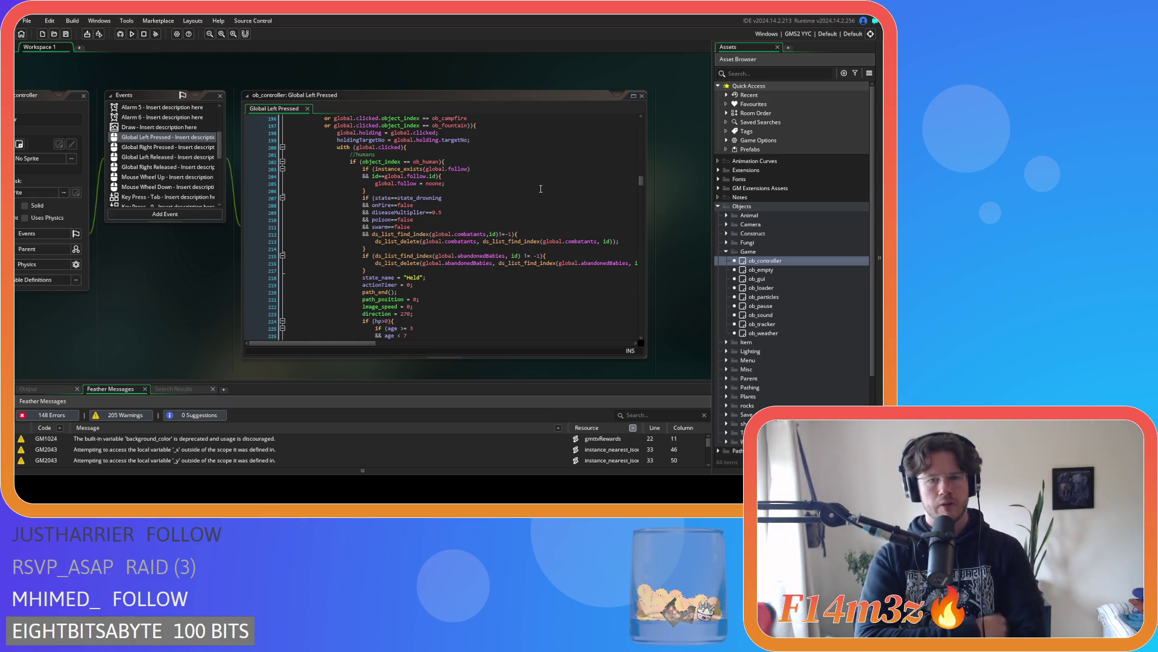
pyautogui.press('F5')
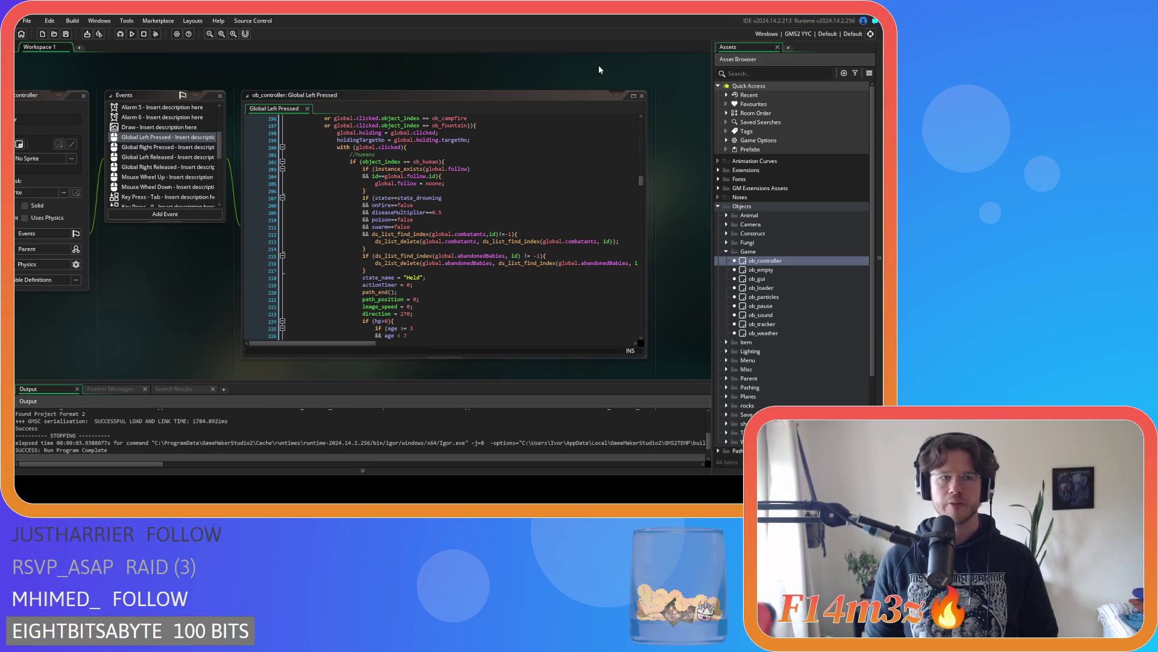
# Switch the build target from GMS2 YYC to GMS2 VM and run the game with F5
pyautogui.click(797, 34)
pyautogui.click(605, 58)
pyautogui.press('F5')
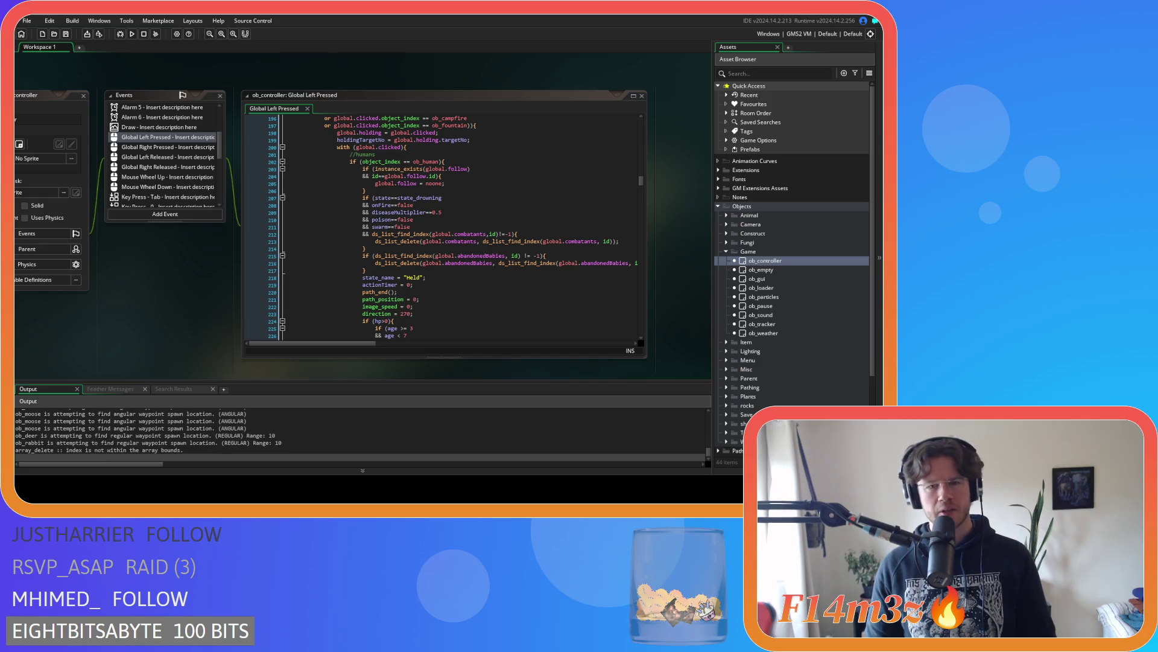
pyautogui.click(420, 221)
pyautogui.moveTo(416, 249)
pyautogui.mouseDown()
pyautogui.moveTo(382, 234)
pyautogui.moveTo(387, 198)
pyautogui.moveTo(428, 201)
pyautogui.moveTo(389, 205)
pyautogui.moveTo(412, 198)
pyautogui.mouseUp()
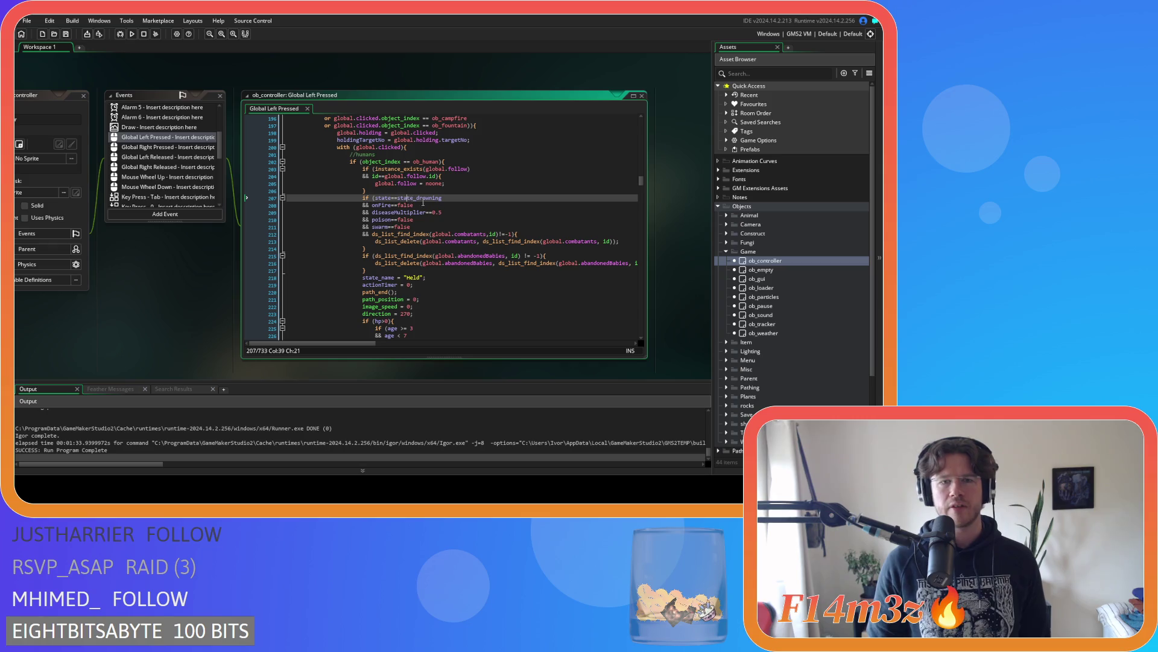
pyautogui.scroll(2, 492, 213)
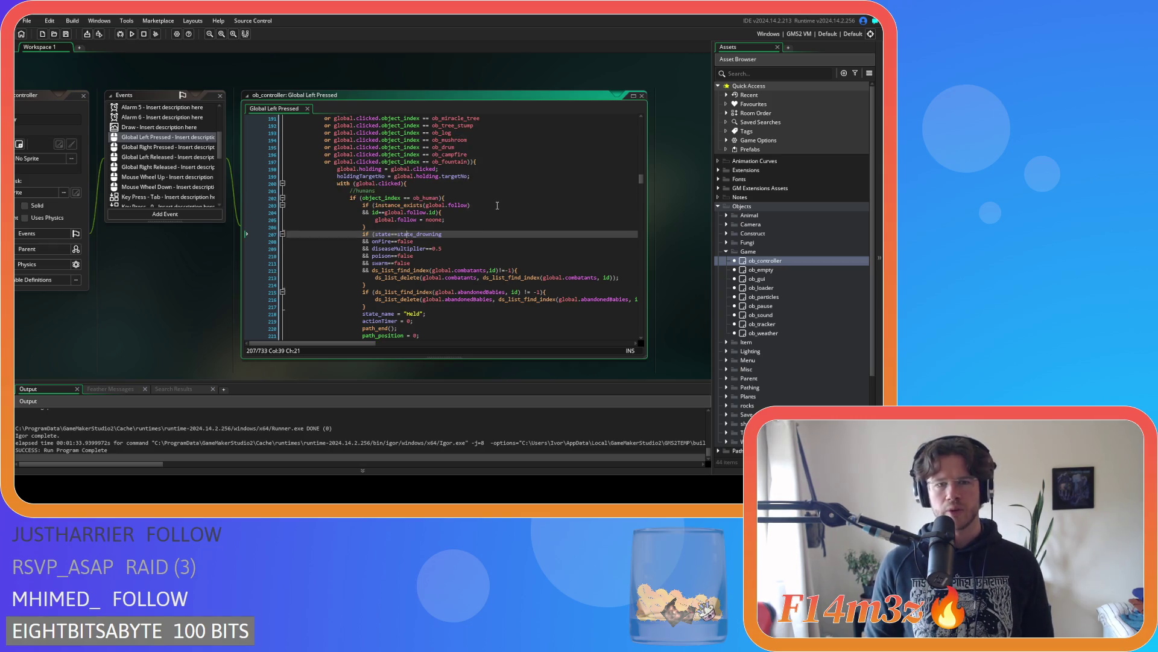
pyautogui.scroll(7, 498, 208)
pyautogui.scroll(3, 498, 206)
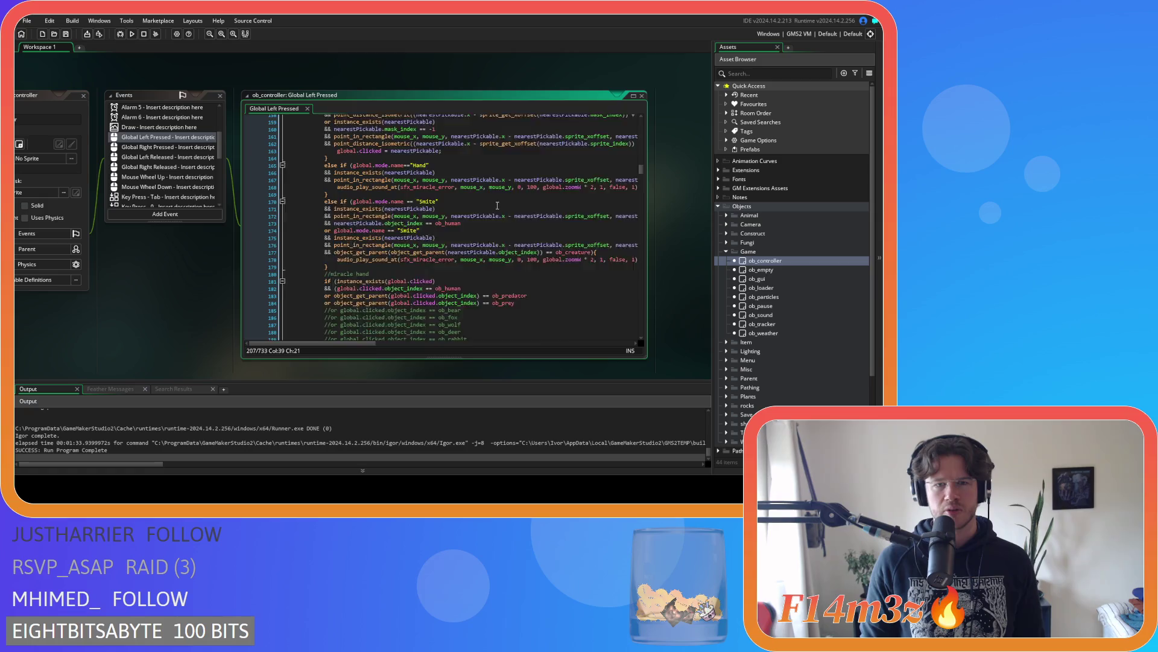
pyautogui.scroll(20, 498, 206)
pyautogui.scroll(20, 498, 205)
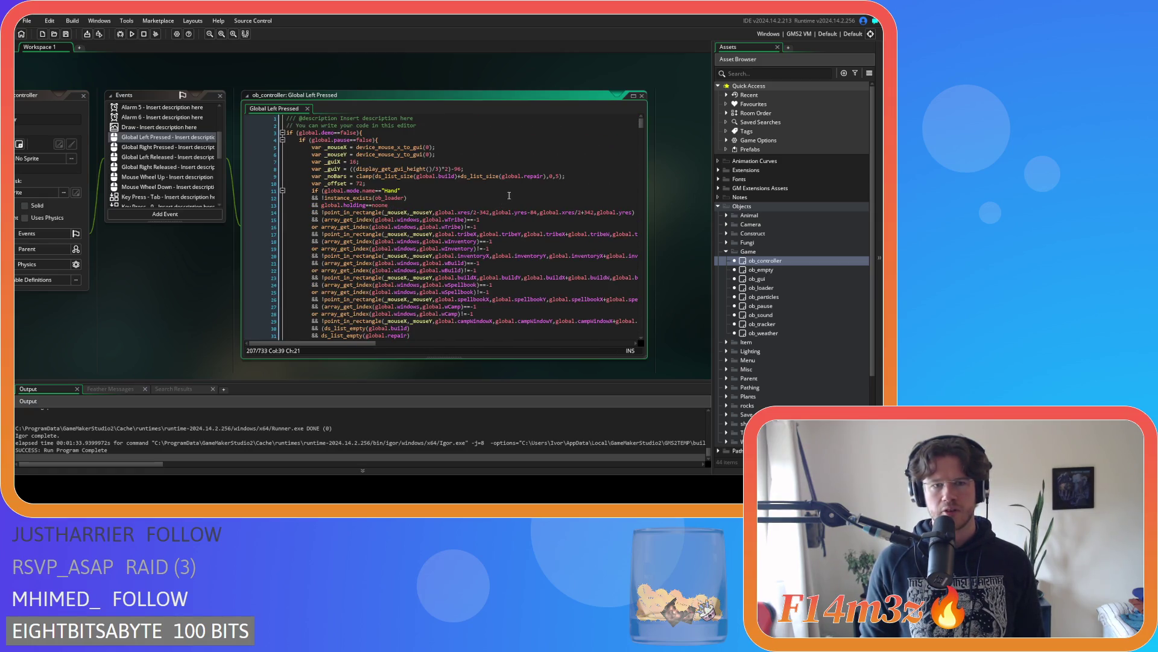
pyautogui.moveTo(641, 124); pyautogui.dragTo(650, 324)
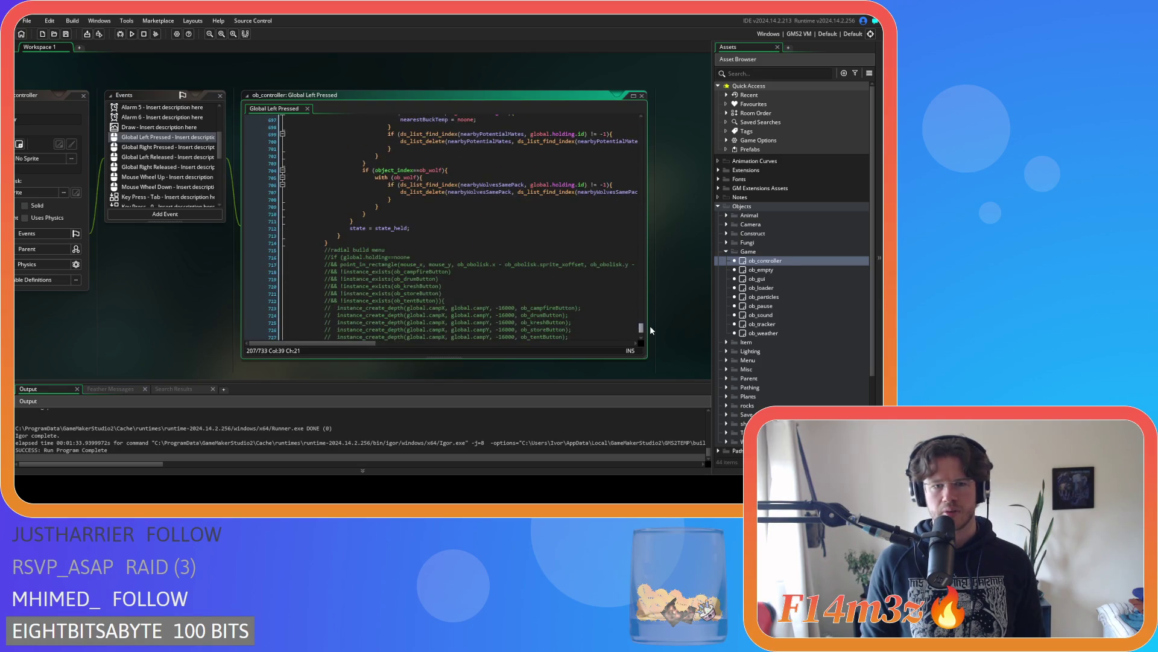
pyautogui.moveTo(368, 229); pyautogui.dragTo(429, 230)
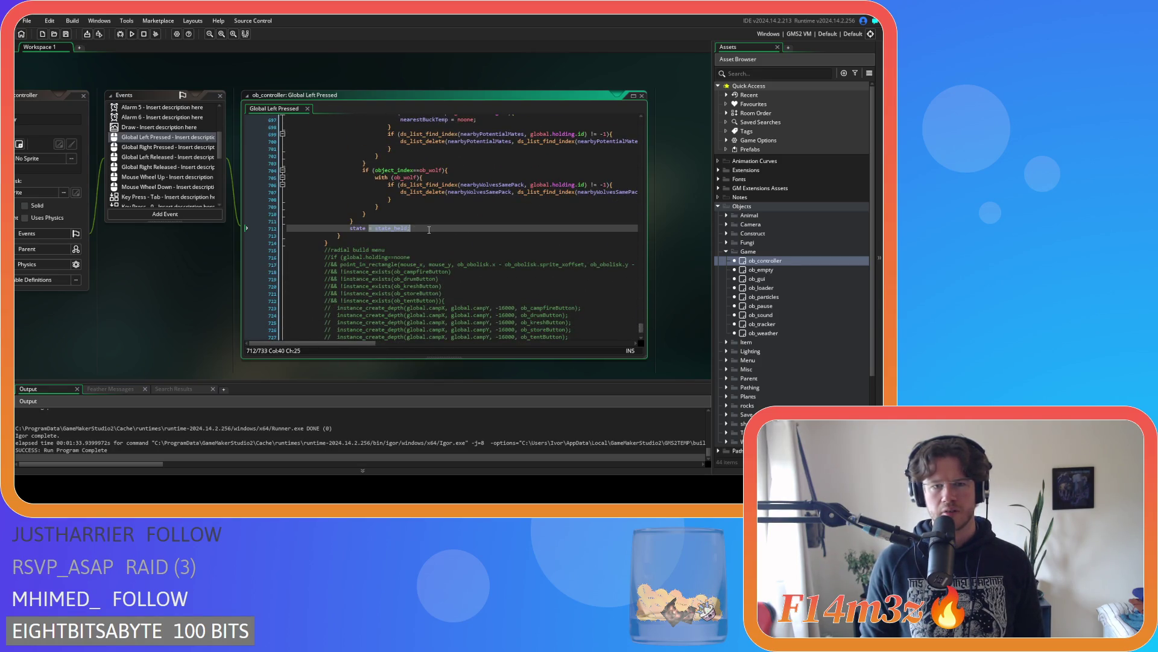
pyautogui.moveTo(641, 331)
pyautogui.mouseDown()
pyautogui.moveTo(639, 163)
pyautogui.moveTo(633, 188)
pyautogui.mouseUp()
pyautogui.scroll(4, 632, 188)
pyautogui.click(536, 210)
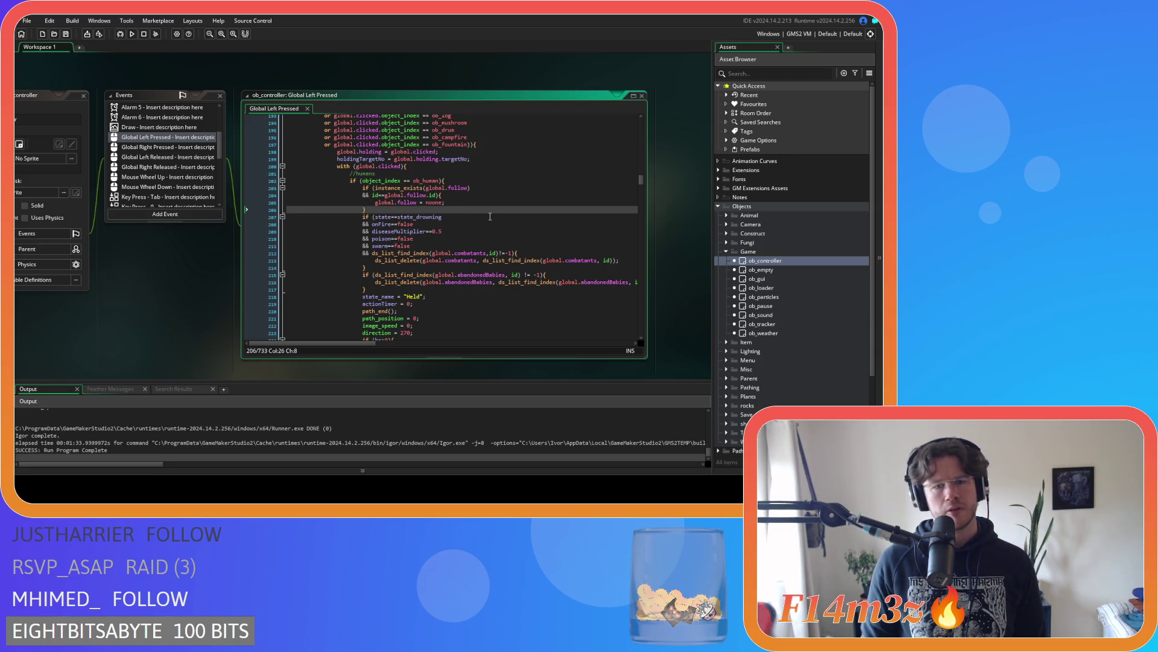
pyautogui.click(473, 226)
pyautogui.click(469, 232)
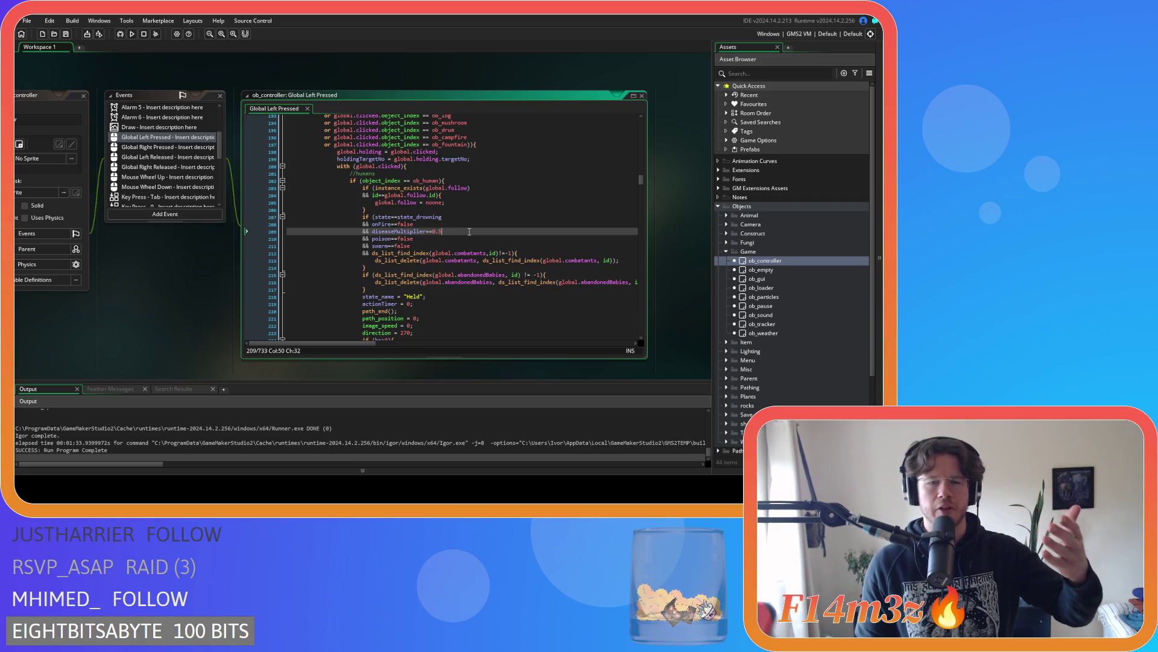
pyautogui.doubleClick(440, 232)
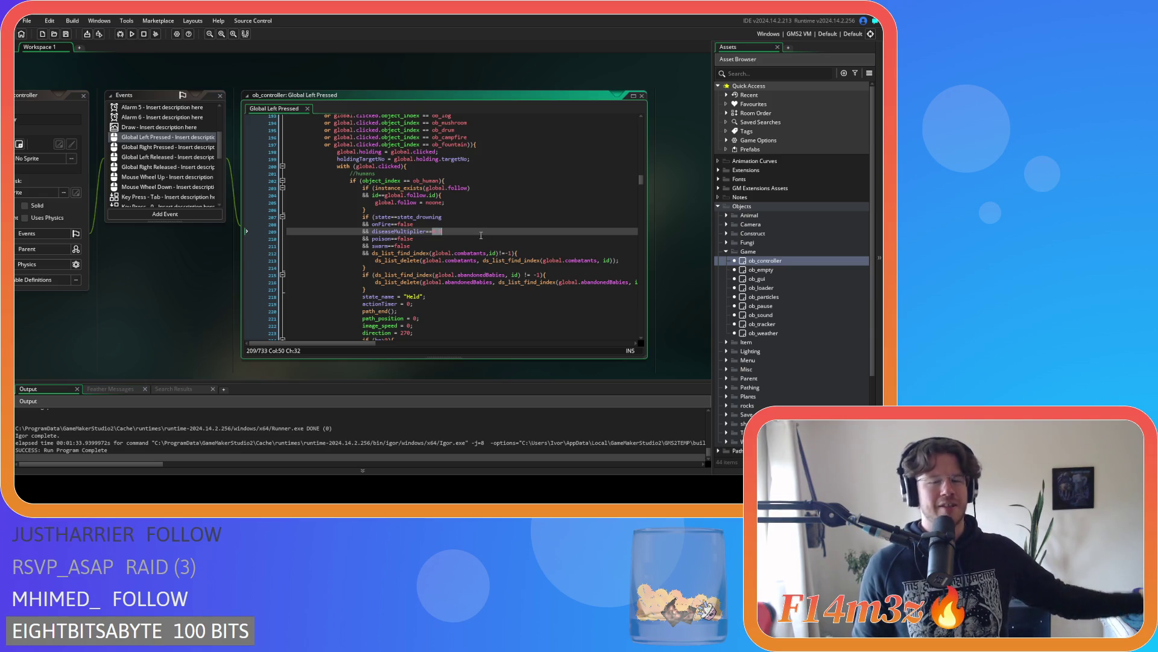
pyautogui.click(438, 230)
pyautogui.moveTo(436, 233); pyautogui.dragTo(373, 233)
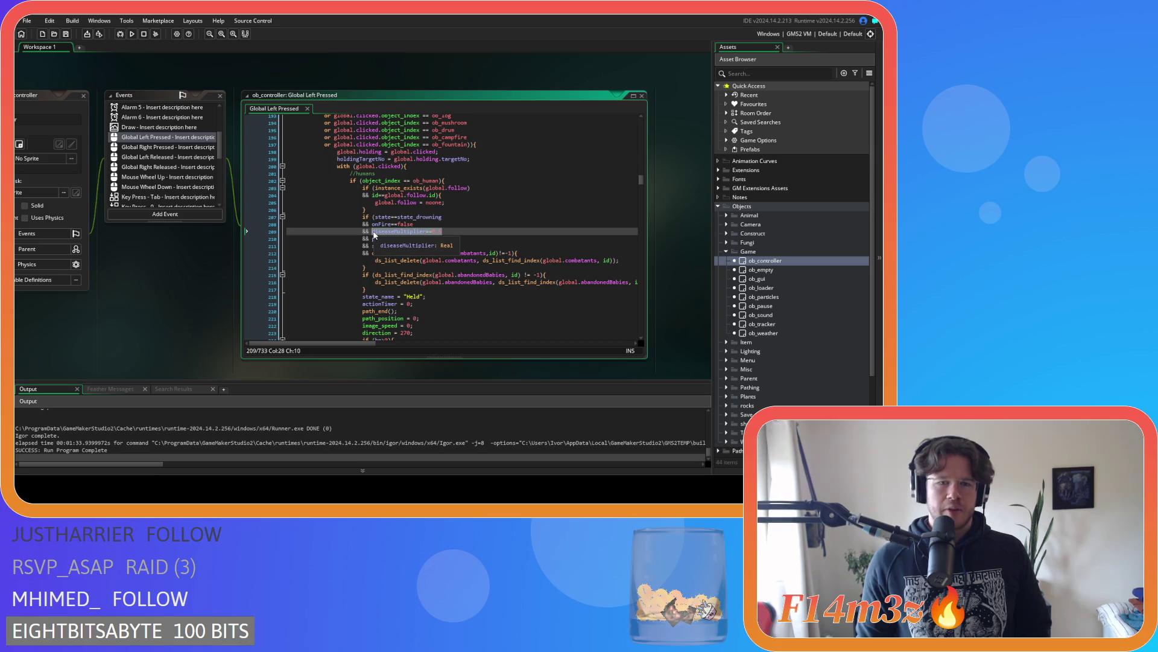
pyautogui.hotkey('ctrl', 'f')
# Find all diseaseMultiplier==0.5 occurrences and change line 209's value from 0.5 to 1
pyautogui.click(248, 126)
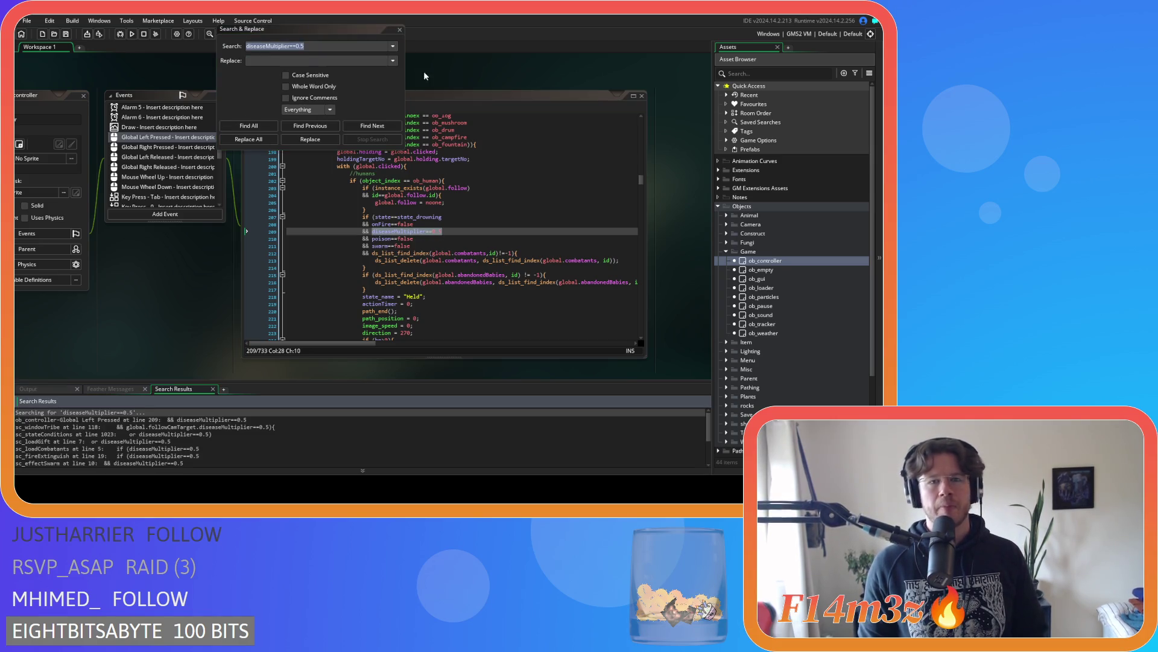
pyautogui.click(399, 29)
pyautogui.moveTo(447, 232); pyautogui.dragTo(432, 232)
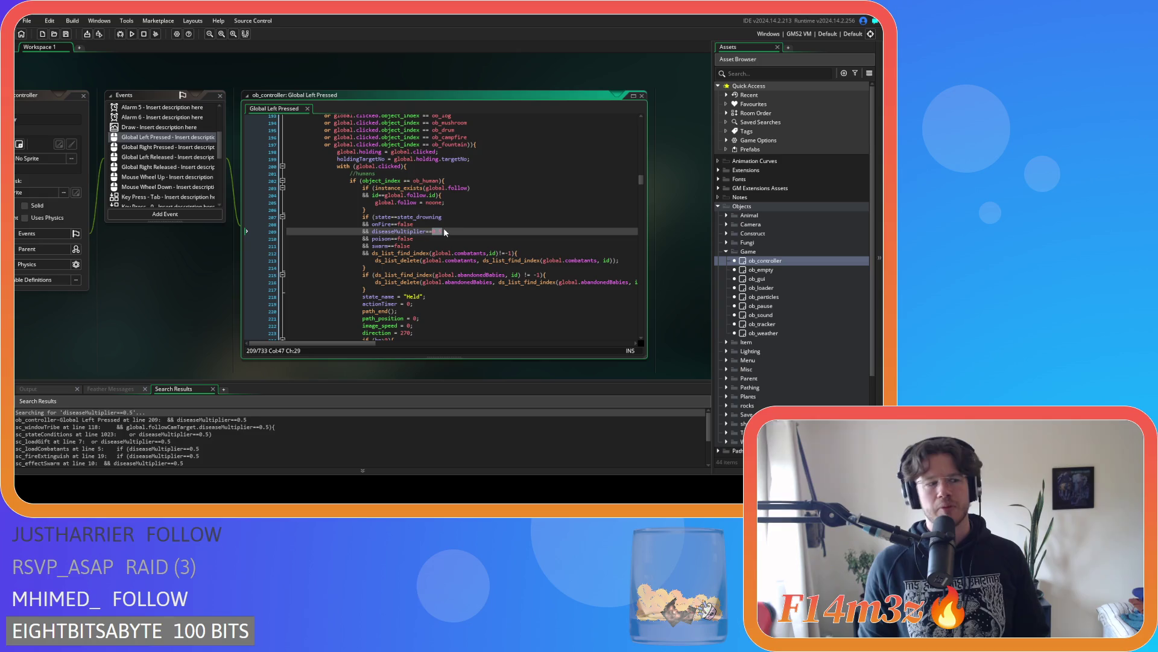
pyautogui.write('1')
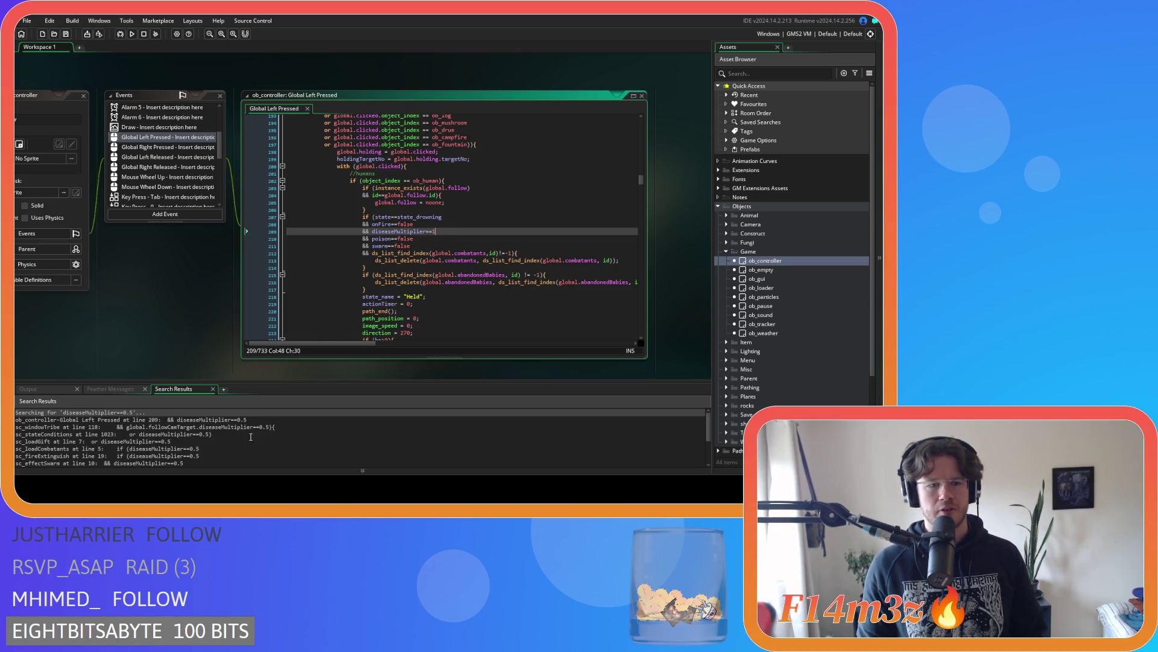
# Open the sc_stateConditions search result at line 1023's shaman-visit check
pyautogui.doubleClick(172, 419)
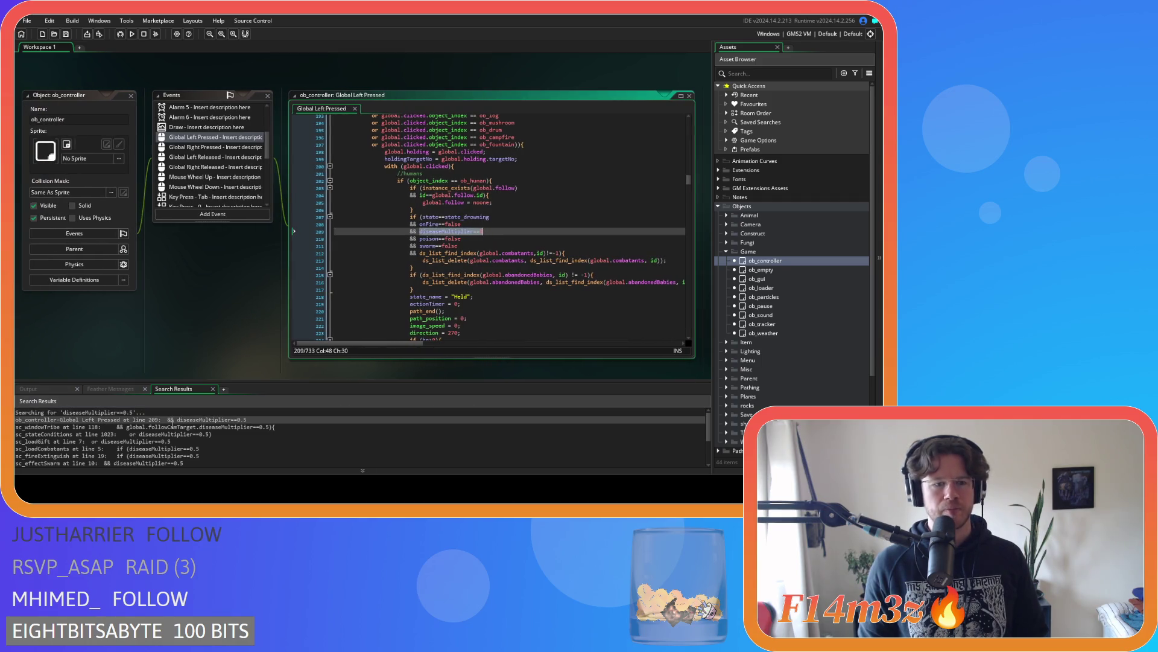
pyautogui.doubleClick(172, 427)
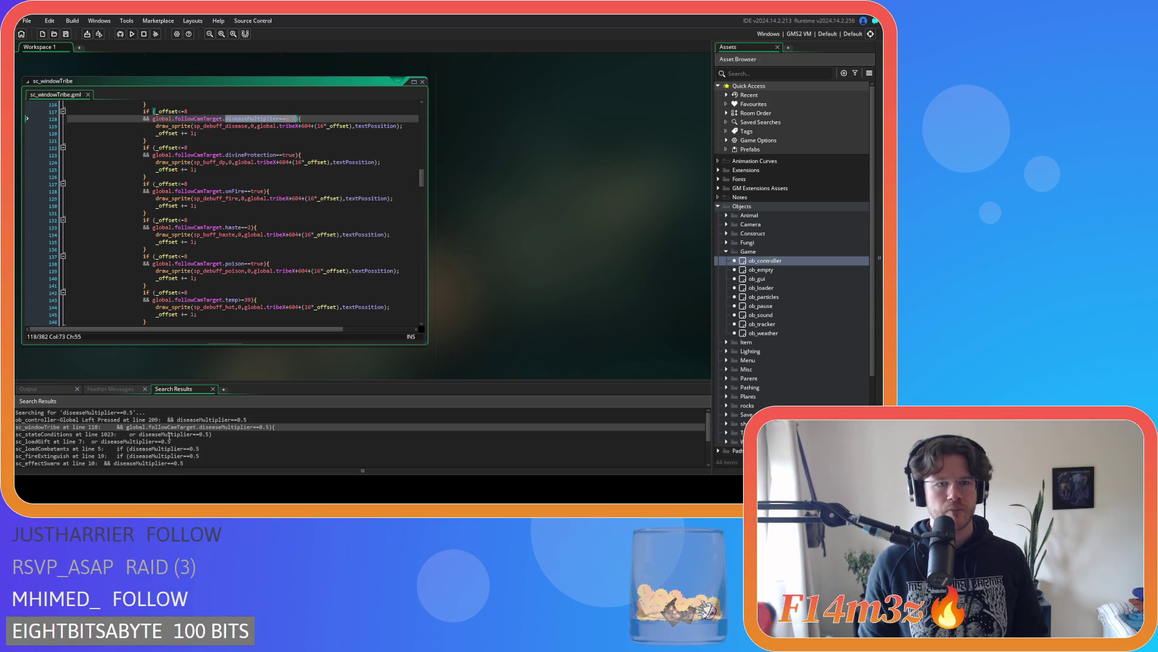
pyautogui.click(169, 434)
pyautogui.doubleClick(169, 434)
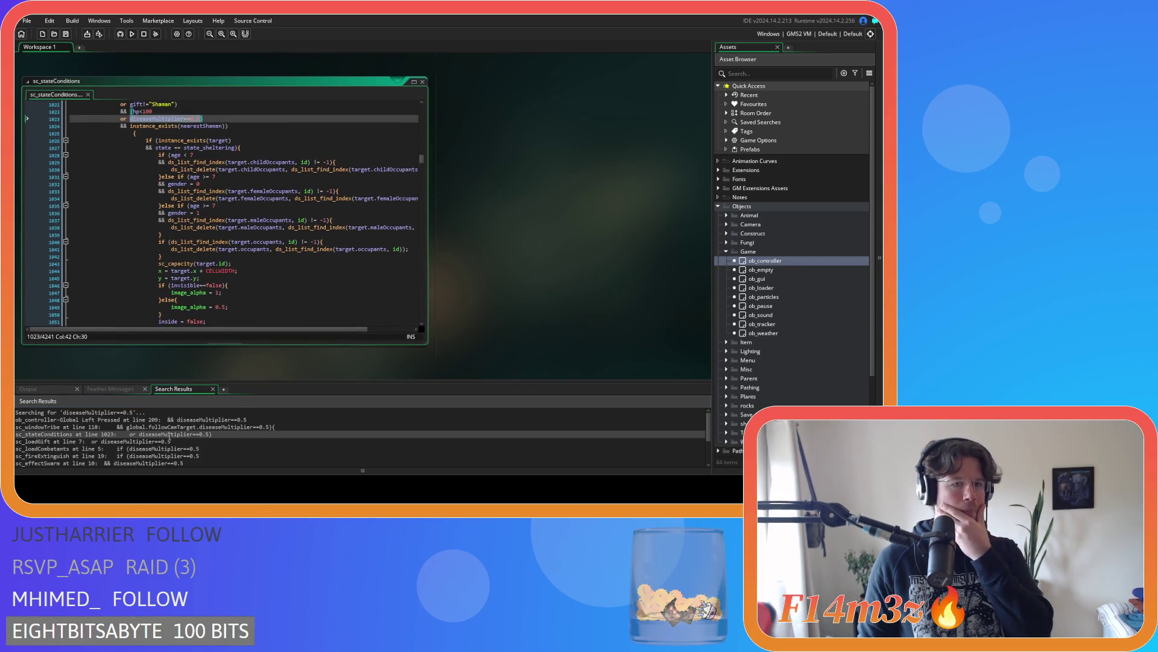
pyautogui.scroll(3, 218, 288)
pyautogui.scroll(3, 218, 288)
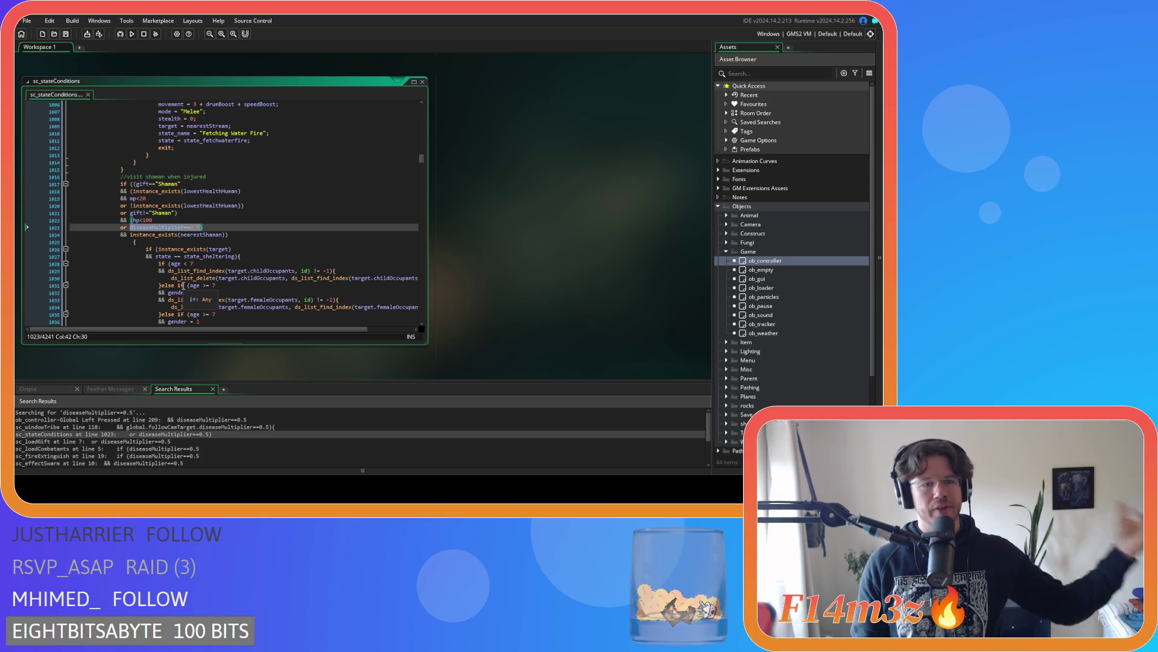
# Copy the diseaseMultiplier==0.5 condition from line 1023 of sc_stateConditions
pyautogui.click(134, 220)
pyautogui.moveTo(134, 220); pyautogui.dragTo(152, 221)
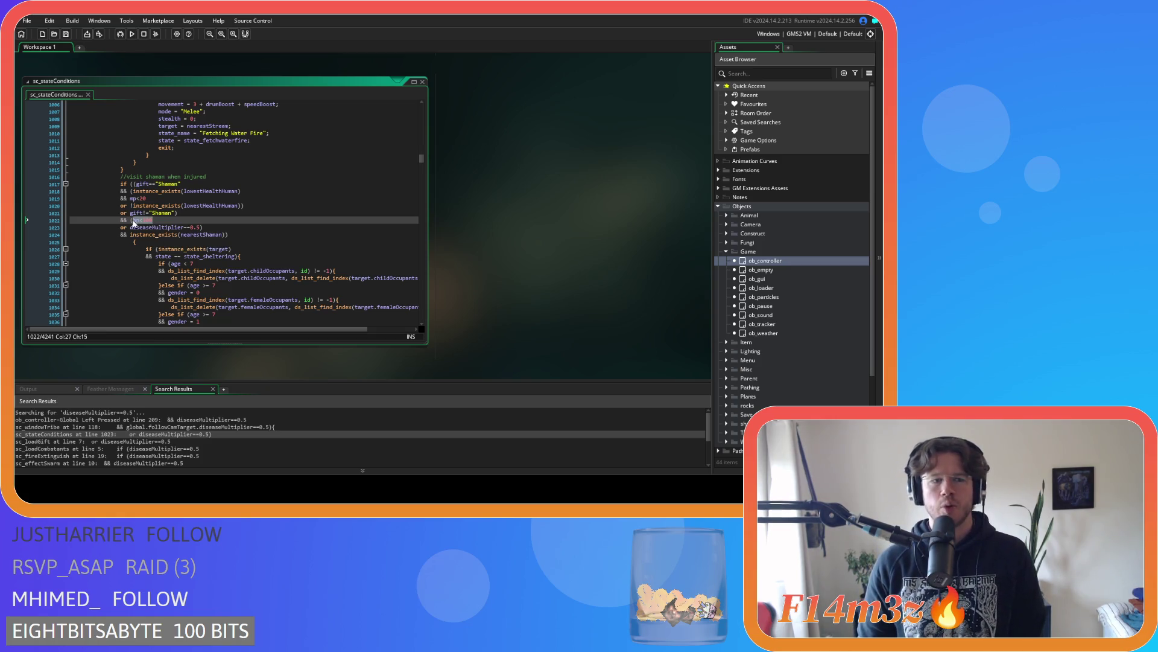
pyautogui.click(181, 235)
pyautogui.click(197, 227)
pyautogui.moveTo(198, 229)
pyautogui.mouseDown()
pyautogui.moveTo(123, 230)
pyautogui.moveTo(201, 231)
pyautogui.mouseUp()
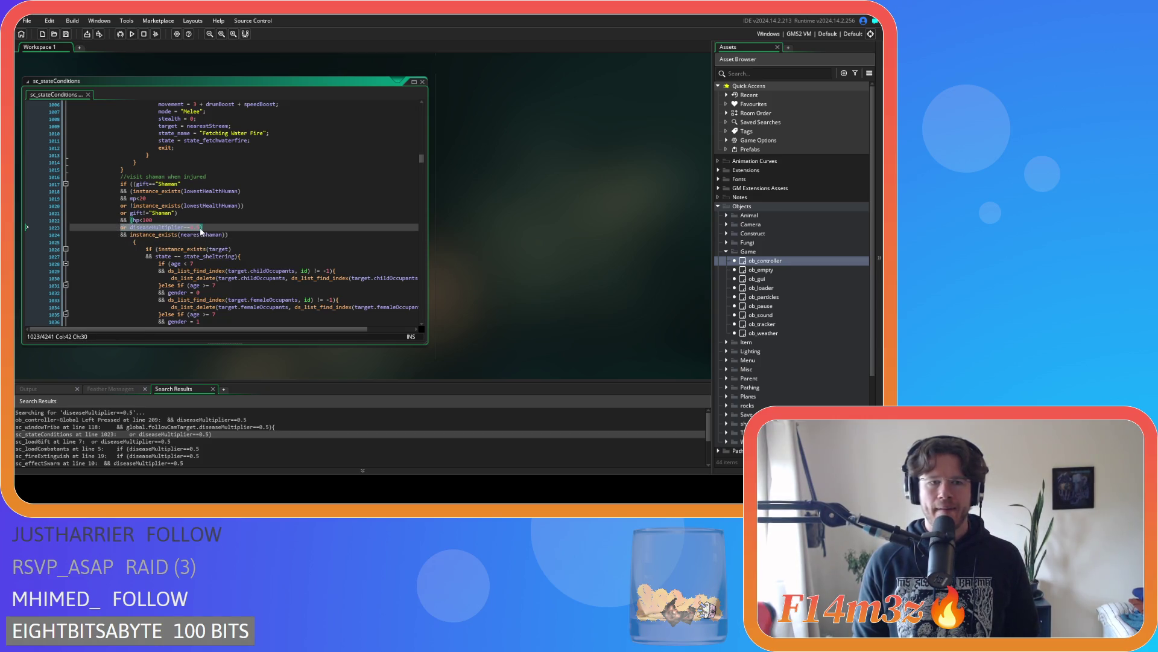
pyautogui.hotkey('ctrl', 'c')
# Add a poison==true condition on new line 1024 and save sc_stateConditions
pyautogui.click(201, 230)
pyautogui.press('Return')
pyautogui.hotkey('ctrl', 'v')
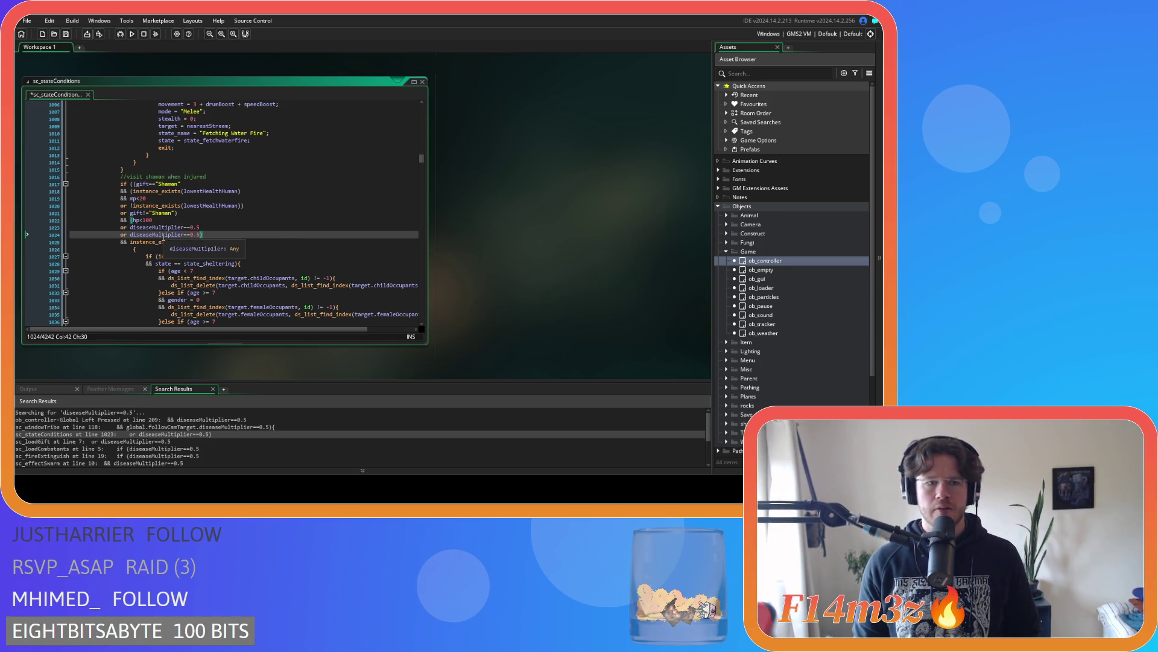
pyautogui.doubleClick(164, 234)
pyautogui.write('poison')
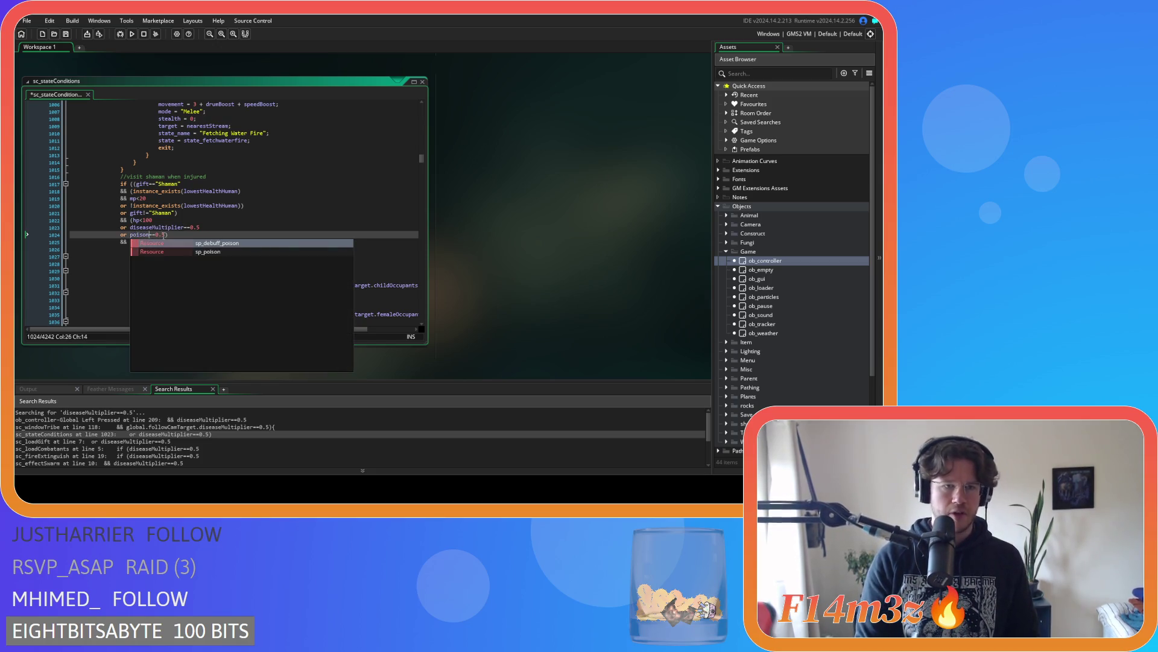
pyautogui.doubleClick(161, 235)
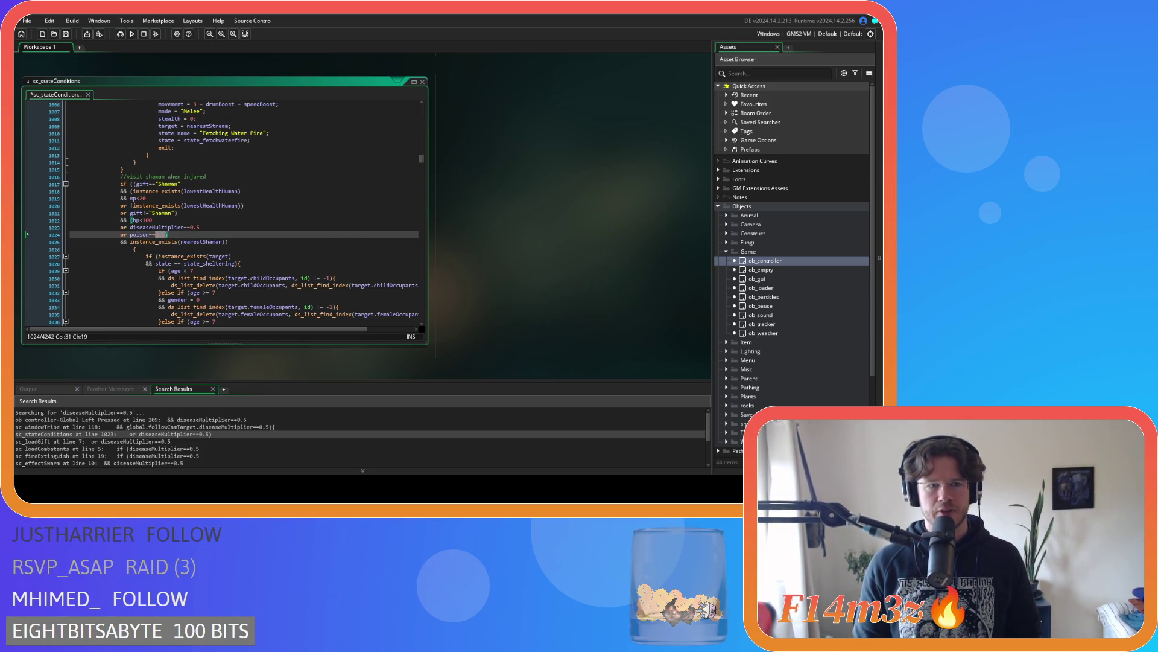
pyautogui.write('true')
pyautogui.click(177, 236)
pyautogui.hotkey('ctrl', 's')
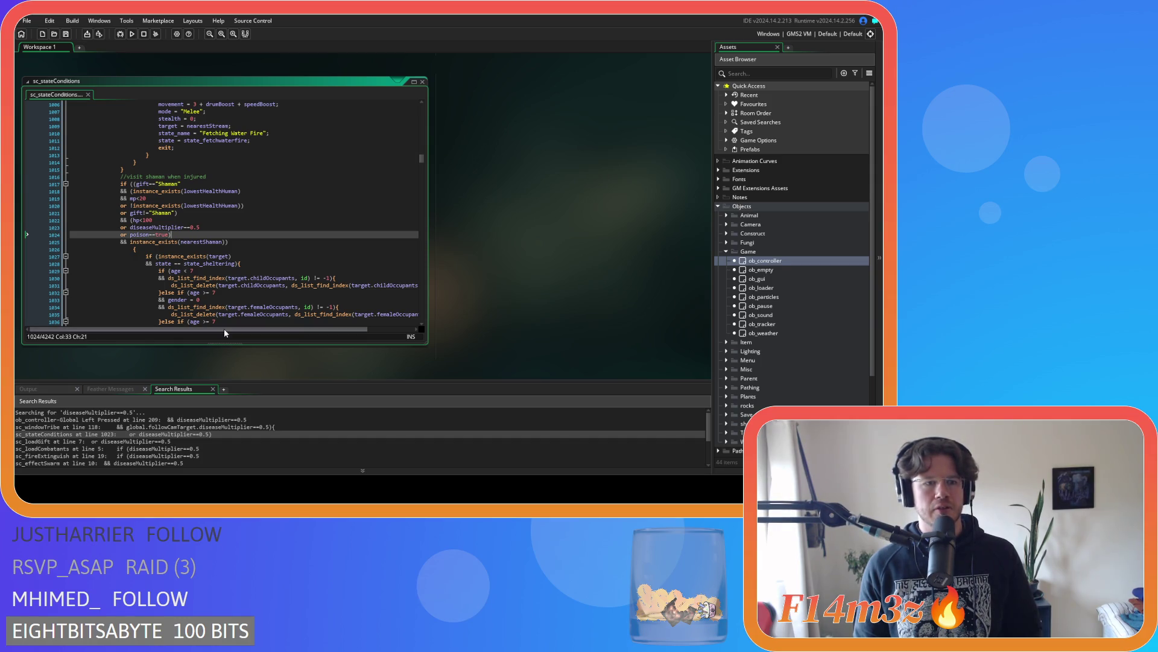
# Review the shaman check's nearestShaman, poison and hp conditions, then open sc_loadGift's diseaseMultiplier match
pyautogui.press('Up')
pyautogui.press('Up')
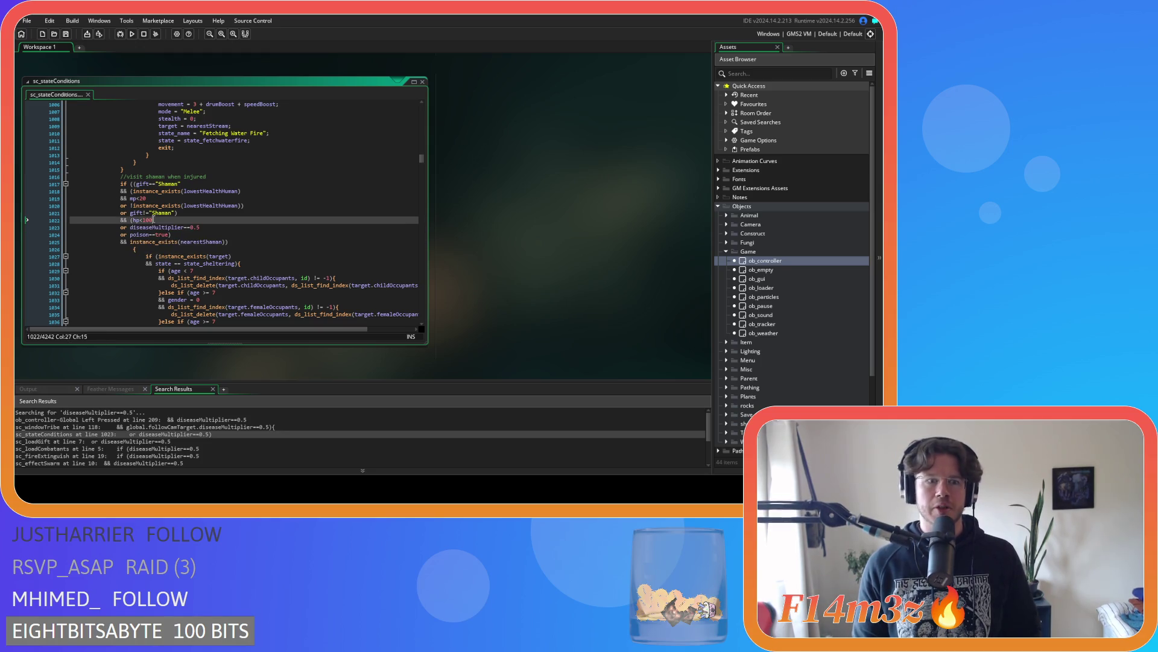
pyautogui.scroll(1, 191, 276)
pyautogui.click(170, 254)
pyautogui.moveTo(169, 263)
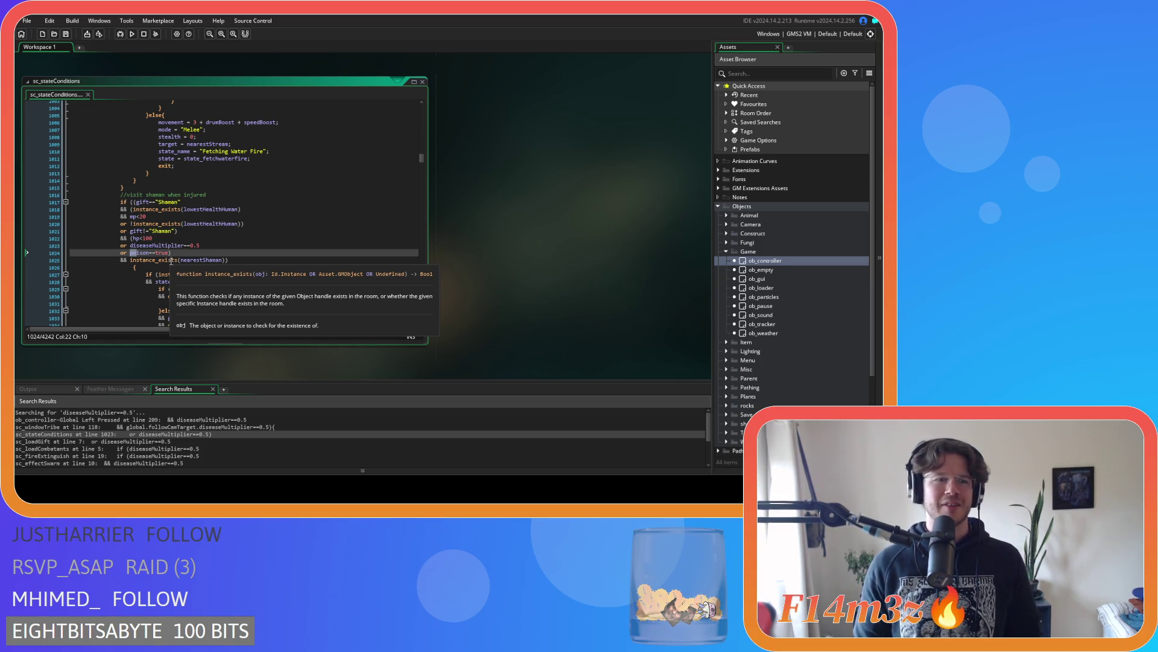
pyautogui.click(172, 253)
pyautogui.click(133, 238)
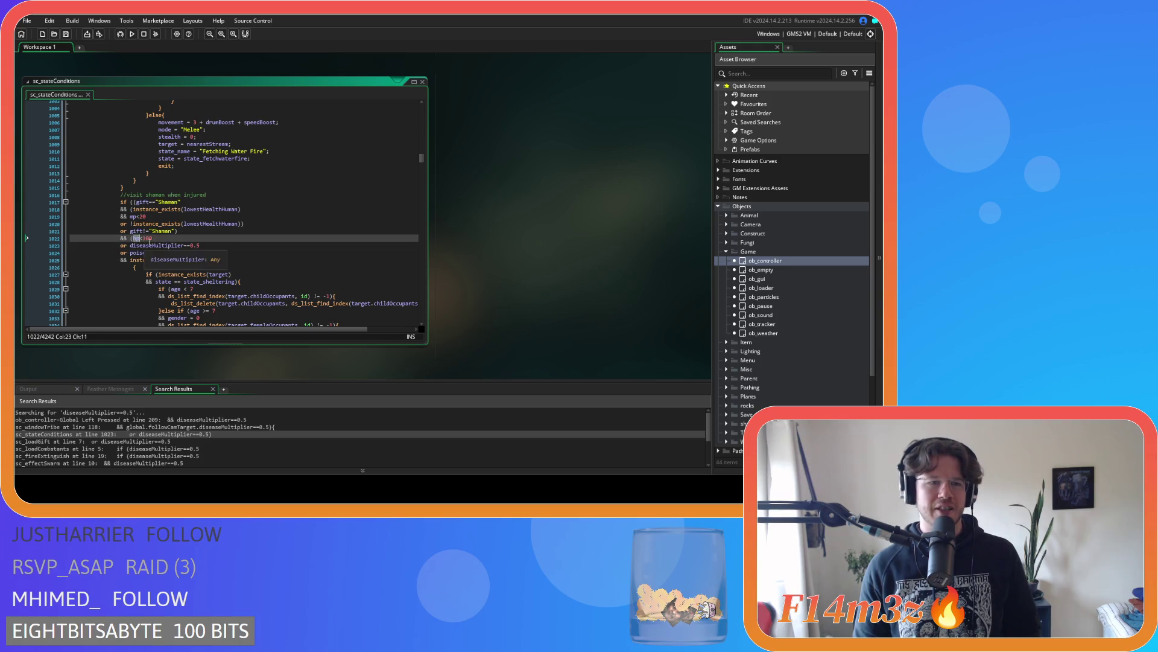
pyautogui.doubleClick(148, 441)
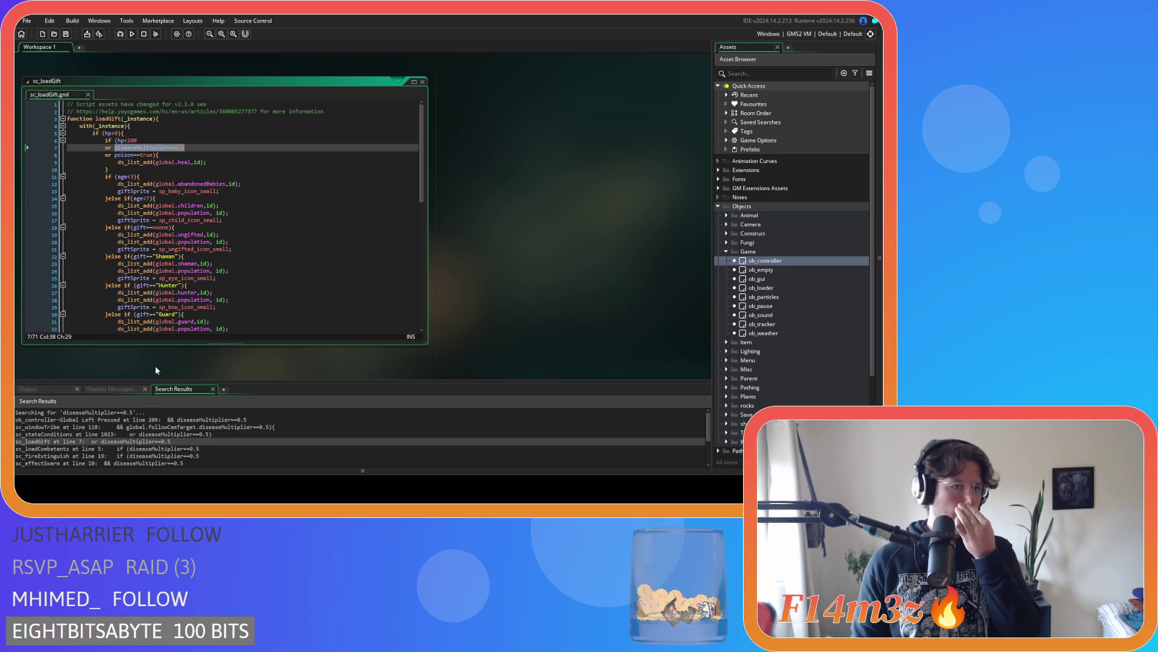
# Change the diseaseMultiplier checks from 0.5 to 1 in sc_fireExtinguish line 19 and sc_effectSwarm line 10
pyautogui.doubleClick(118, 449)
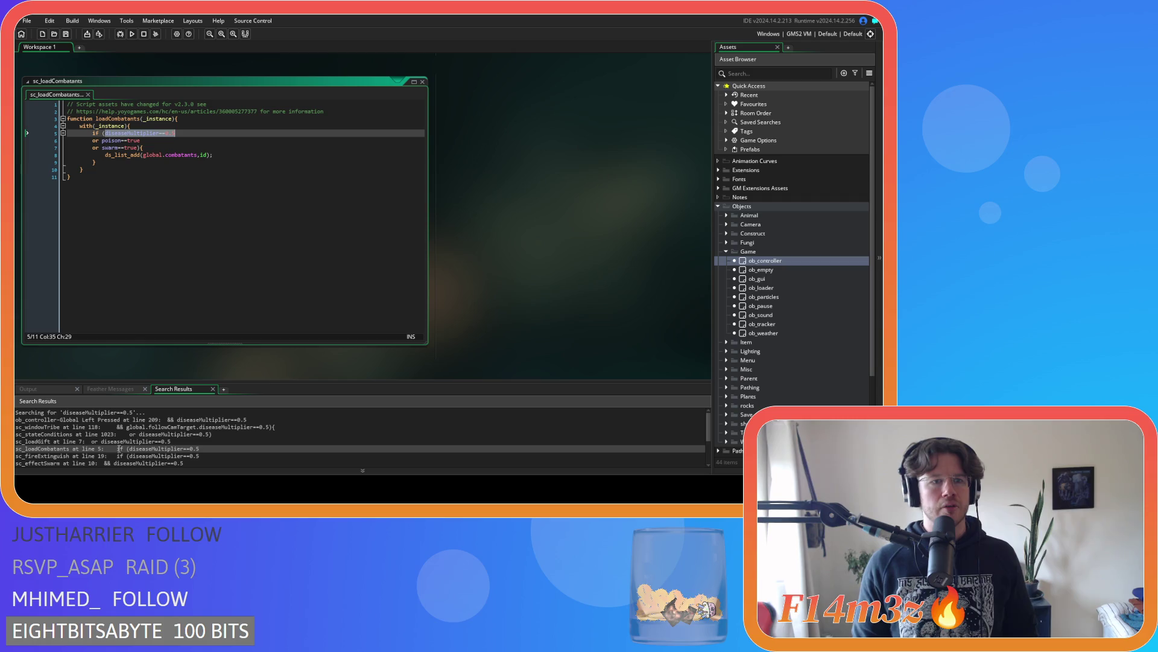
pyautogui.doubleClick(112, 455)
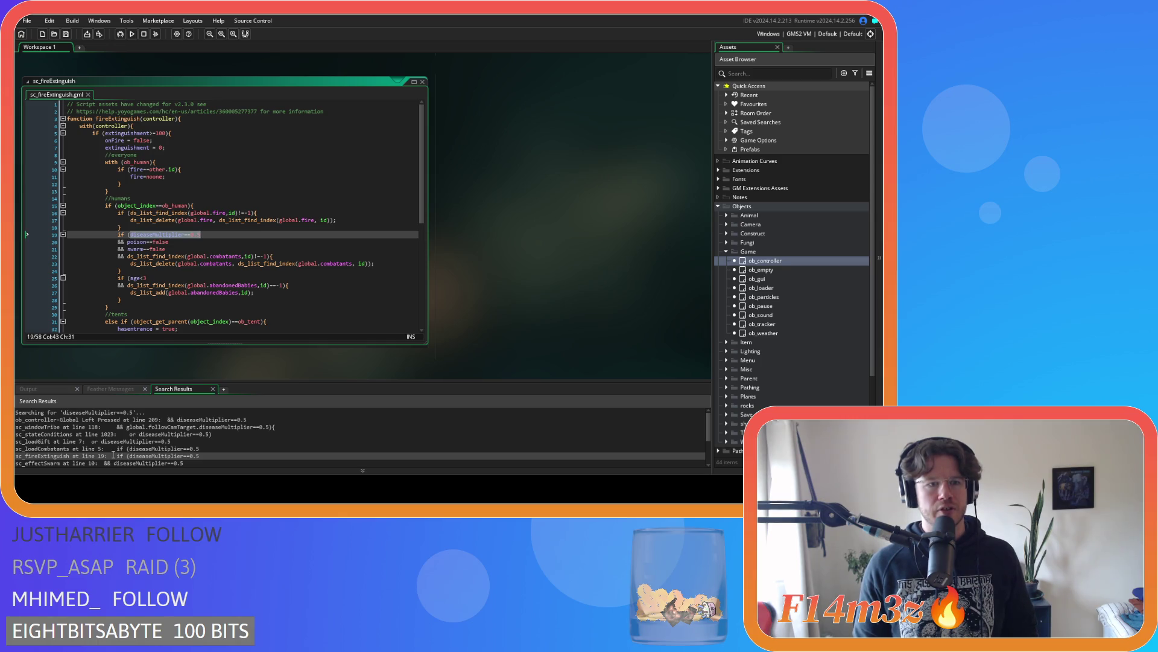
pyautogui.moveTo(200, 235); pyautogui.dragTo(192, 237)
pyautogui.write('1')
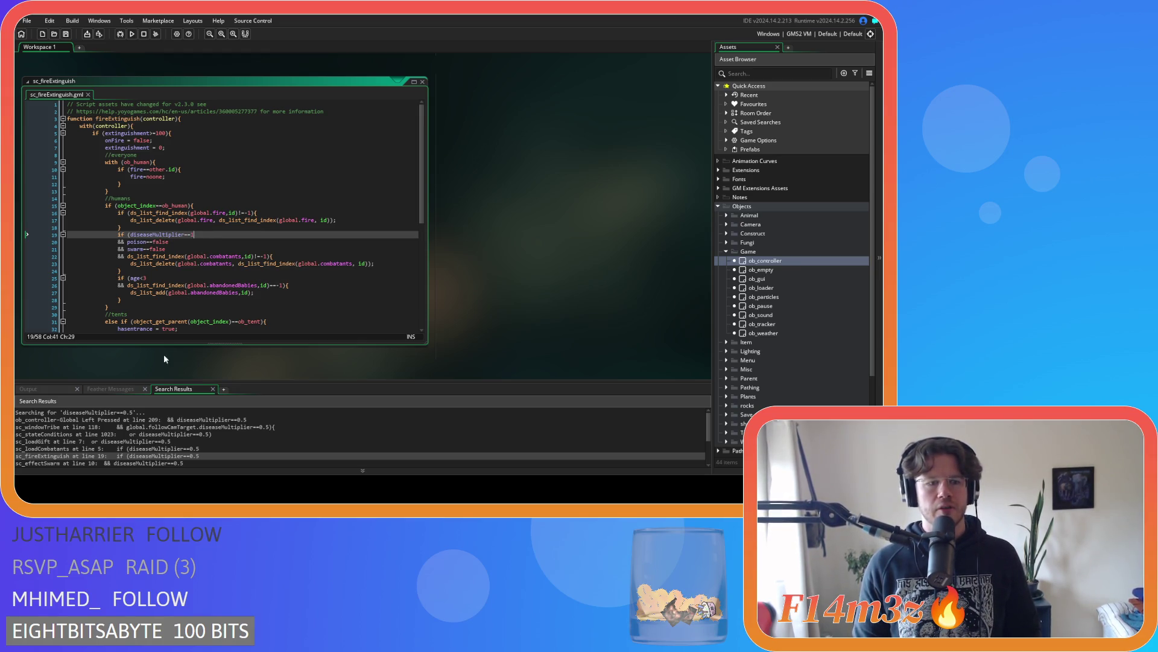
pyautogui.scroll(-1, 123, 458)
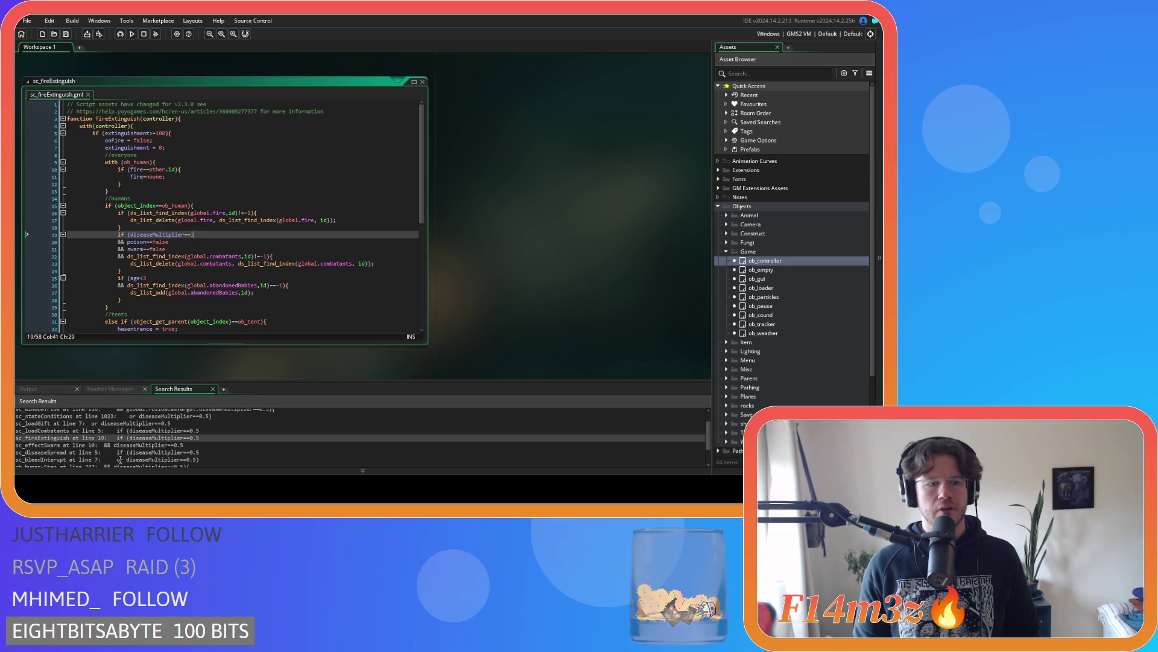
pyautogui.doubleClick(88, 445)
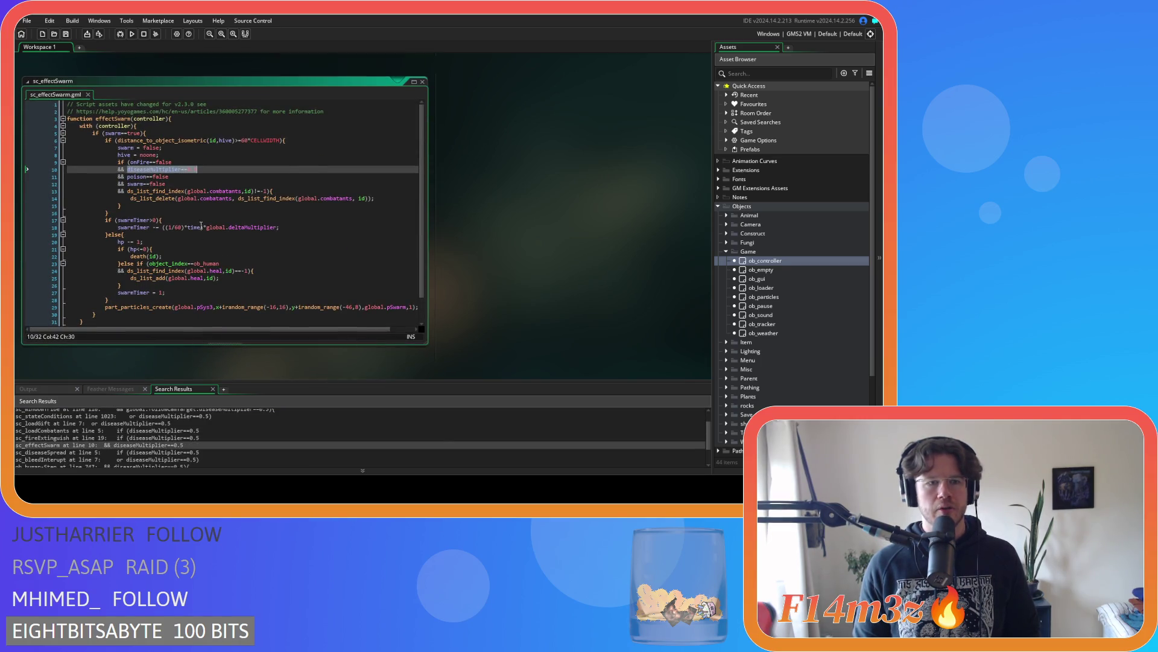
pyautogui.moveTo(198, 170); pyautogui.dragTo(189, 171)
pyautogui.write('1')
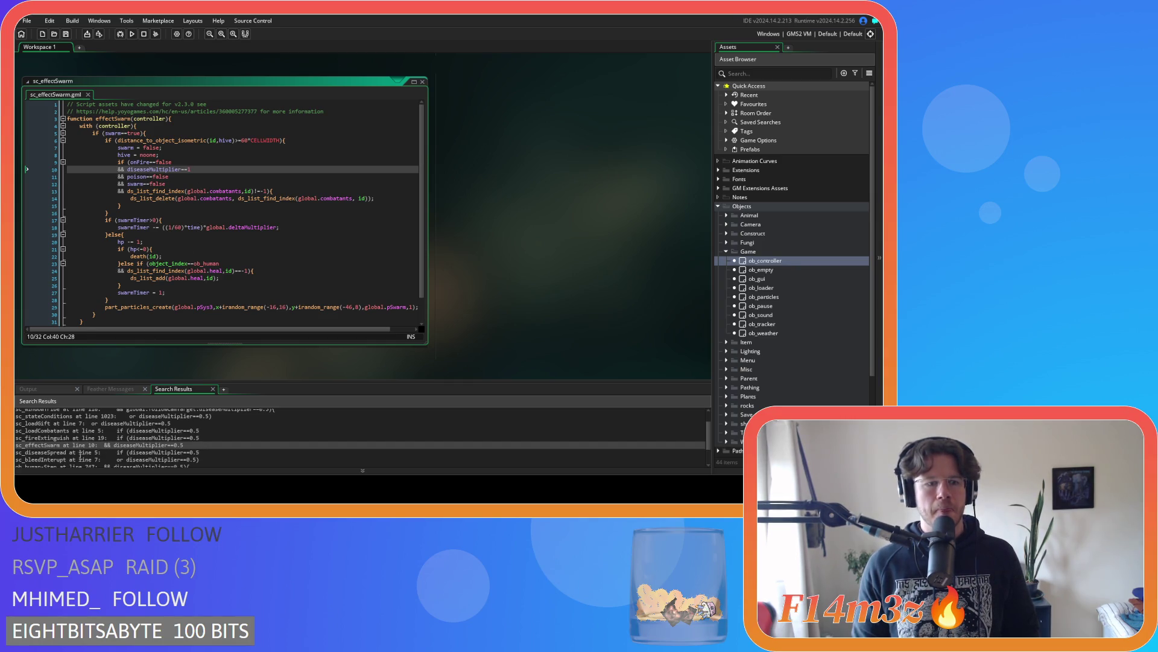
# Add an 'or poison==true)' condition on line 8 of sc_bleedInterupt and save
pyautogui.doubleClick(81, 454)
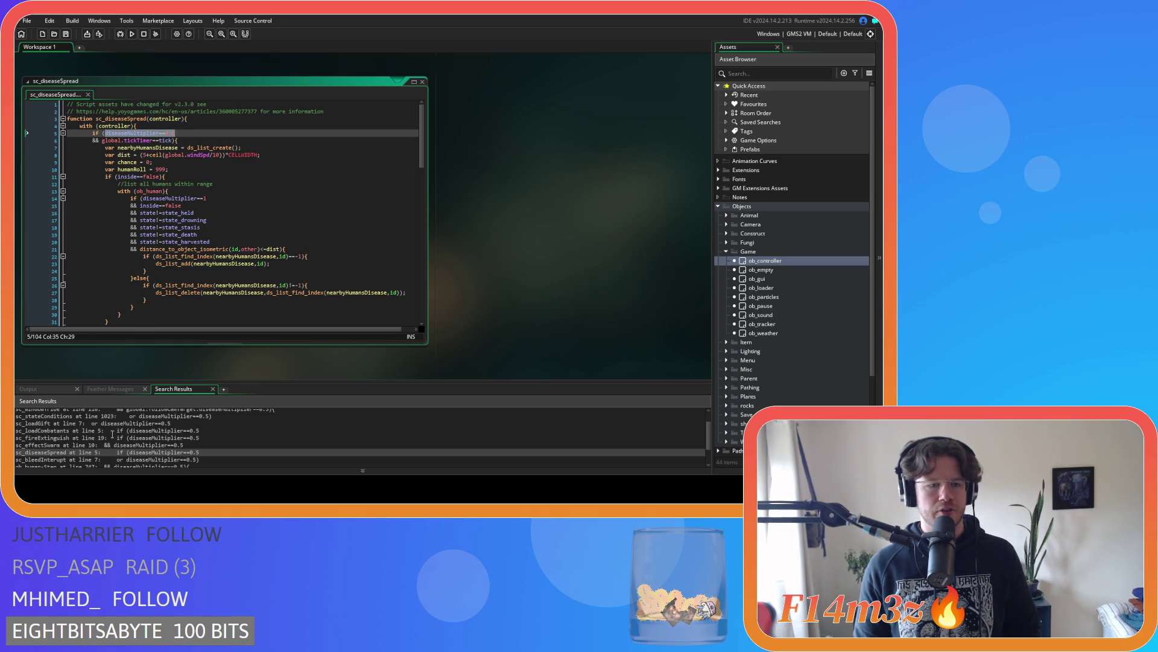
pyautogui.doubleClick(109, 459)
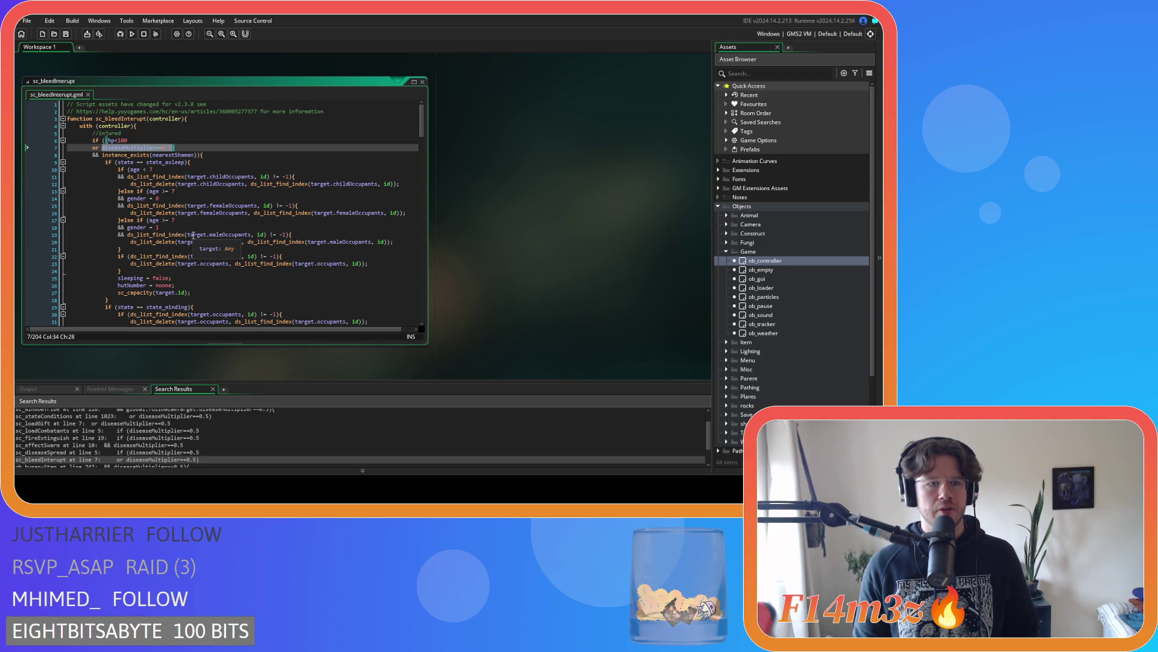
pyautogui.click(173, 150)
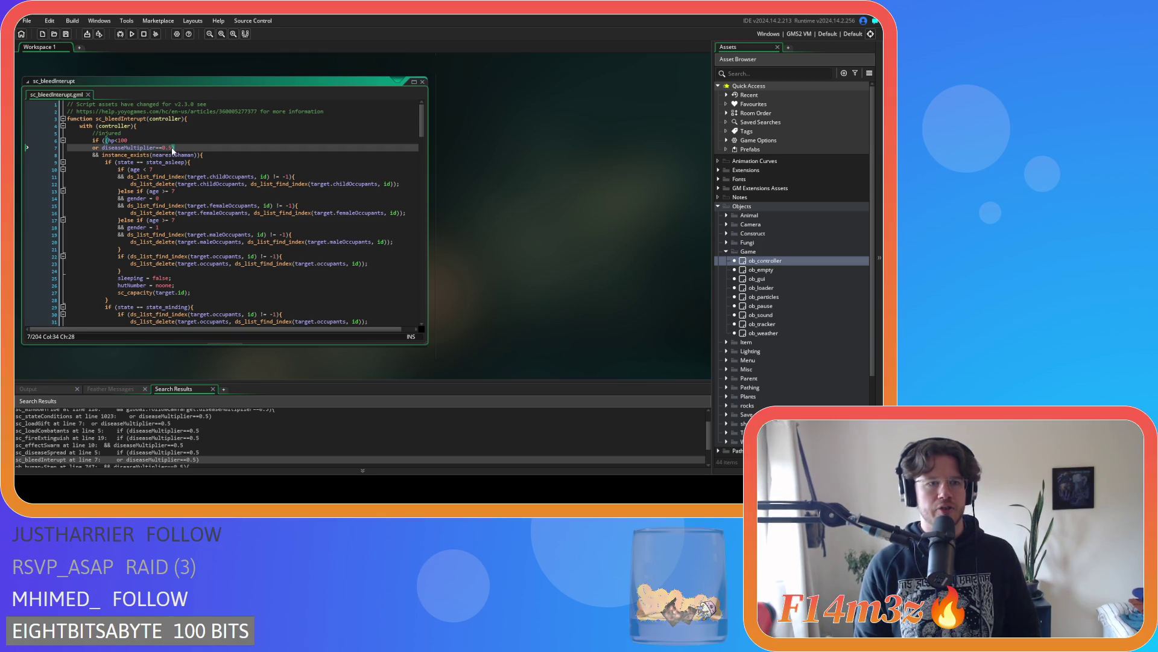
pyautogui.hotkey('ctrl', 'v')
pyautogui.click(141, 155)
pyautogui.doubleClick(140, 155)
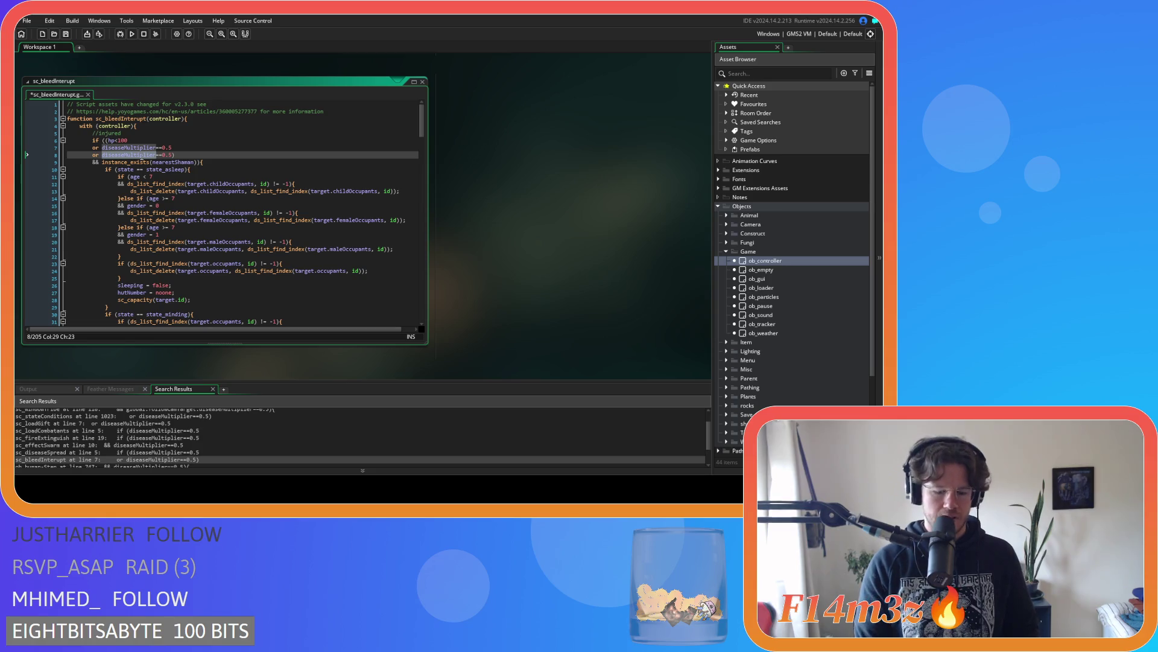
pyautogui.write('poison')
pyautogui.moveTo(123, 155); pyautogui.dragTo(137, 159)
pyautogui.write('true')
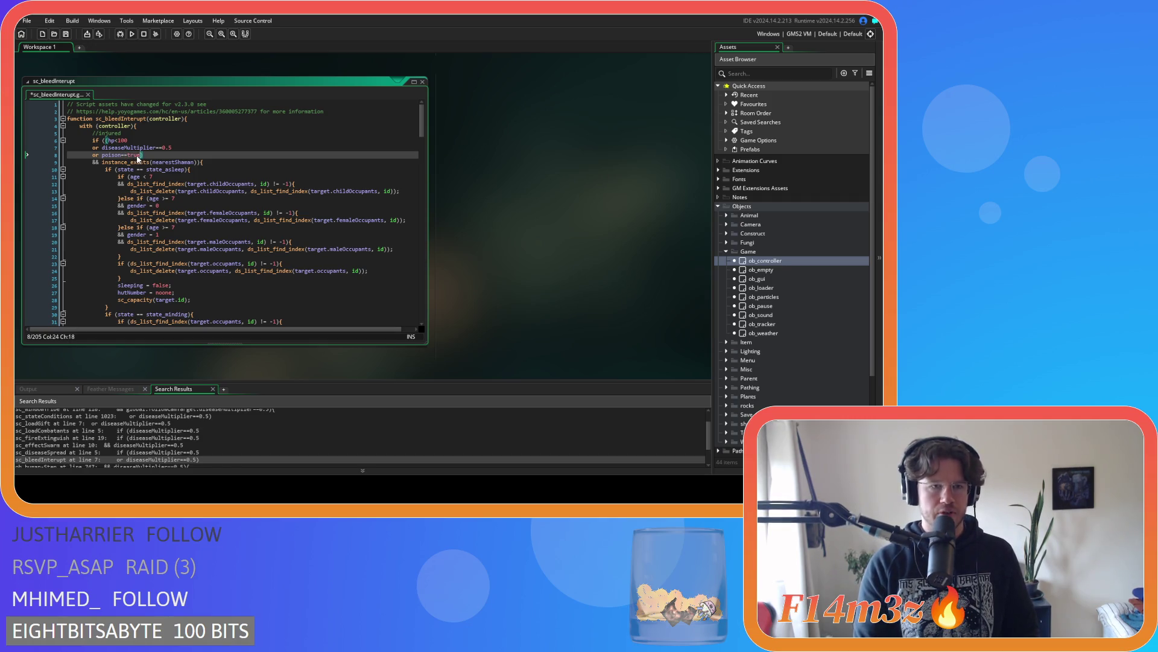
pyautogui.write(')')
pyautogui.hotkey('ctrl', 's')
# Open the ob_human Step event at its line 747 search result
pyautogui.press('Left')
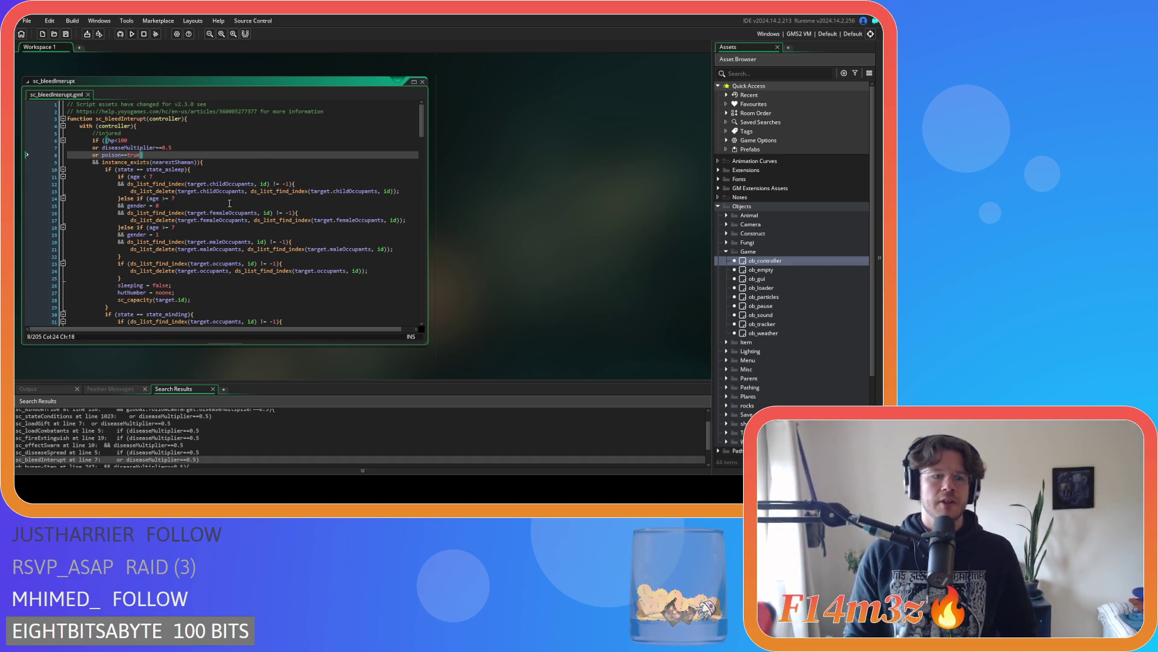
pyautogui.scroll(-1, 84, 422)
pyautogui.doubleClick(75, 448)
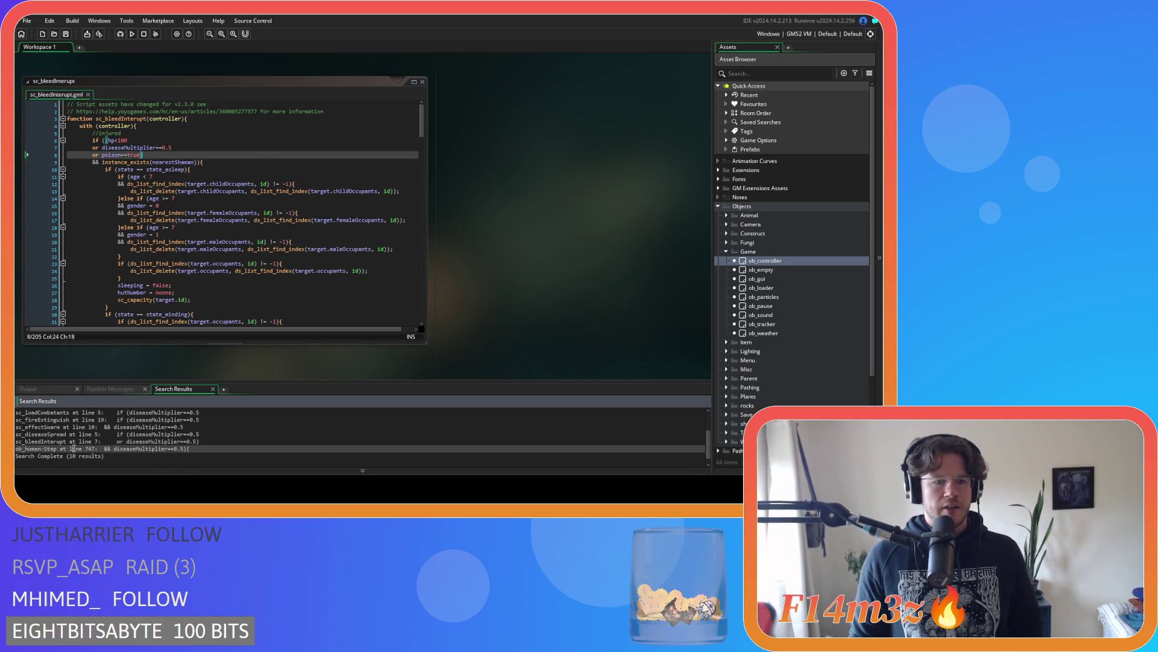
pyautogui.scroll(4, 491, 248)
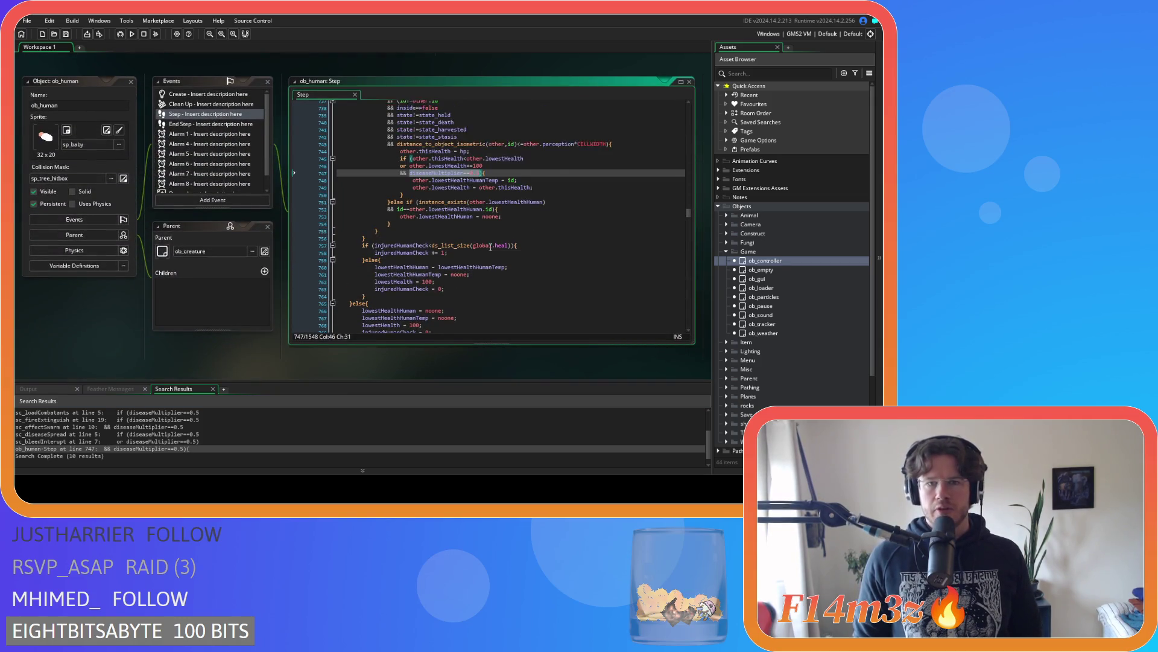
# Wrap diseaseMultiplier==0.5 on line 747 in parentheses with 'or poison==true' on a new line inside
pyautogui.scroll(-2, 489, 246)
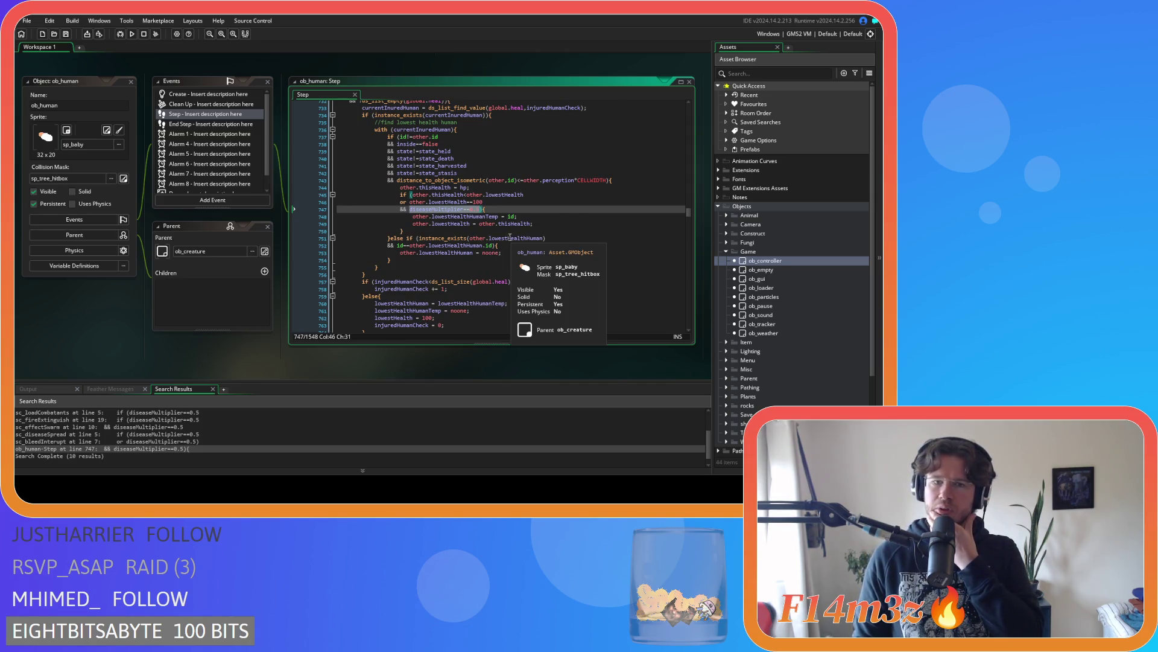
pyautogui.scroll(1, 510, 237)
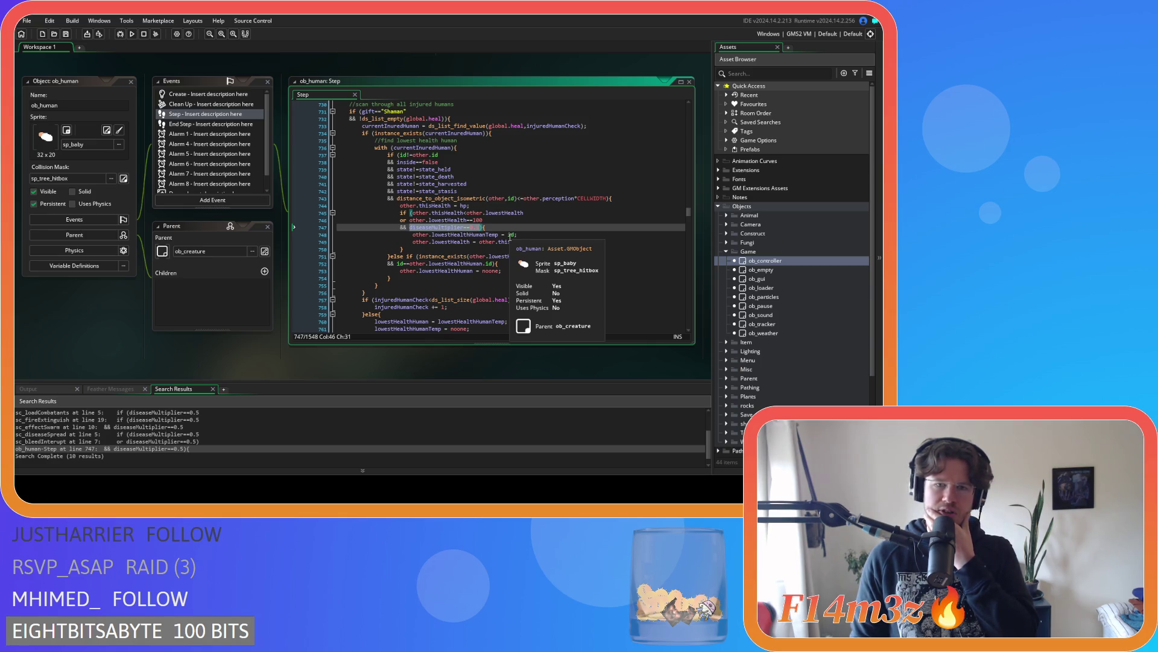
pyautogui.click(489, 227)
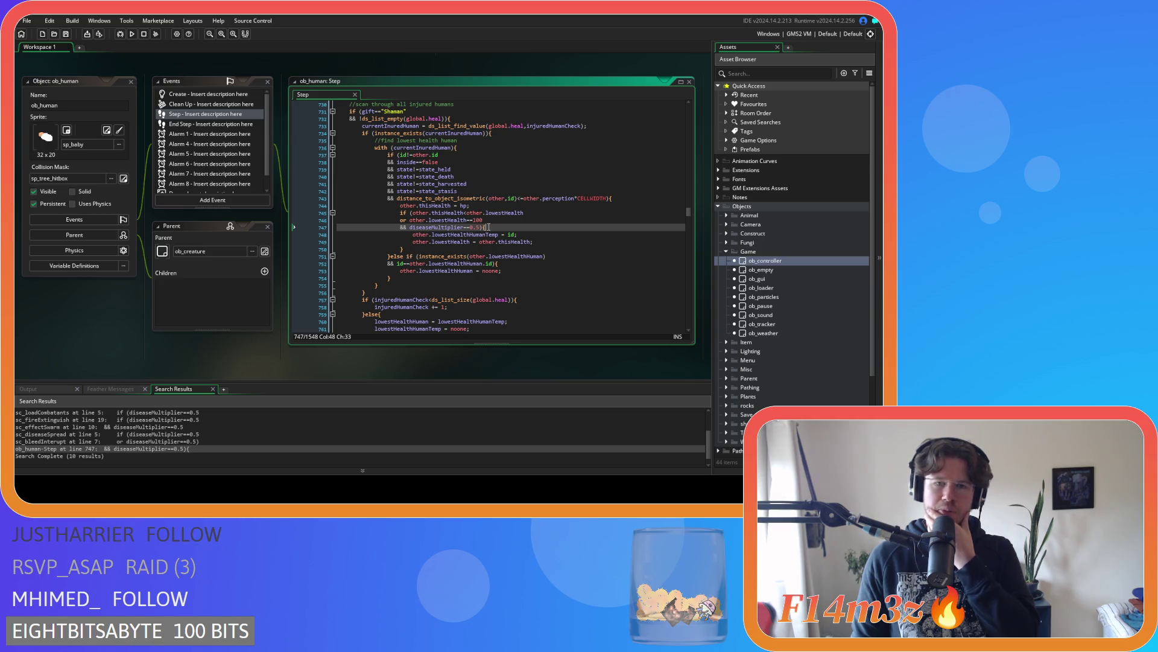
pyautogui.click(410, 228)
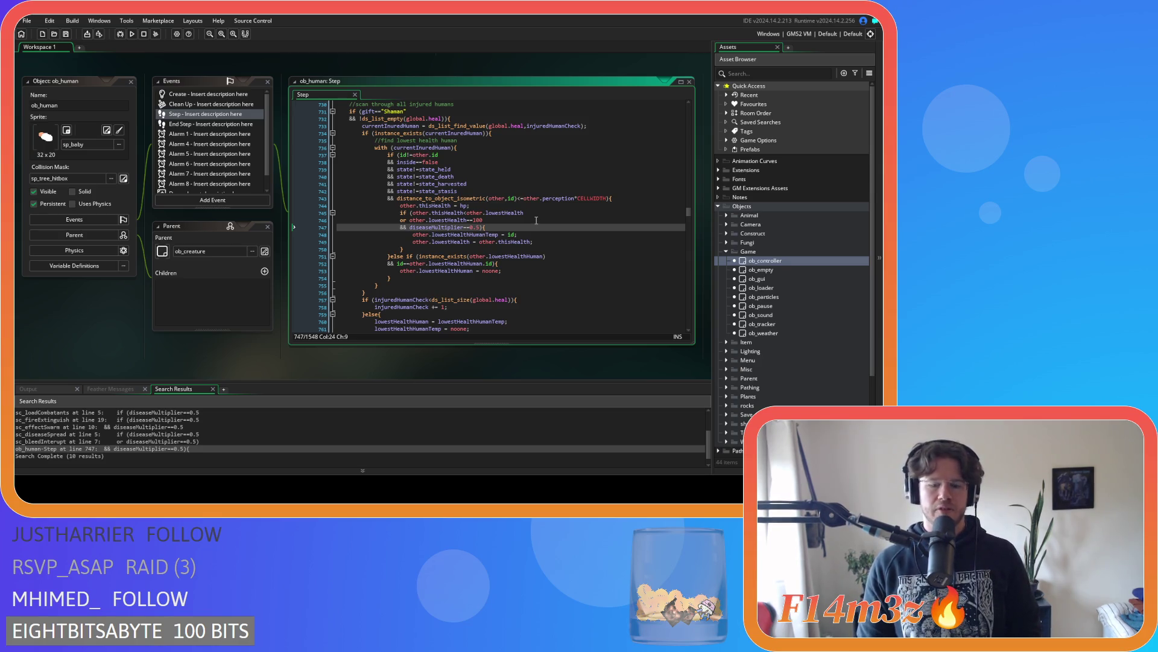
pyautogui.write('(')
pyautogui.click(481, 228)
pyautogui.write(')')
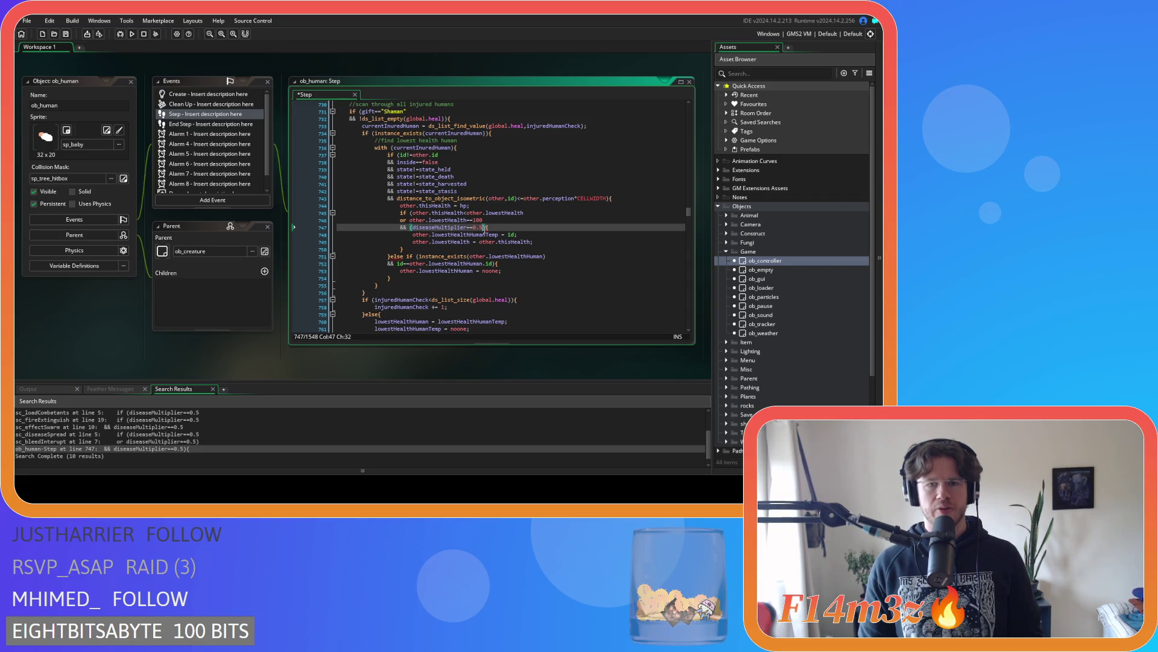
pyautogui.press('Return')
pyautogui.write('or ')
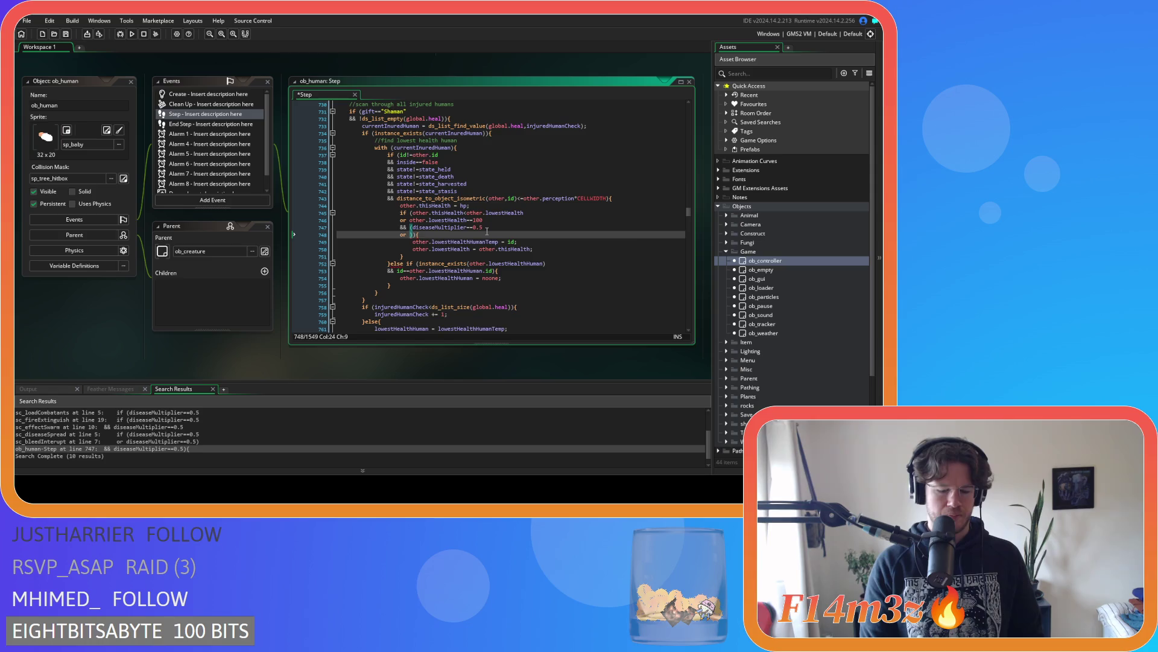
pyautogui.write('poison==true')
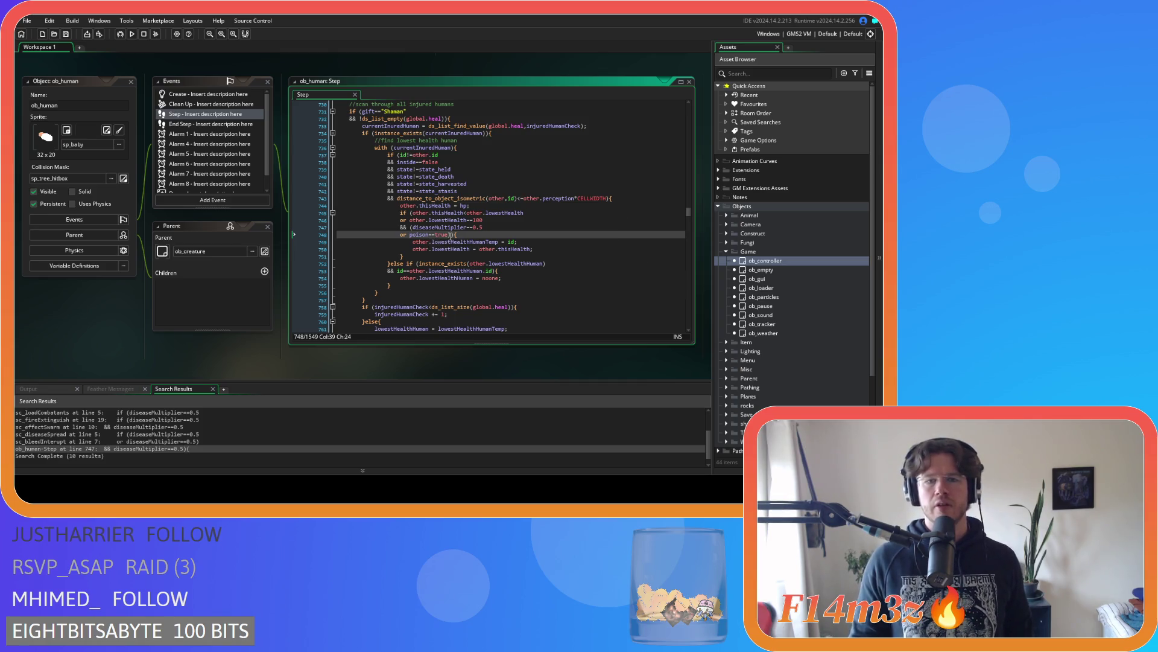
# Check the grouped disease and poison conditions, then expand the Scripts folder in the asset list
pyautogui.moveTo(452, 235); pyautogui.dragTo(399, 229)
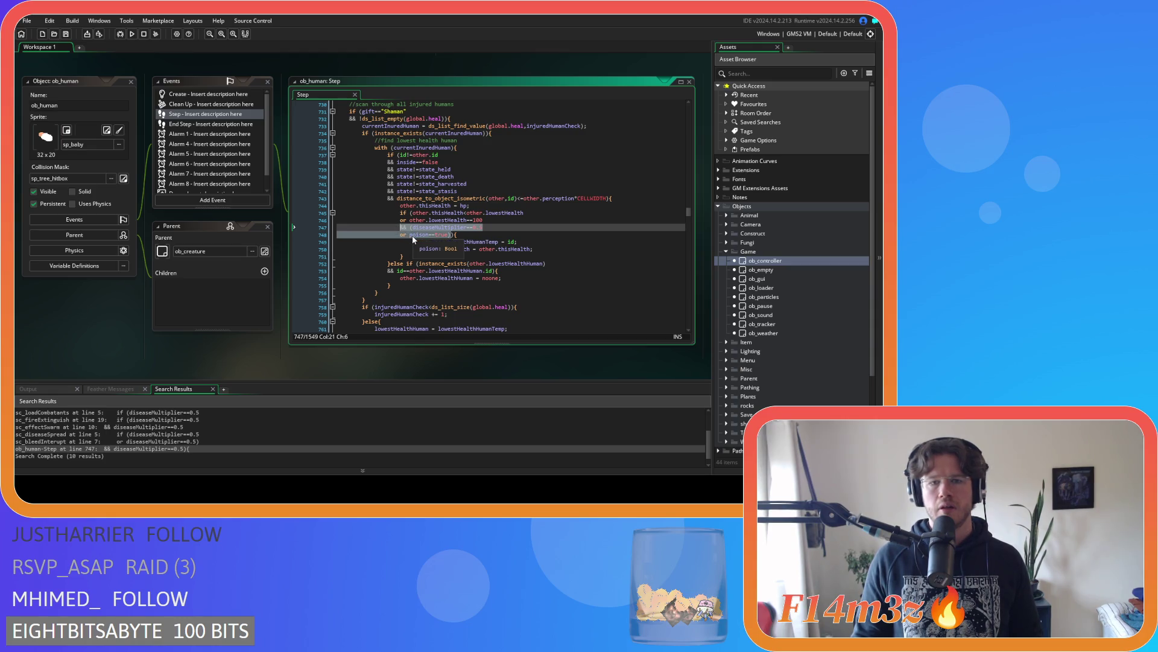
pyautogui.moveTo(457, 235); pyautogui.dragTo(398, 221)
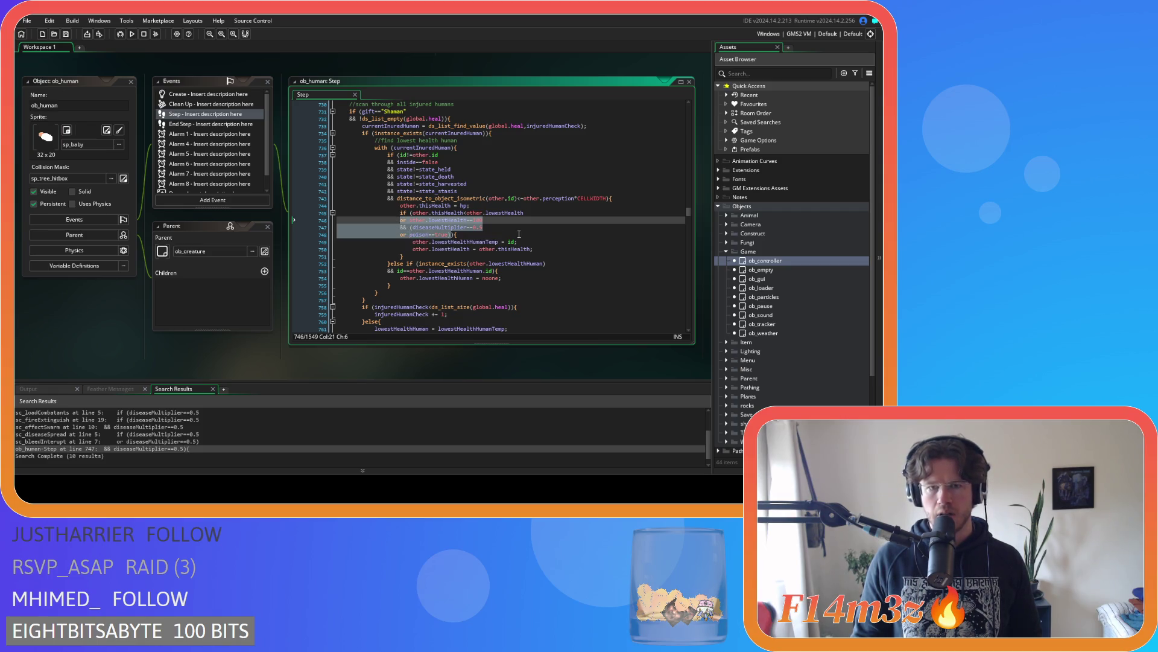
pyautogui.click(458, 235)
pyautogui.scroll(-4, 786, 291)
pyautogui.click(718, 376)
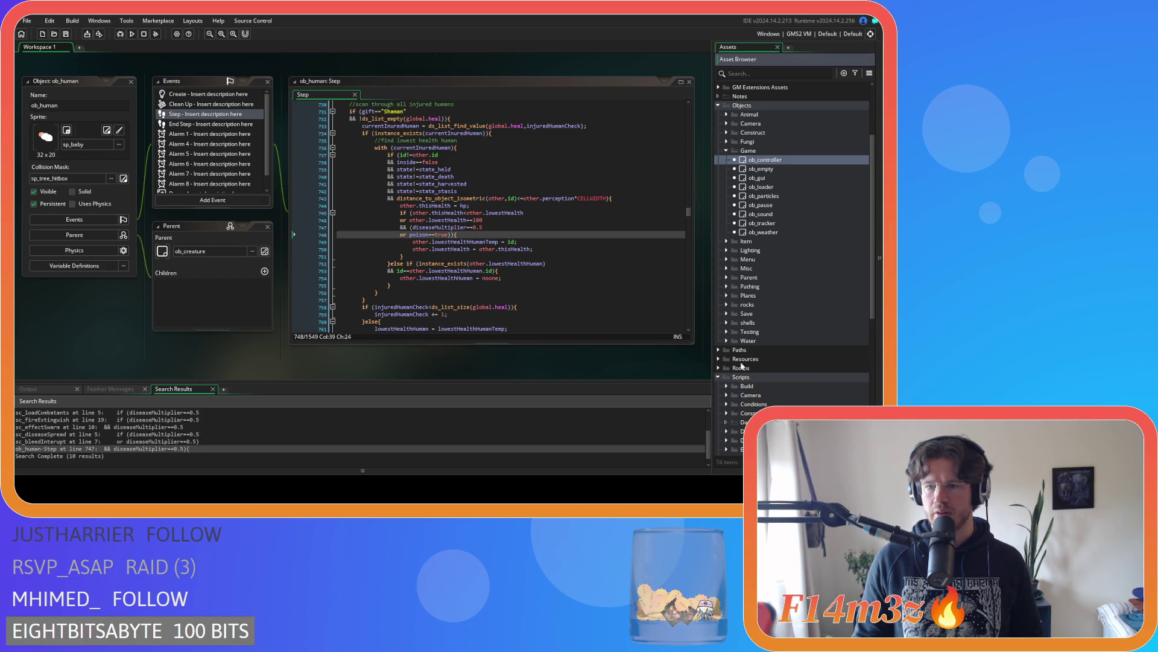
# Open sc_trackersUpdate from the Trackers scripts folder and search it for 'lowest'
pyautogui.scroll(-10, 730, 362)
pyautogui.doubleClick(738, 371)
pyautogui.scroll(-6, 819, 291)
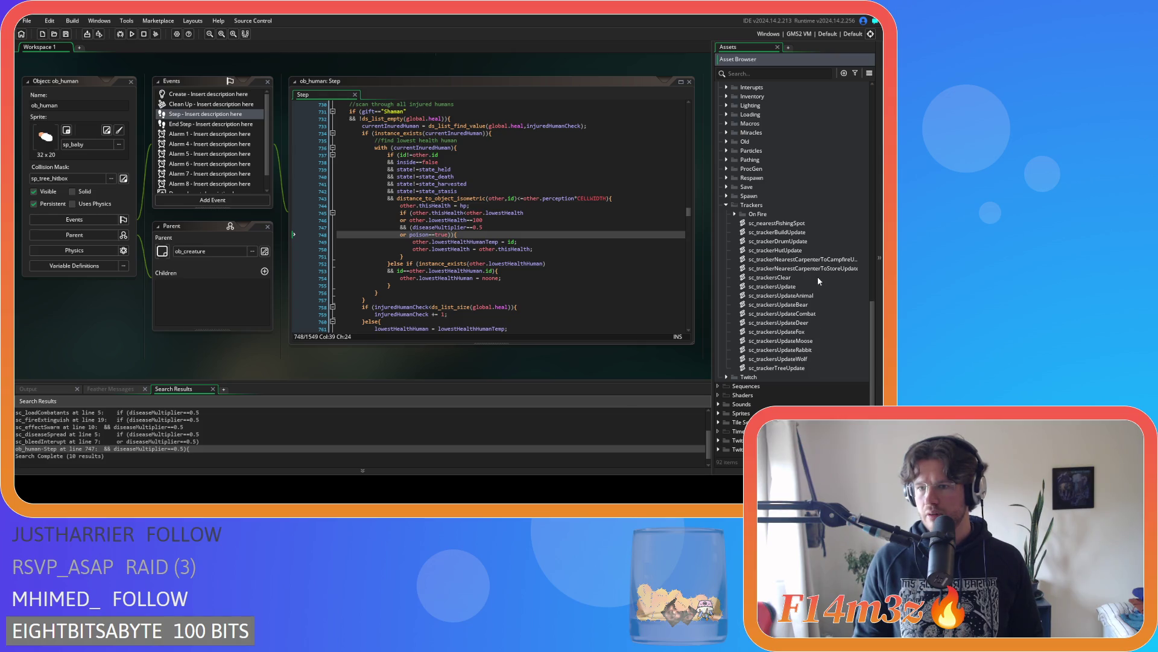
pyautogui.doubleClick(793, 286)
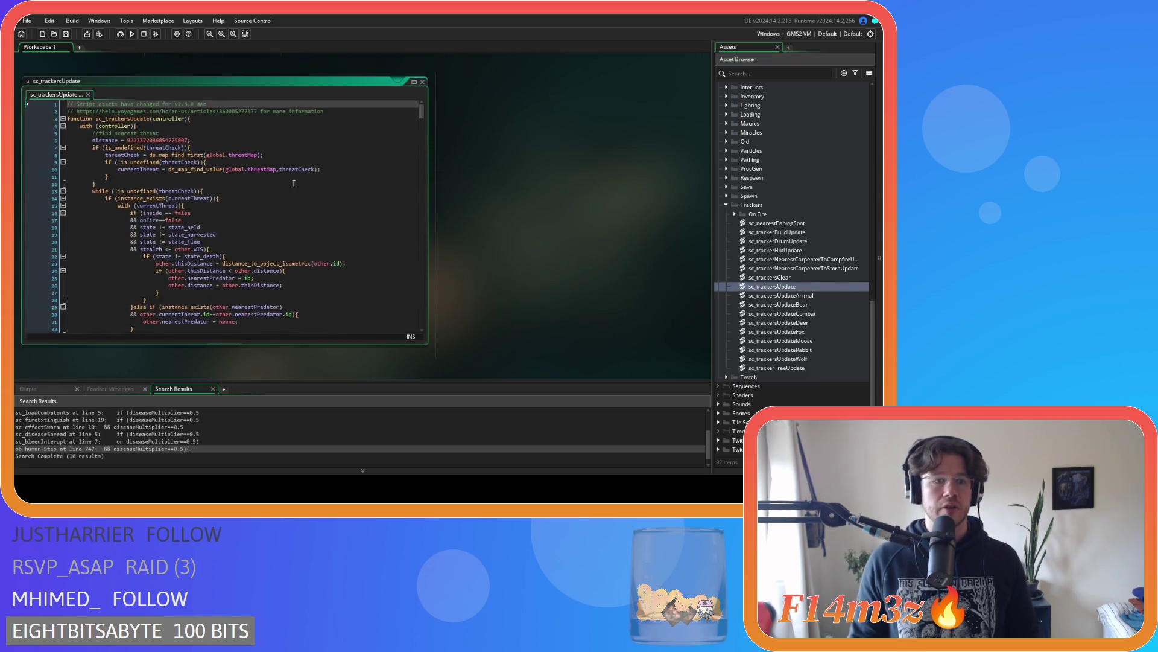
pyautogui.click(416, 123)
pyautogui.hotkey('ctrl', 'f')
pyautogui.write('lo')
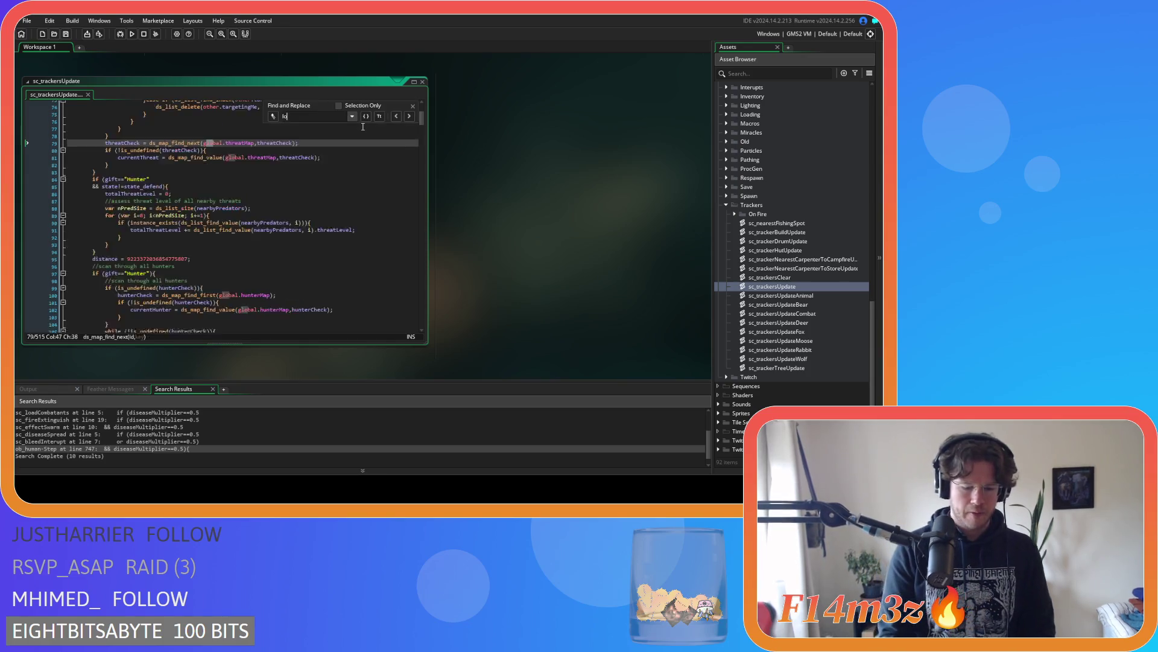
pyautogui.write('west')
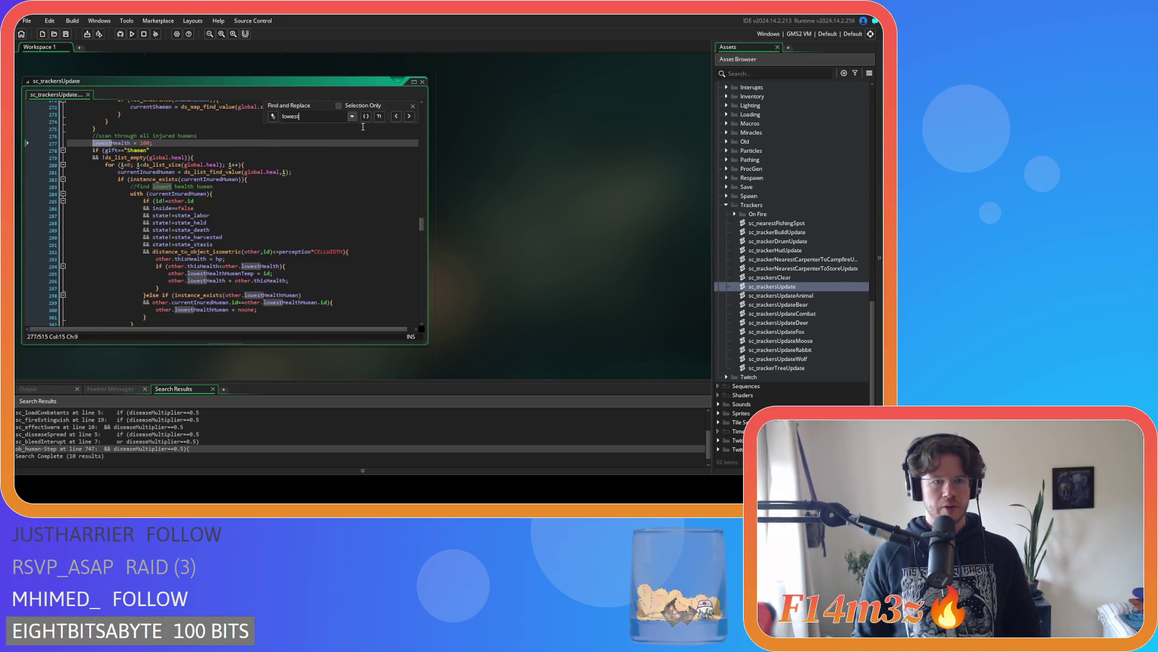
pyautogui.scroll(-2, 363, 127)
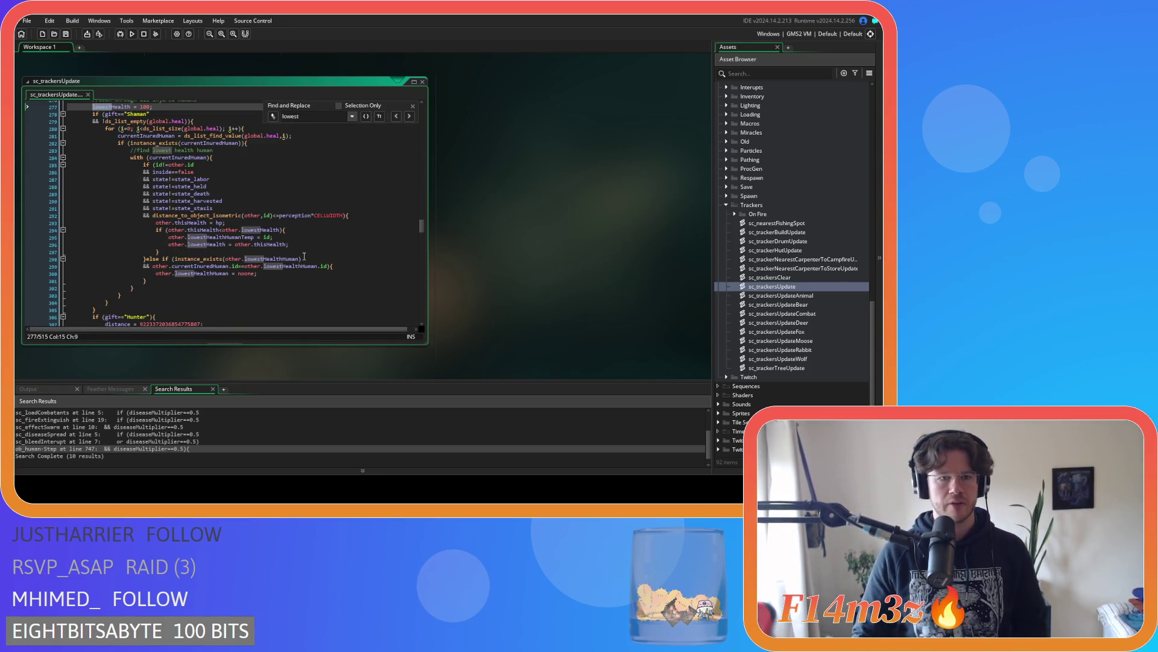
pyautogui.click(413, 105)
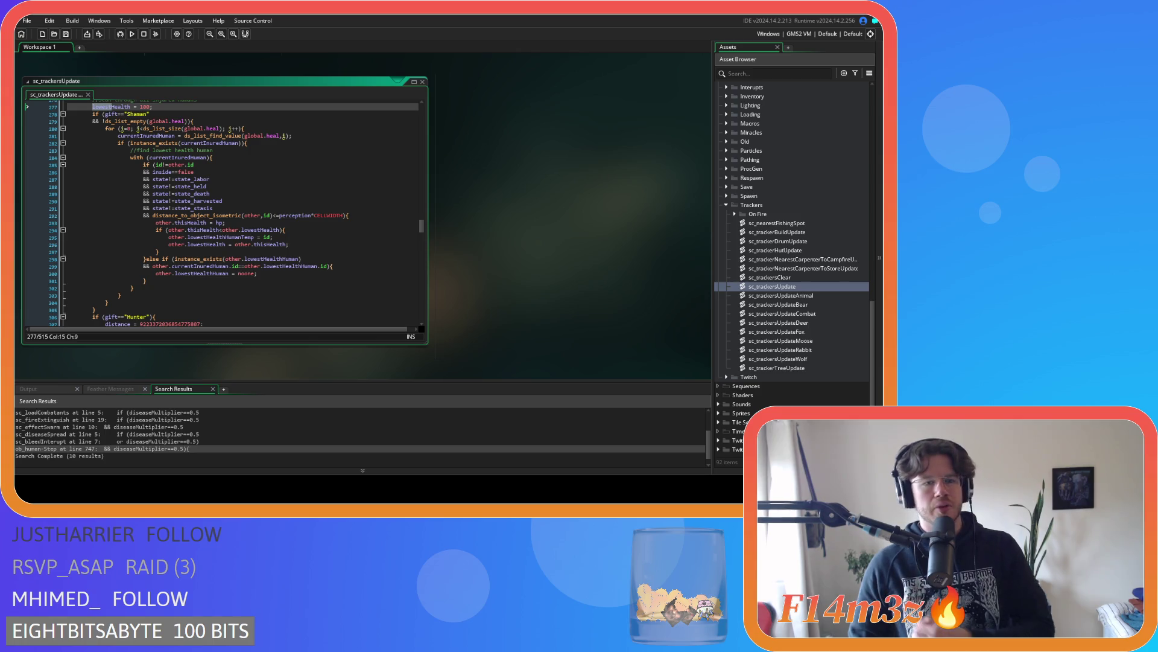
# Paste the diseased-or-poisoned conditions after line 294, indent them with Tab, and save
pyautogui.click(322, 229)
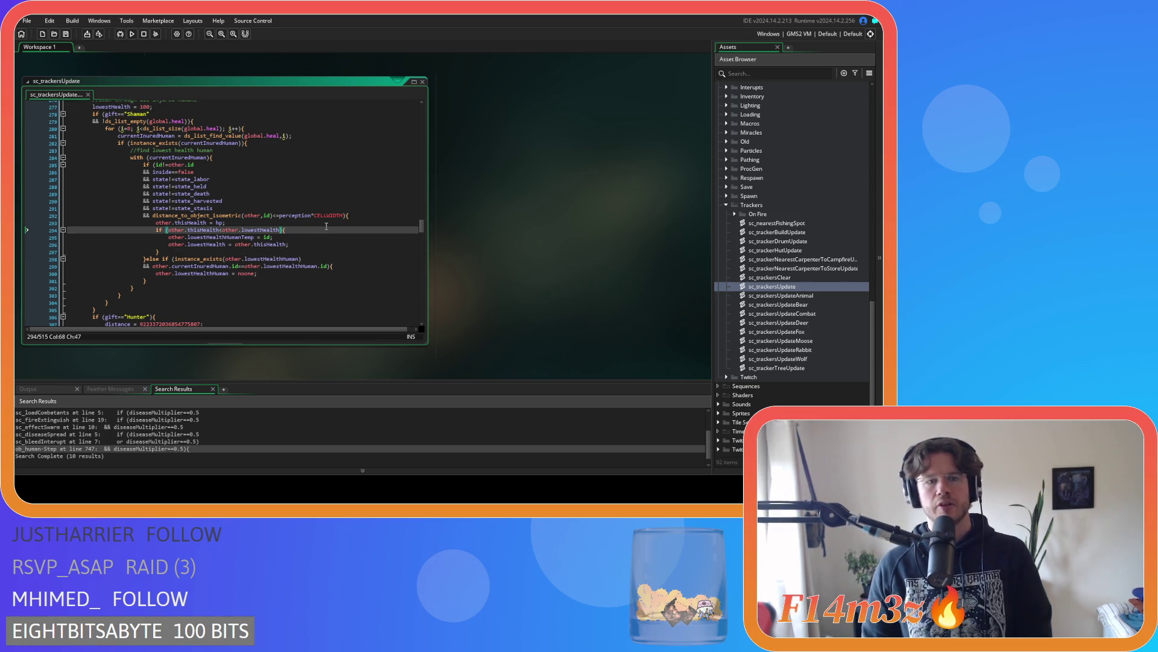
pyautogui.hotkey('ctrl', 'v')
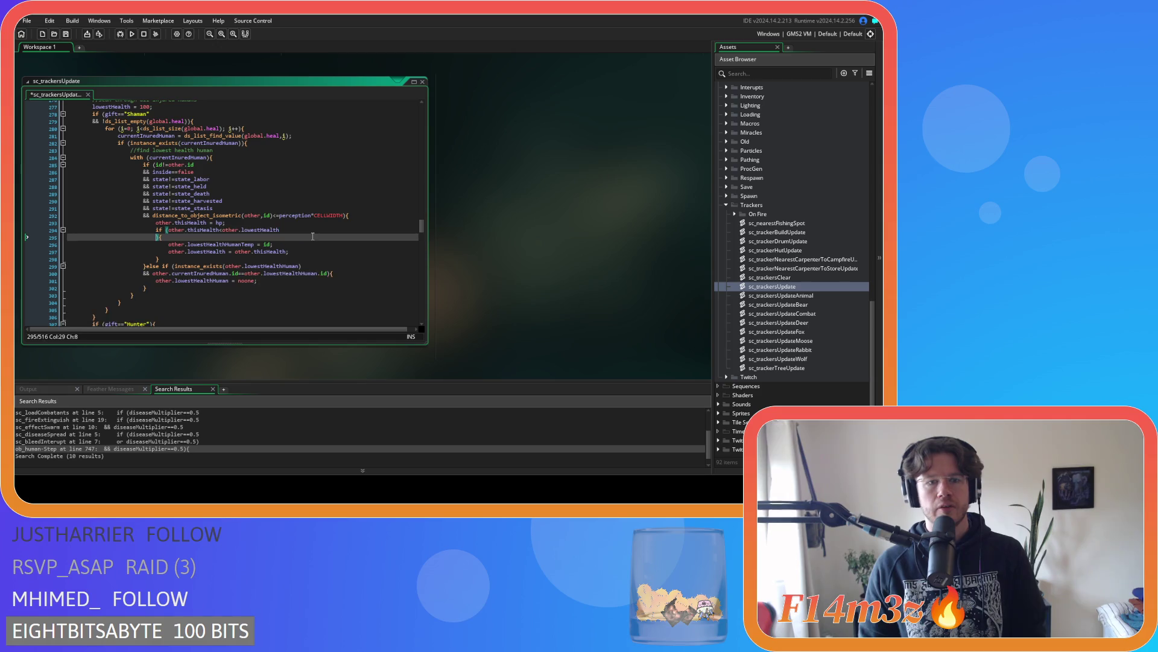
pyautogui.moveTo(183, 249); pyautogui.dragTo(79, 245)
pyautogui.press('Tab')
pyautogui.hotkey('ctrl', 's')
pyautogui.click(260, 250)
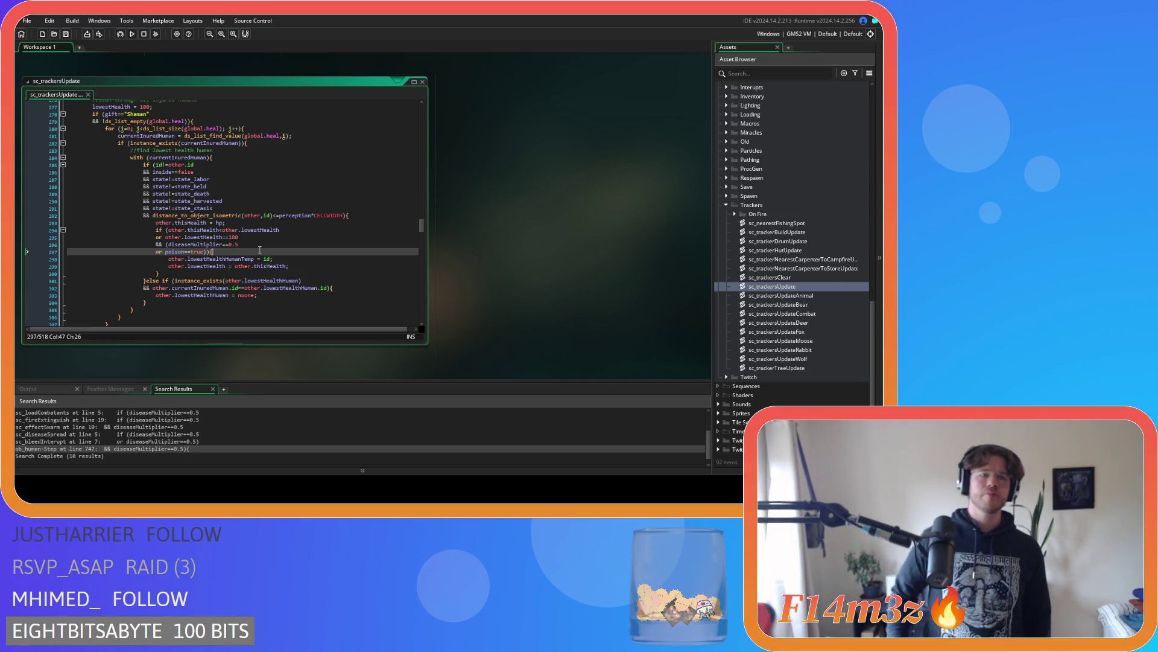
pyautogui.click(280, 224)
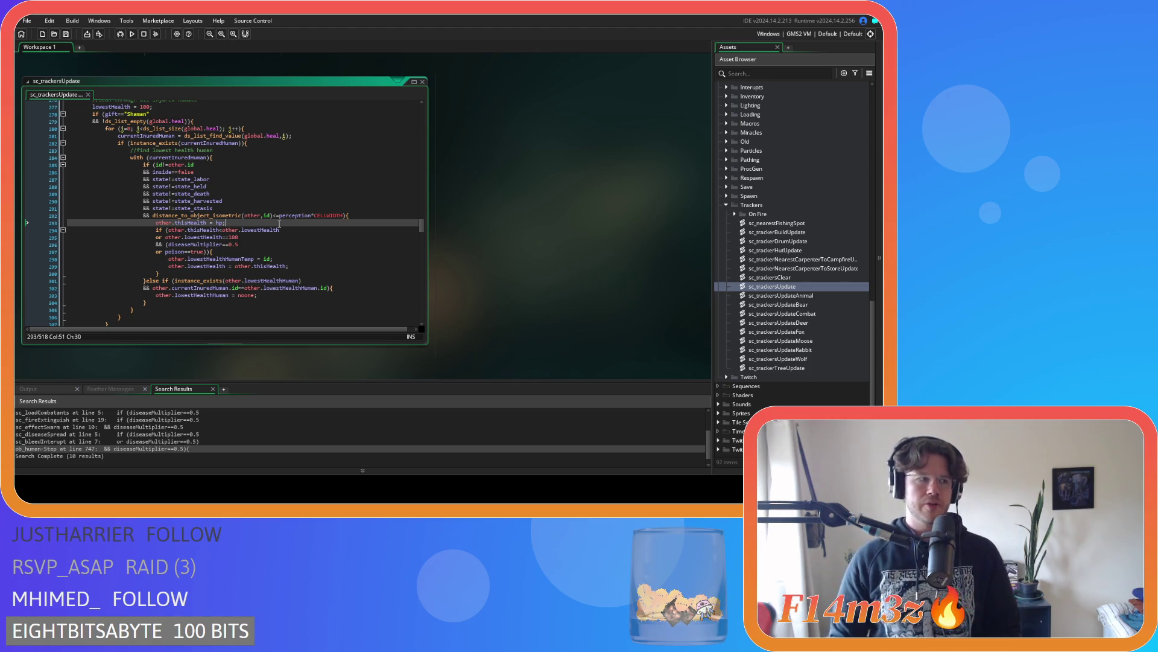
pyautogui.scroll(5, 544, 205)
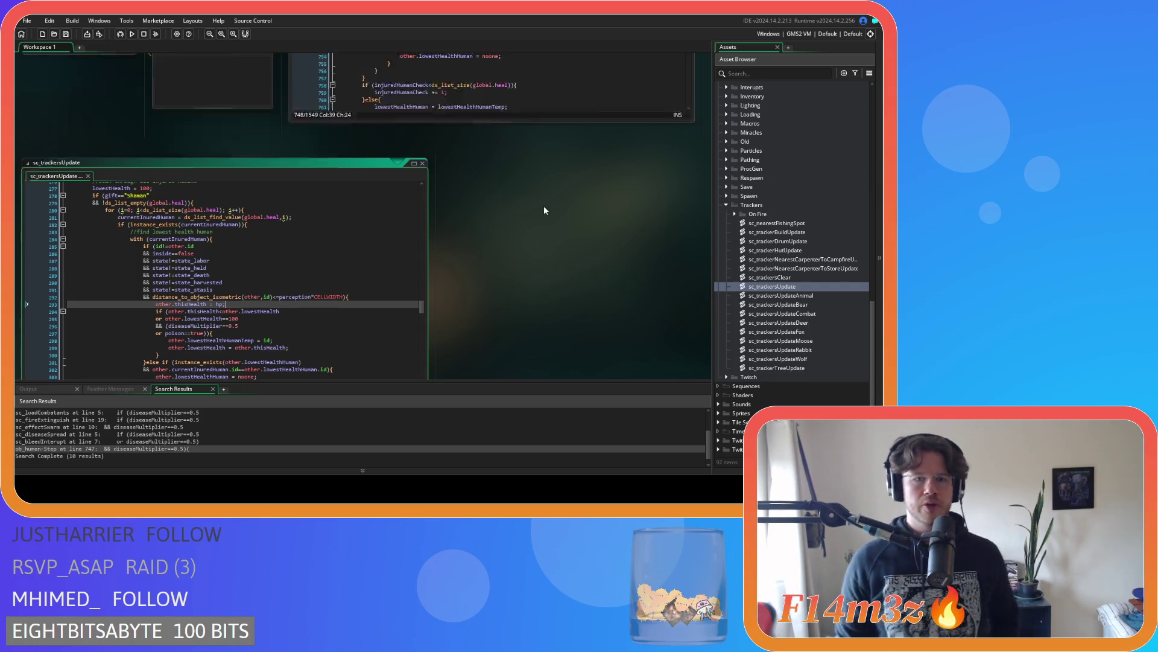
# Add '&& instance_exists(other.lowestHealthHumanTemp)' and '&& other.lowestHealthHumanTemp.poison==false' condition lines, then save
pyautogui.click(490, 222)
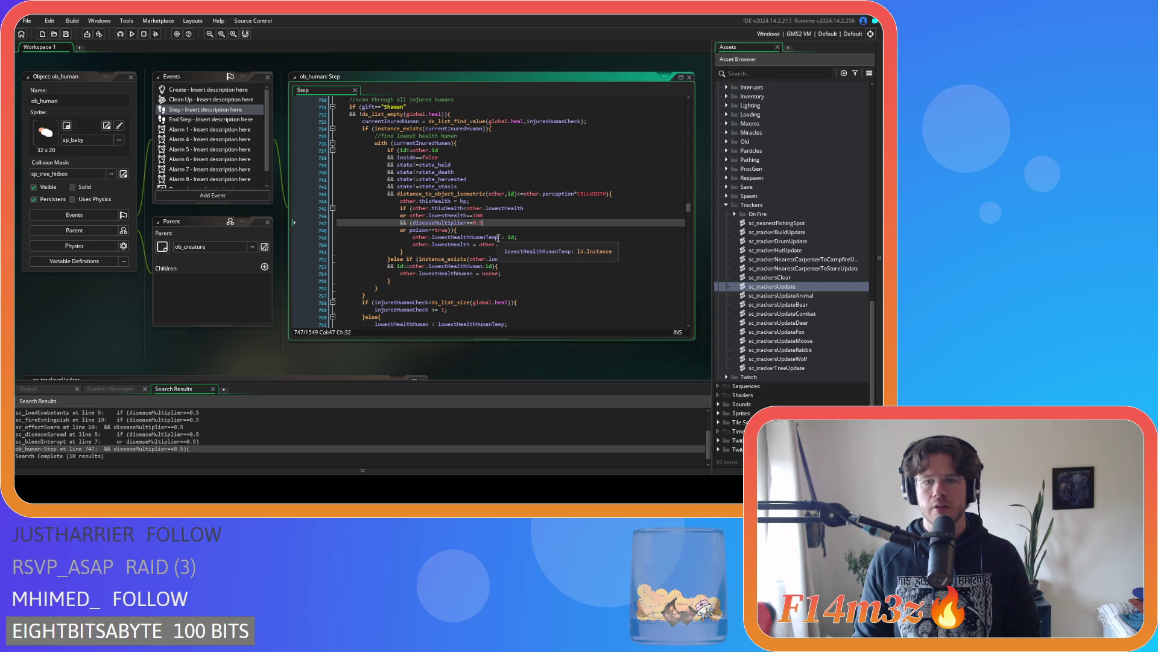
pyautogui.moveTo(499, 238); pyautogui.dragTo(412, 236)
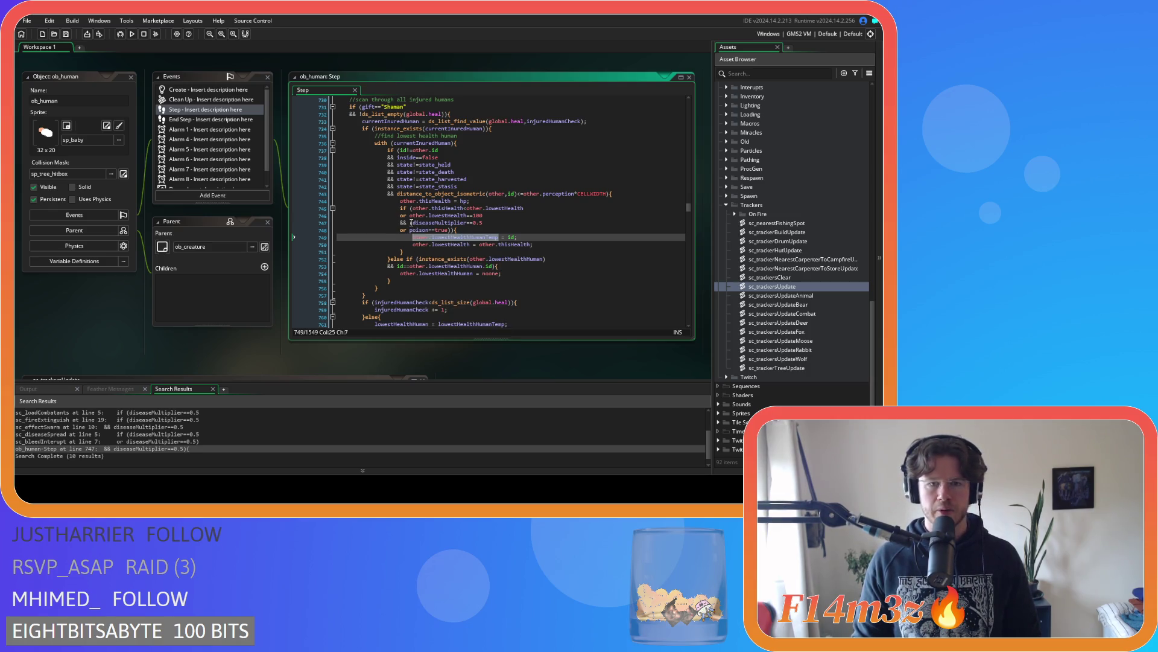
pyautogui.click(412, 223)
pyautogui.press('Return')
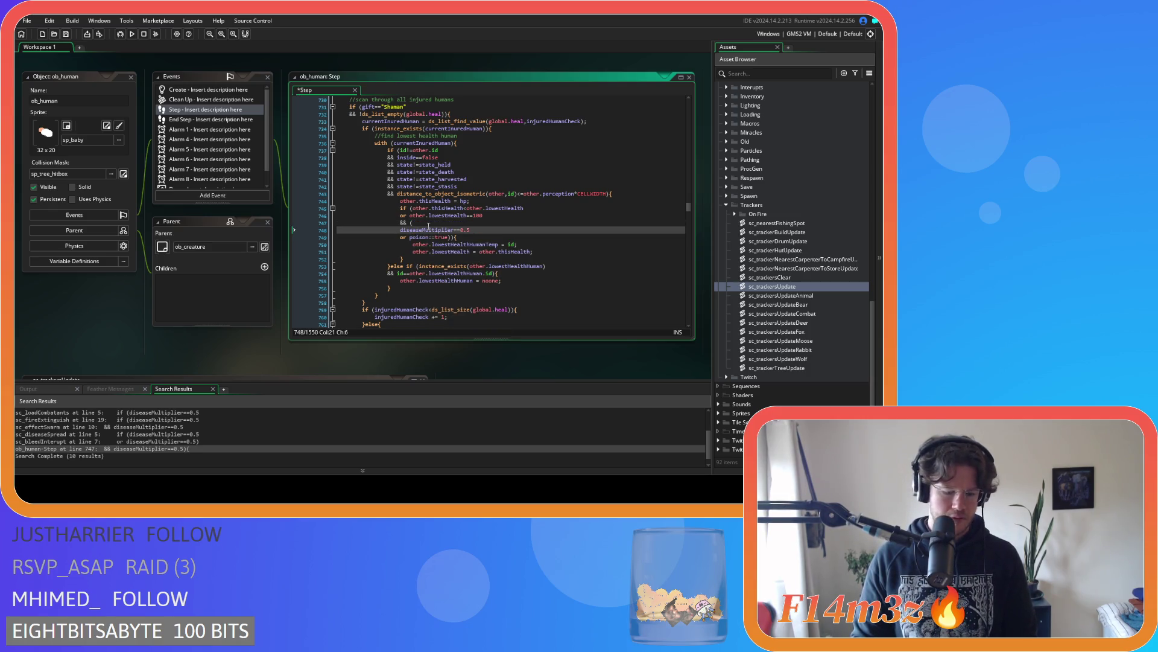
pyautogui.write('&&')
pyautogui.click(429, 223)
pyautogui.write('i')
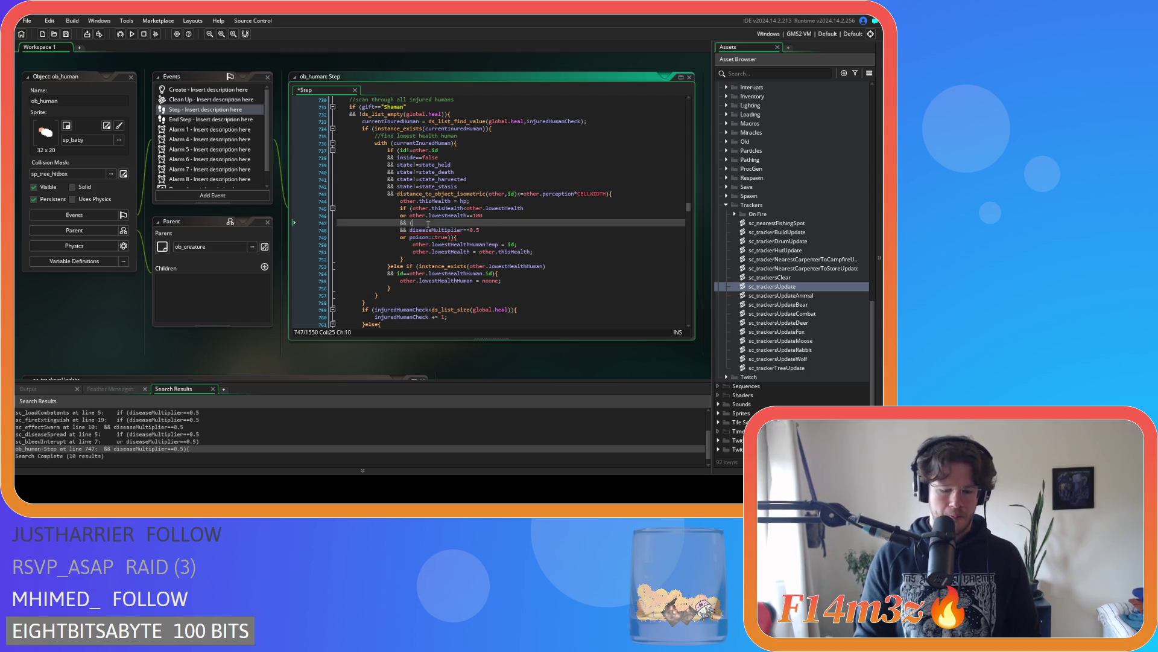
pyautogui.write('nstance_exists(other.lowestHealthHumanTemp)')
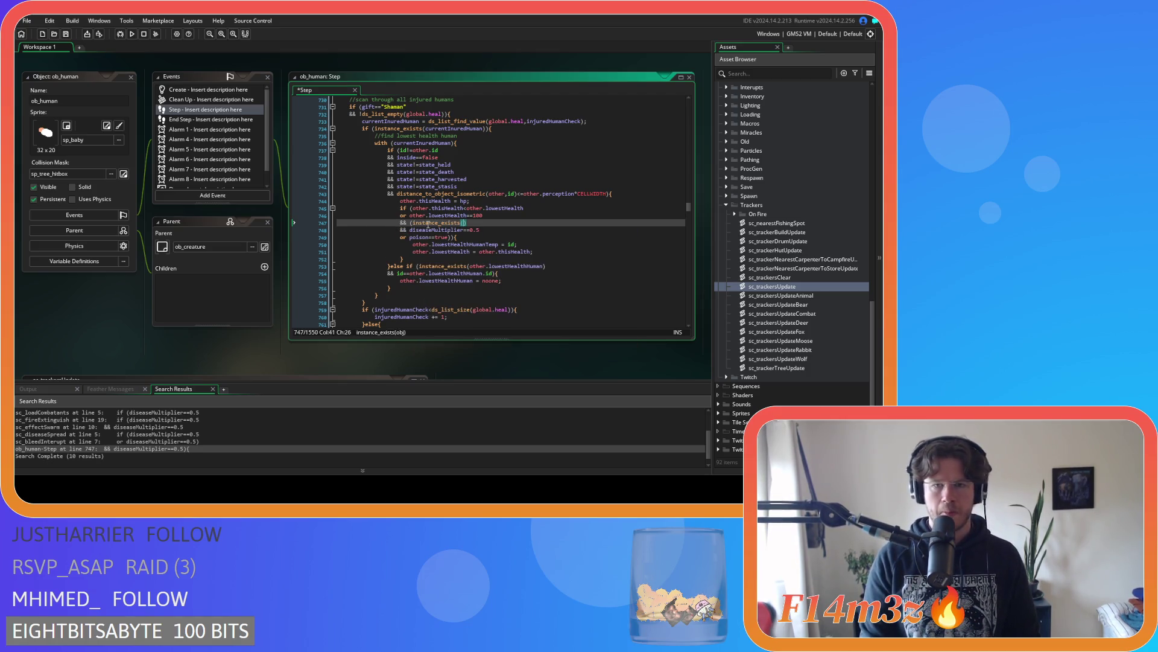
pyautogui.write(')')
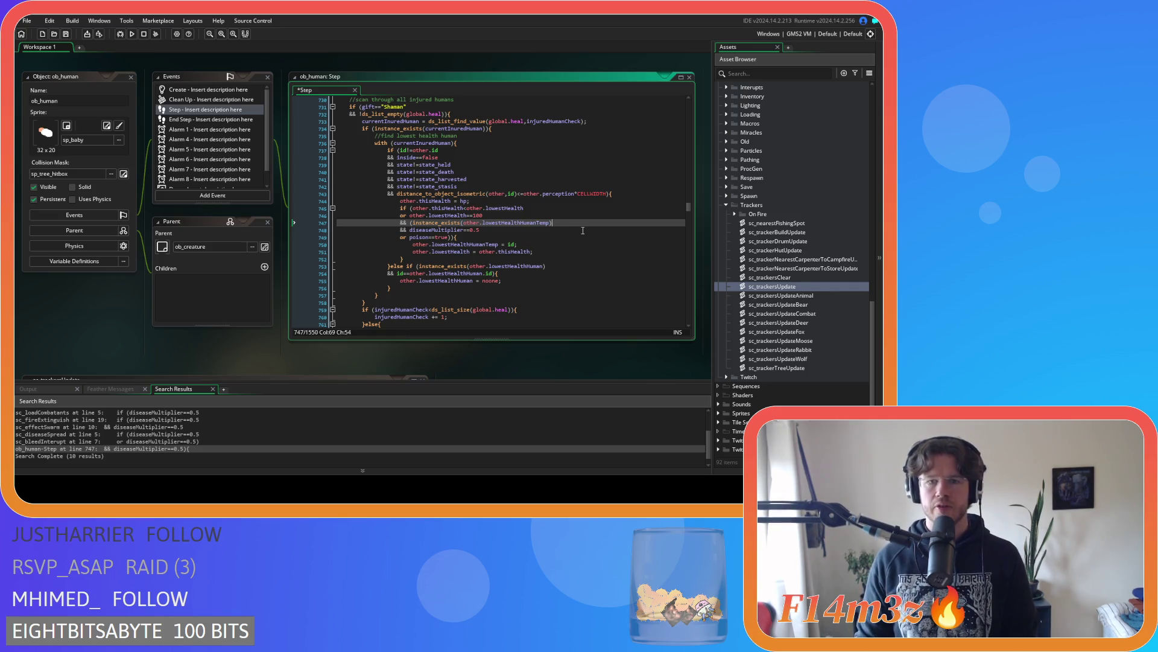
pyautogui.press('Return')
pyautogui.write('&& ')
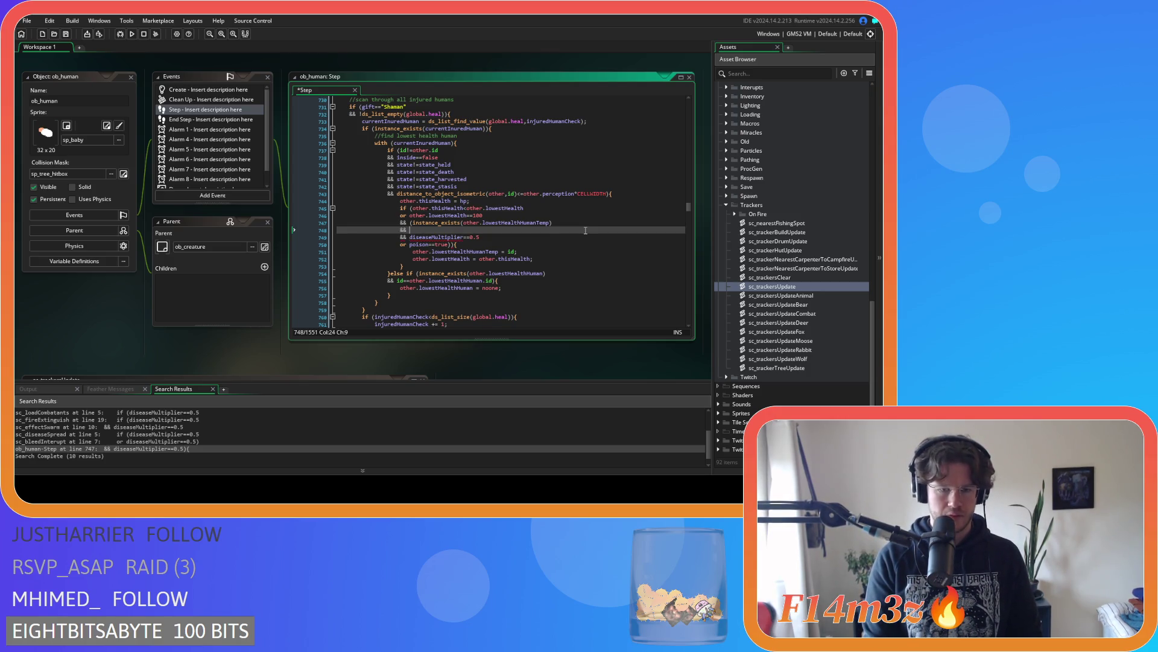
pyautogui.write('other.lowestHealthHumanTemp')
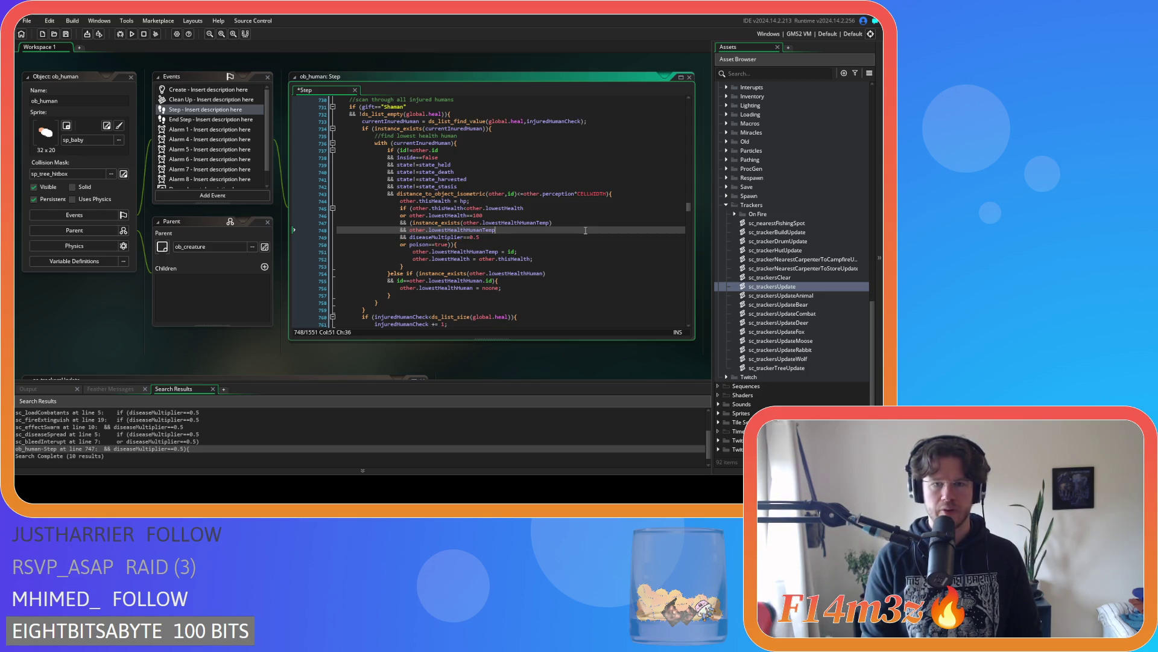
pyautogui.write('.poison')
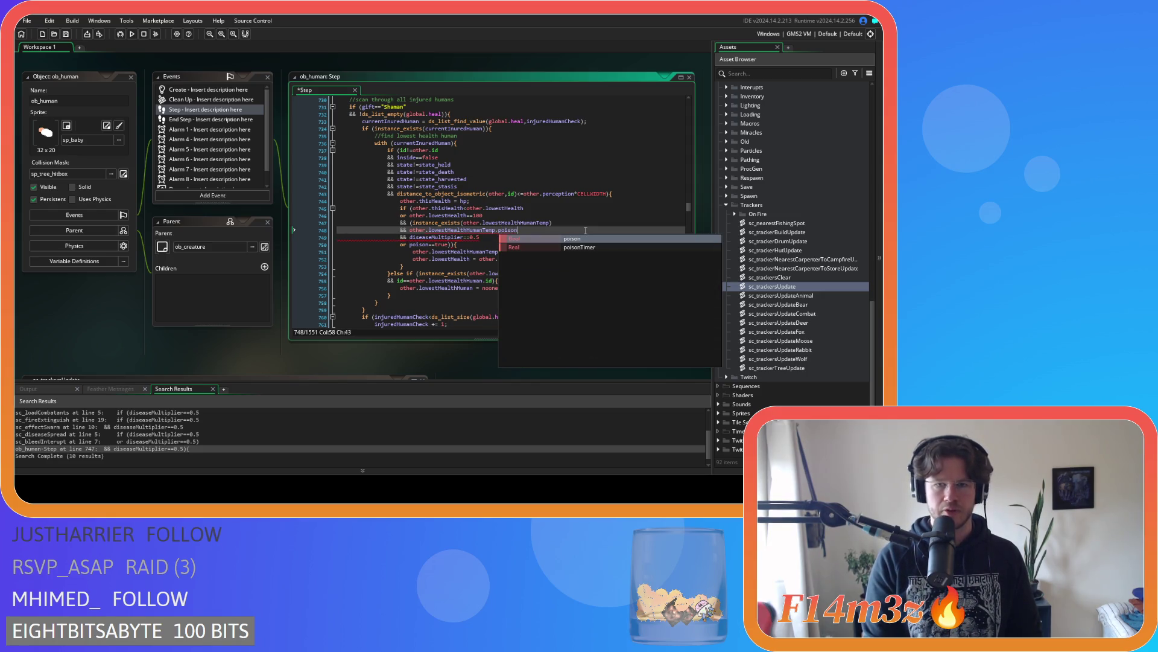
pyautogui.write('==false')
pyautogui.hotkey('ctrl', 's')
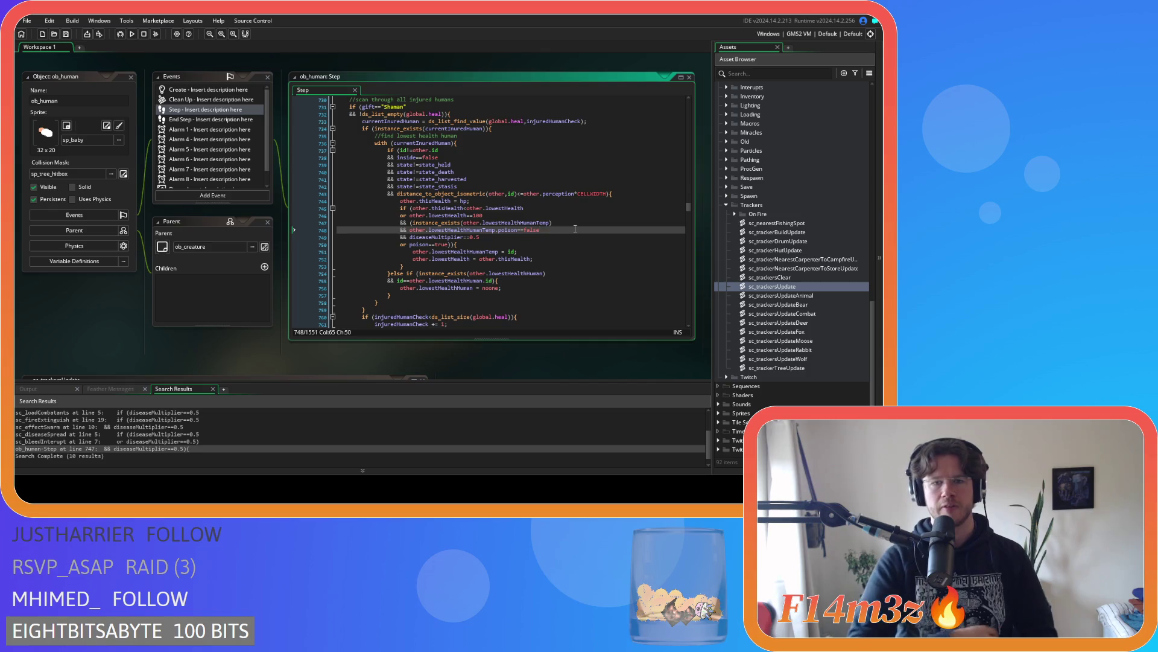
# Copy Step event lines 748–750 over sc_trackersUpdate lines 295–297 and save the script
pyautogui.moveTo(454, 244); pyautogui.dragTo(403, 218)
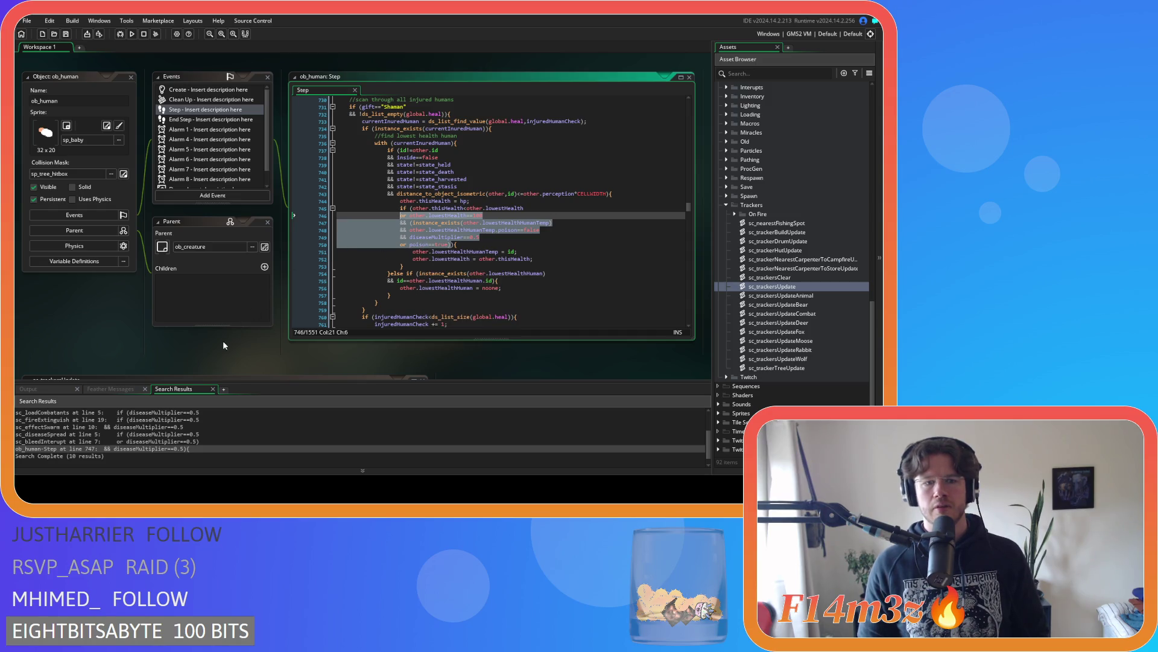
pyautogui.scroll(-5, 223, 345)
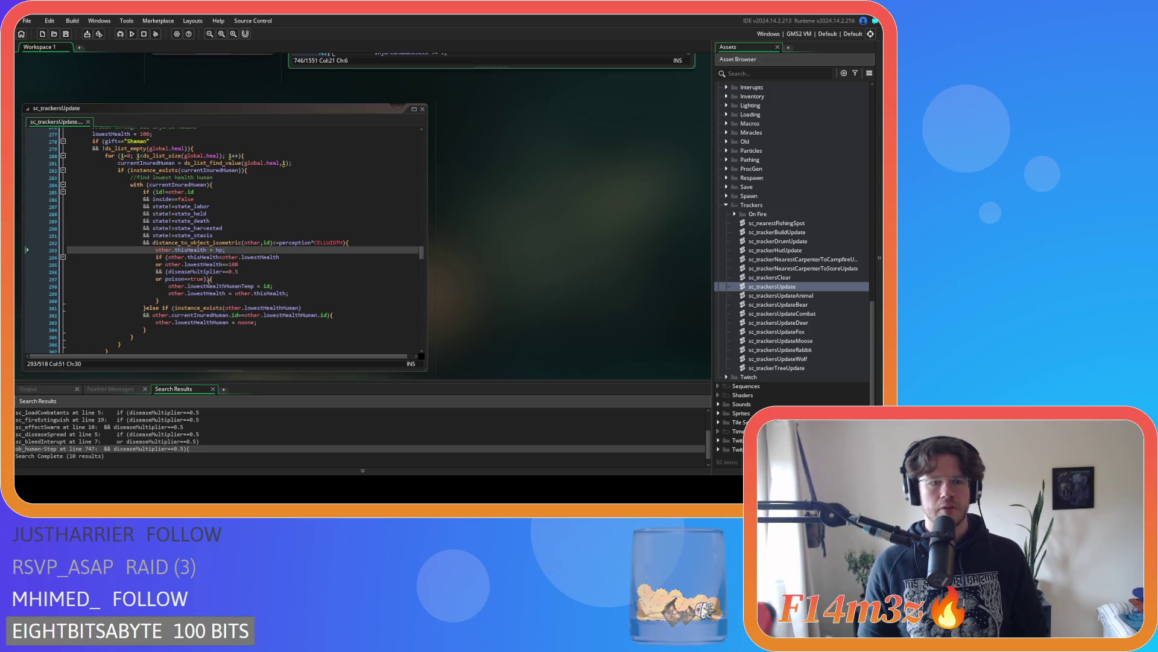
pyautogui.click(208, 280)
pyautogui.moveTo(209, 280); pyautogui.dragTo(160, 265)
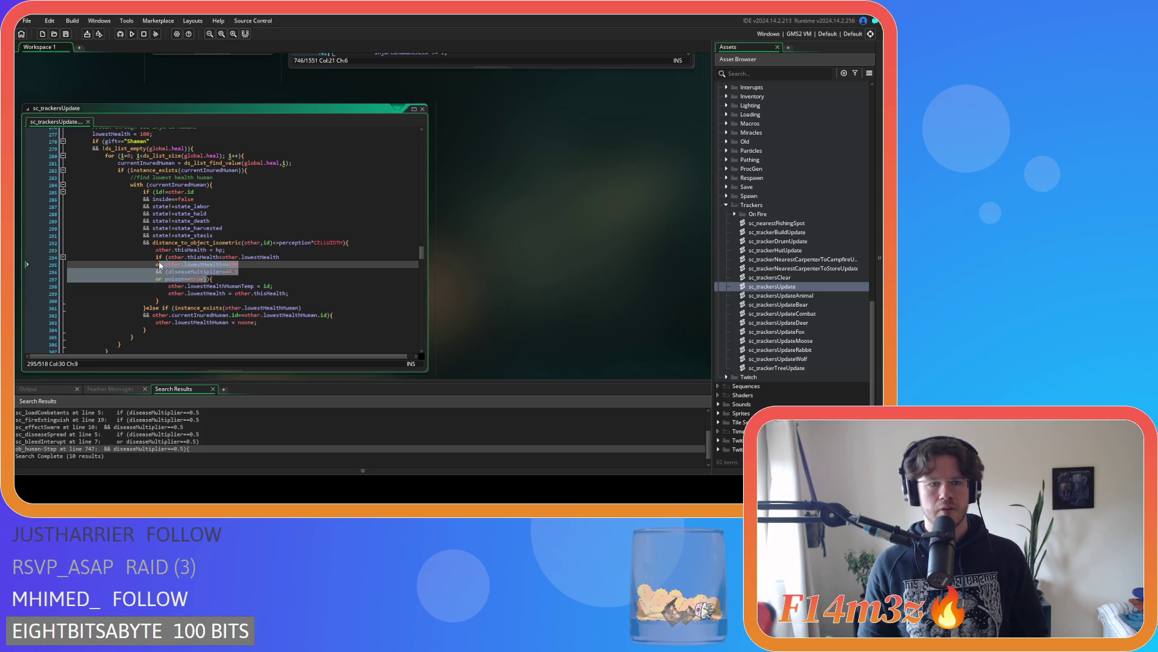
pyautogui.hotkey('ctrl', 'v')
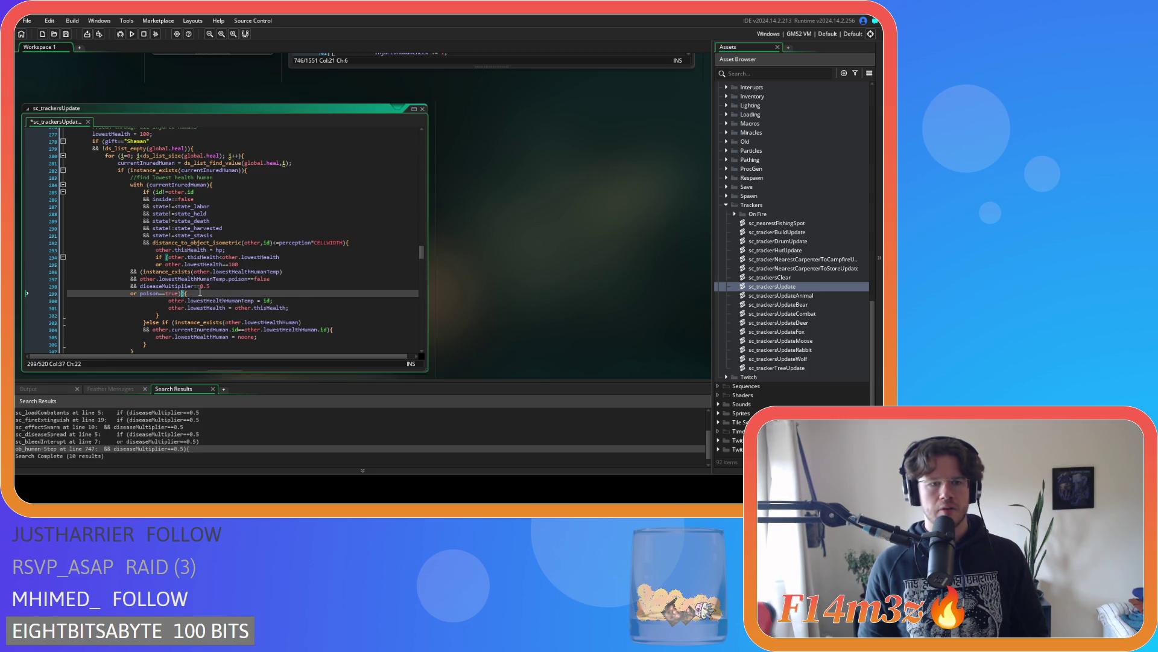
pyautogui.moveTo(214, 293); pyautogui.dragTo(106, 270)
pyautogui.click(310, 272)
pyautogui.hotkey('ctrl', 's')
# Review the pasted condition lines 295–297 in sc_trackersUpdate
pyautogui.scroll(3, 559, 298)
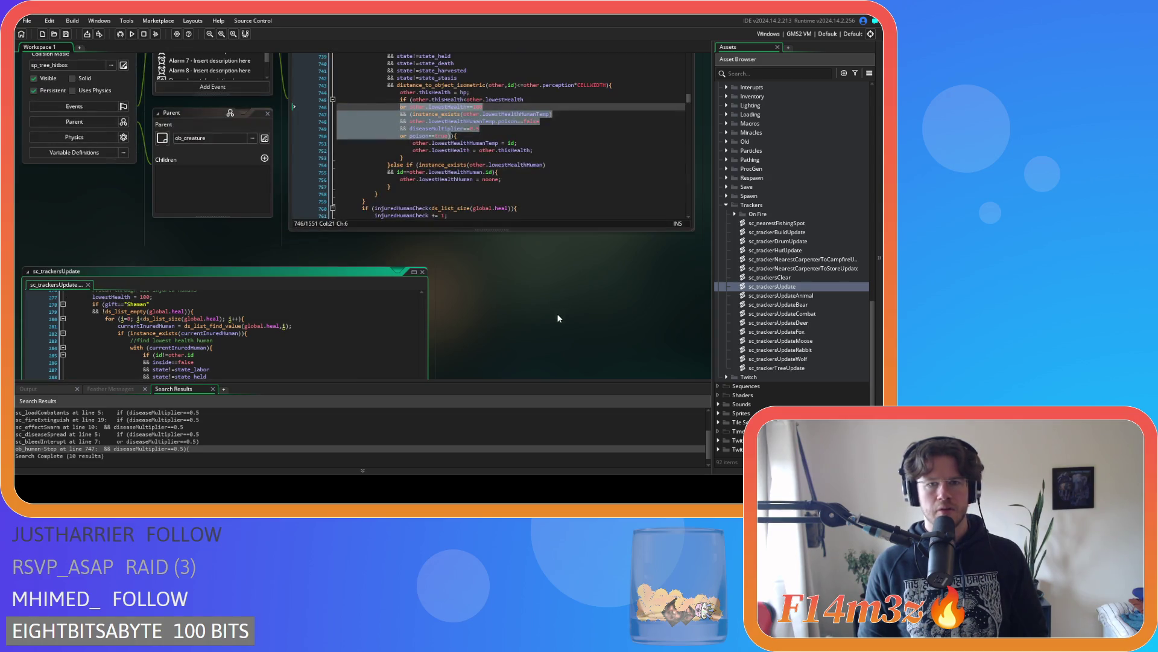
pyautogui.scroll(-2, 556, 316)
pyautogui.click(322, 329)
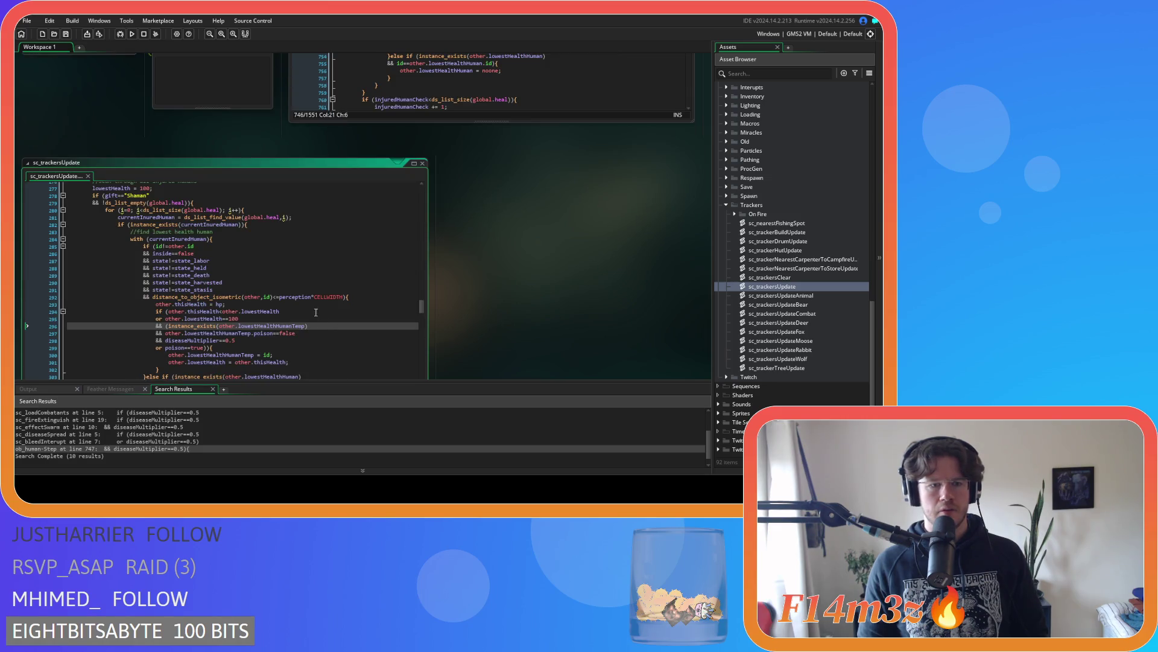
pyautogui.scroll(-2, 316, 312)
pyautogui.click(269, 284)
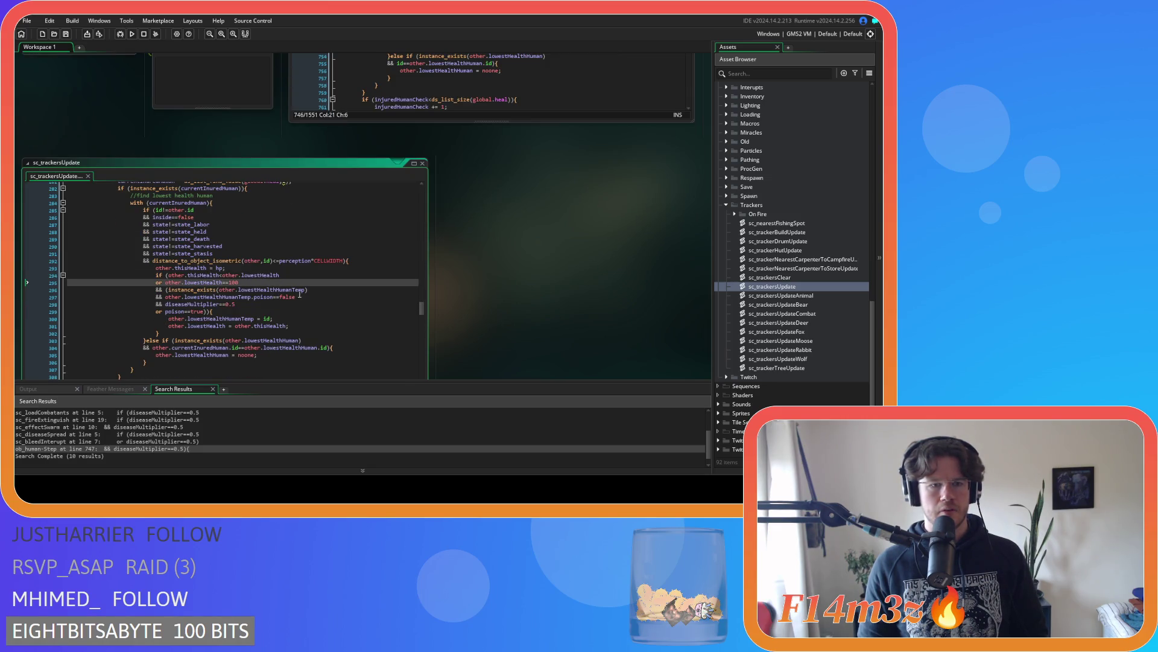
pyautogui.click(325, 294)
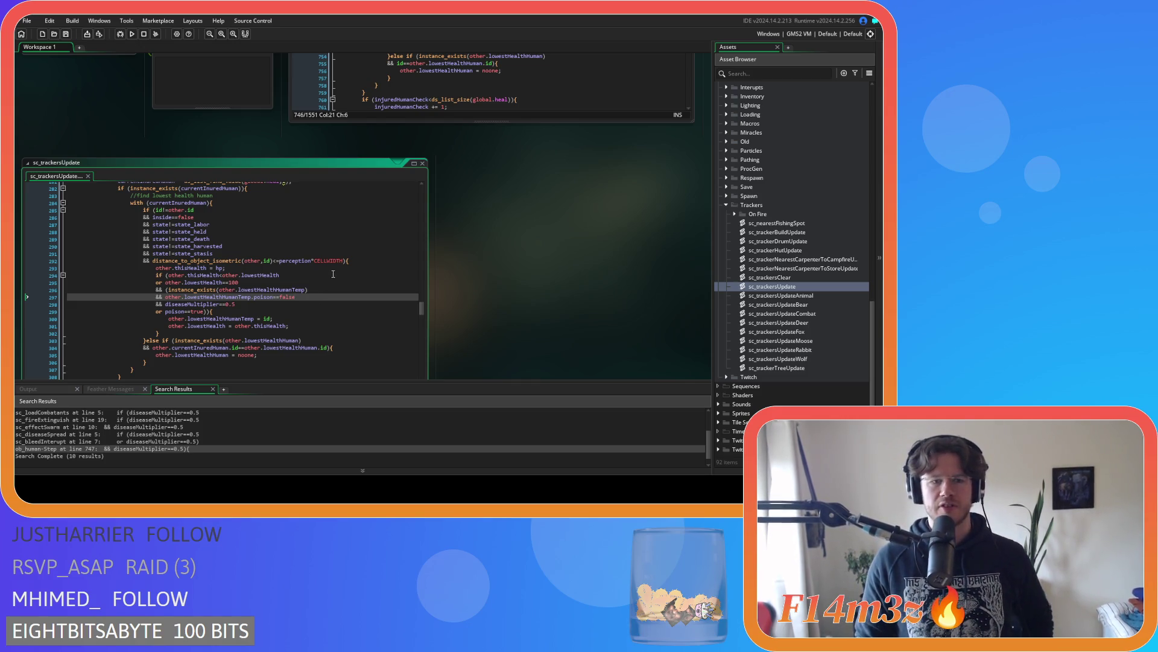
pyautogui.scroll(3, 566, 290)
pyautogui.scroll(1, 565, 290)
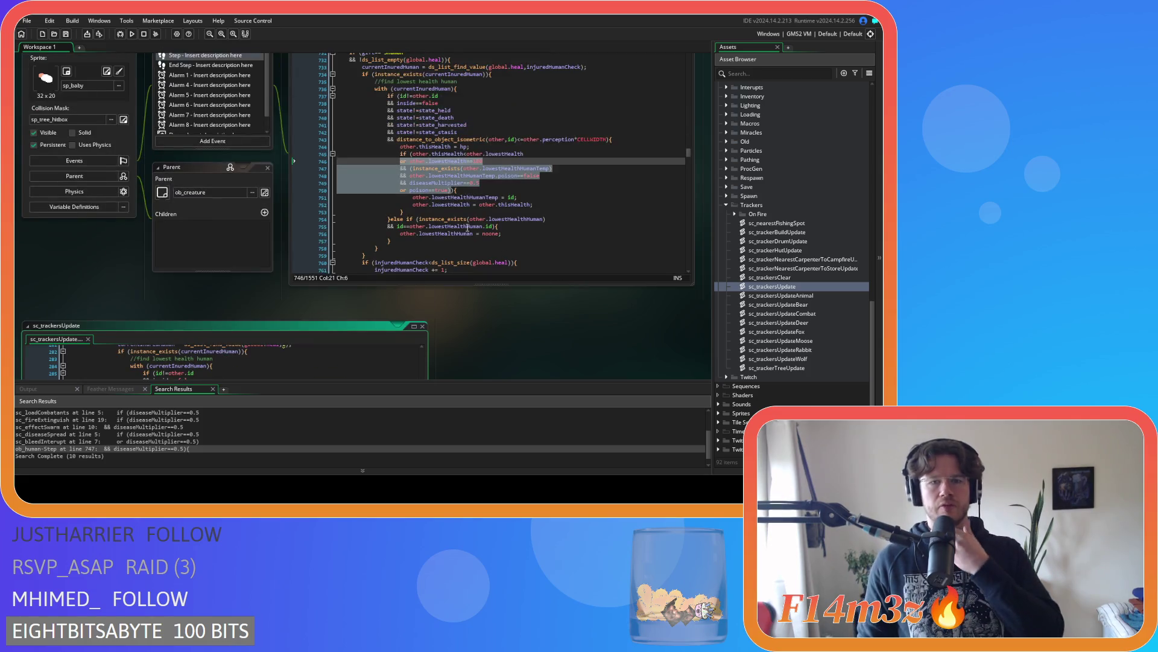
# Make line 747's lowest-health check accept a missing human with (!instance_exists(...) or
pyautogui.click(482, 169)
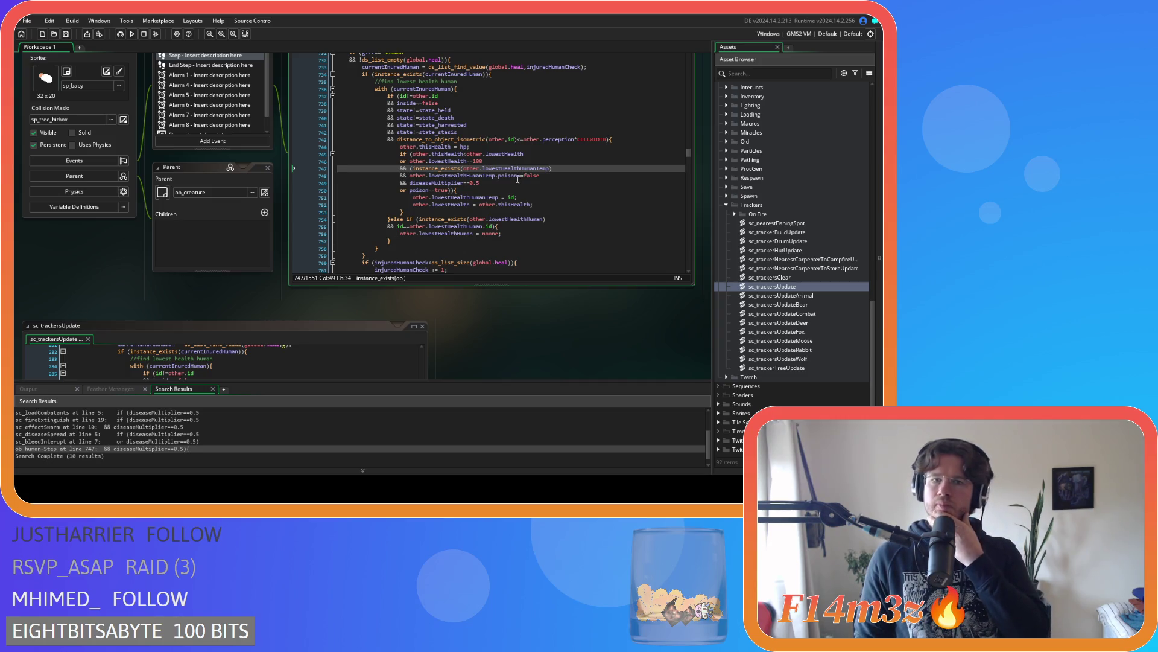
pyautogui.click(415, 169)
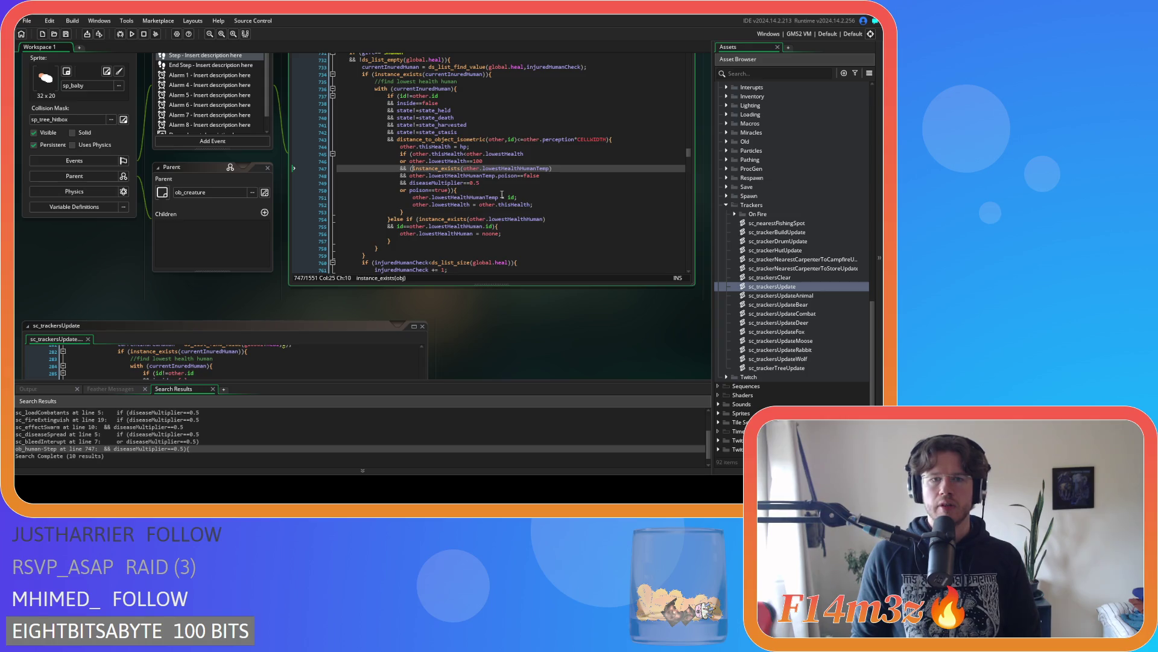
pyautogui.write('(')
pyautogui.click(548, 179)
pyautogui.click(415, 168)
pyautogui.press('Return')
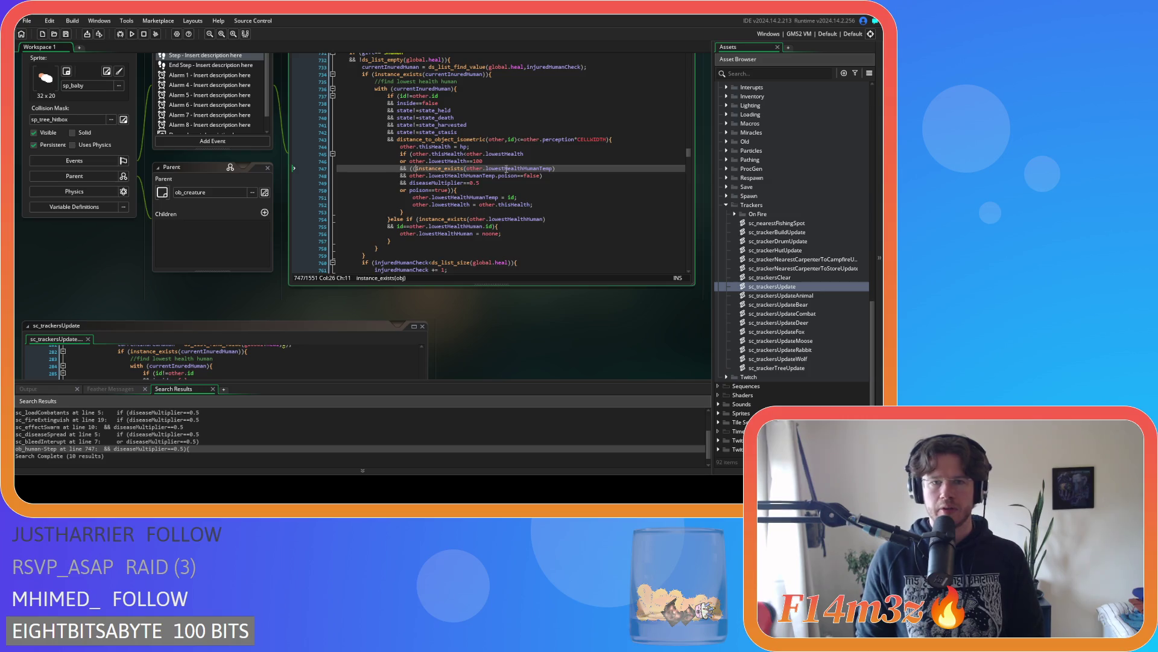
pyautogui.write('or')
pyautogui.moveTo(549, 175); pyautogui.dragTo(410, 176)
pyautogui.hotkey('ctrl', 'c')
pyautogui.click(416, 168)
pyautogui.hotkey('ctrl', 'v')
pyautogui.click(418, 168)
pyautogui.write('!')
# Select the lowest-health poison/diseaseMultiplier condition, then the old condition in sc_trackersUpdate
pyautogui.click(577, 169)
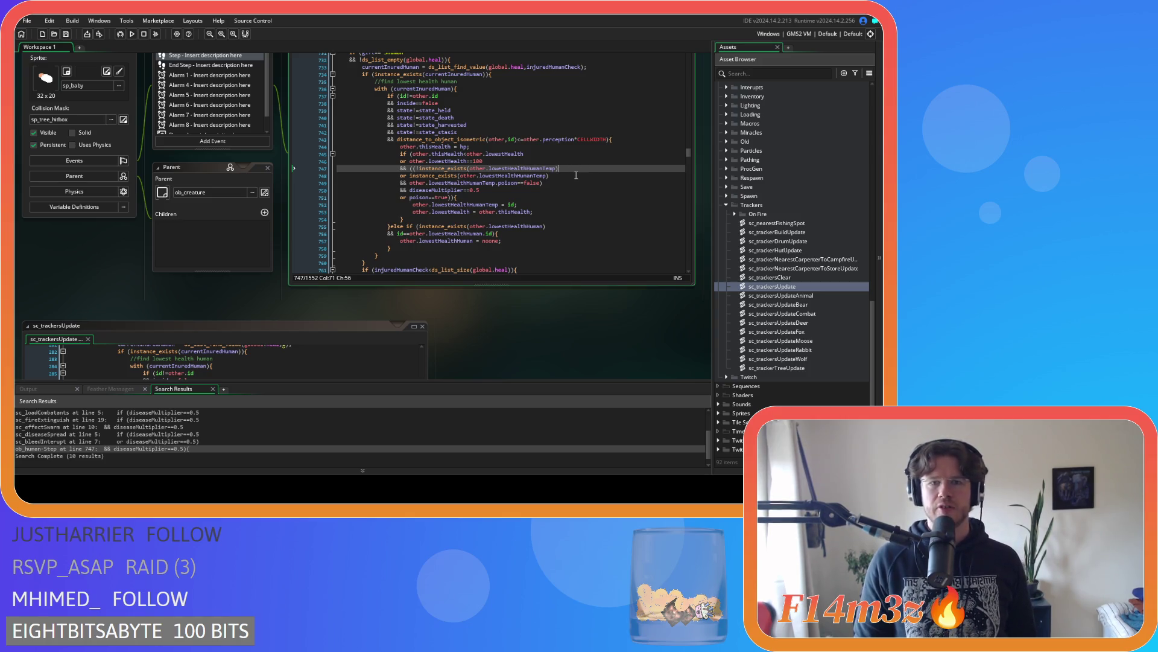
pyautogui.click(558, 184)
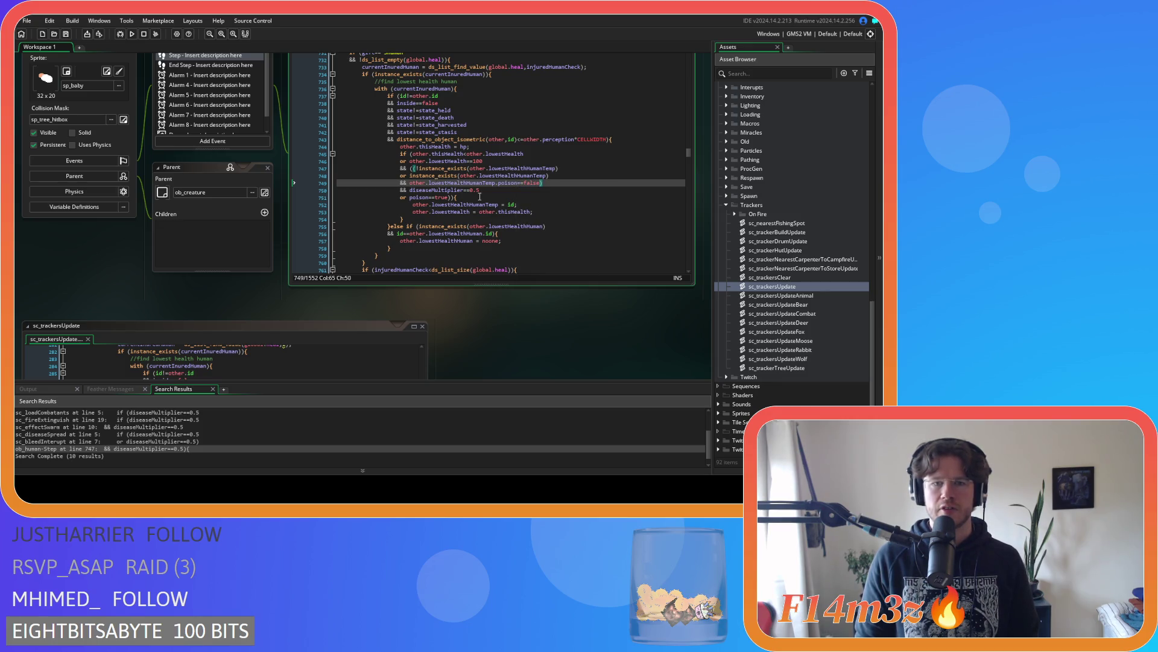
pyautogui.moveTo(498, 184); pyautogui.dragTo(547, 184)
pyautogui.click(551, 184)
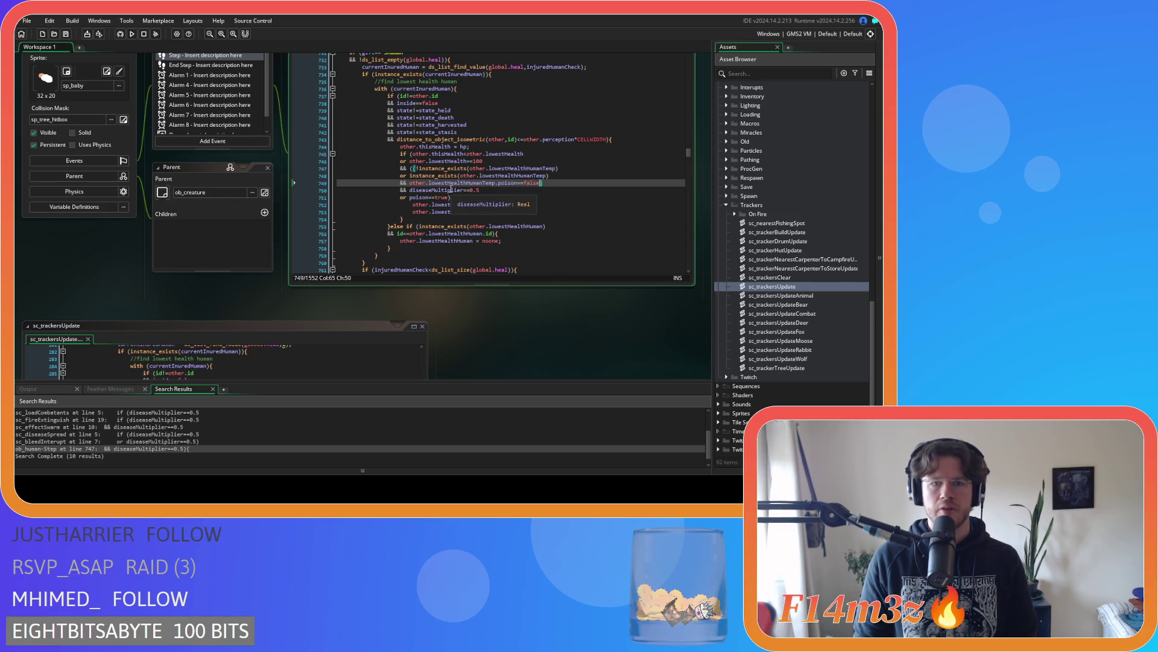
pyautogui.moveTo(447, 190); pyautogui.dragTo(491, 189)
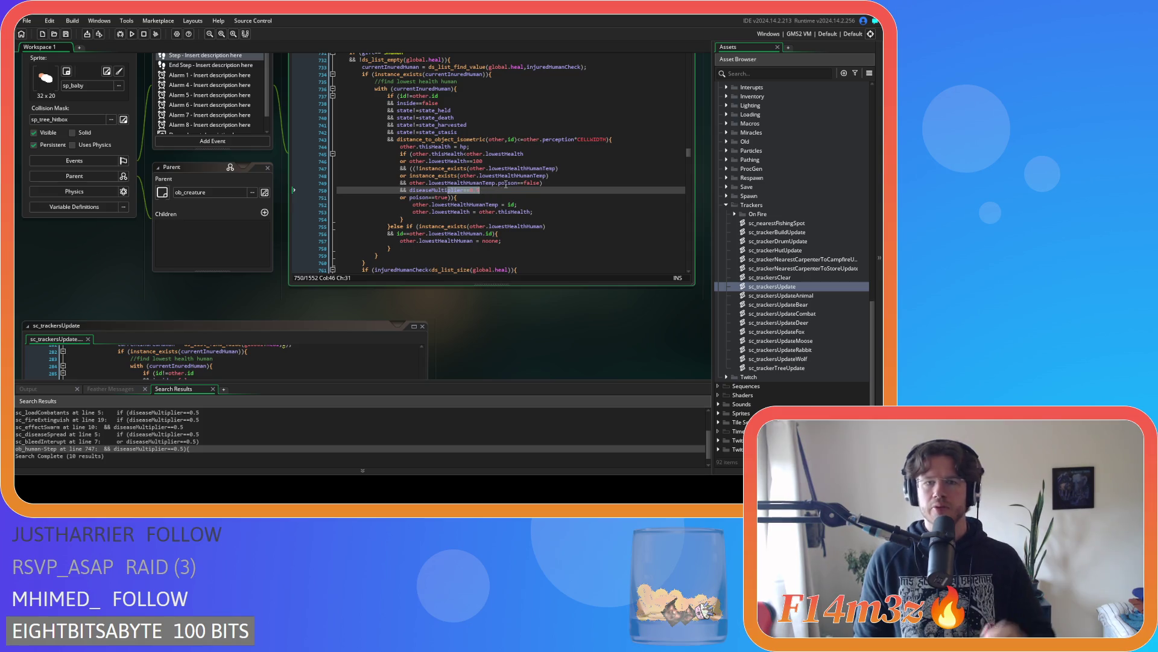
pyautogui.moveTo(490, 171)
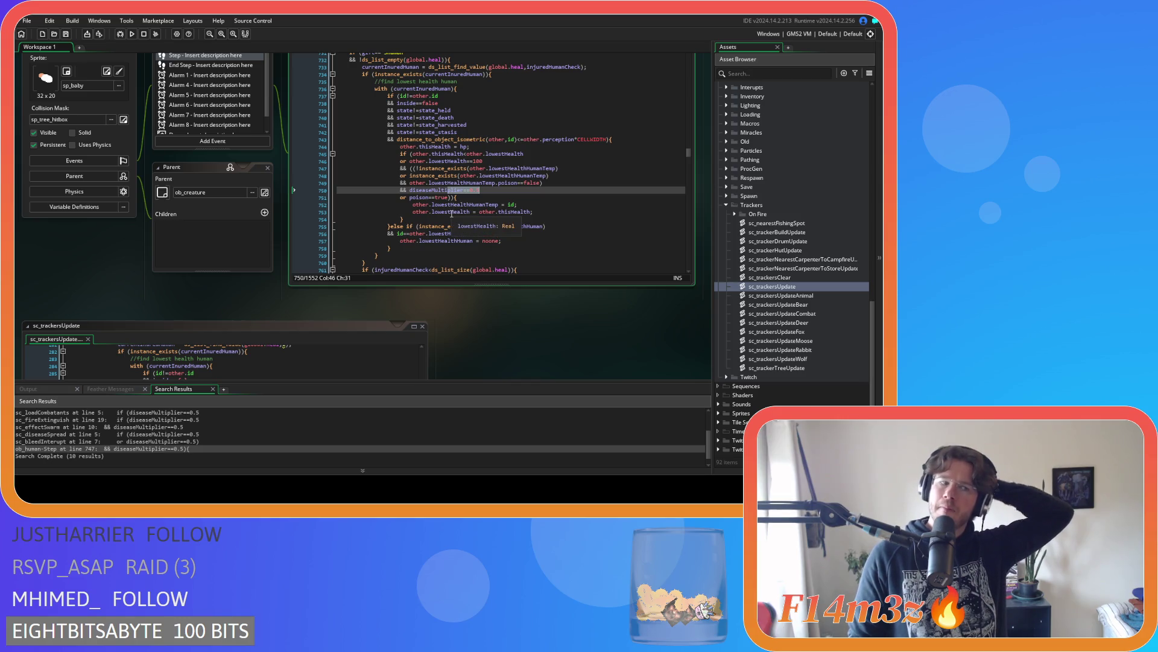
pyautogui.moveTo(465, 205)
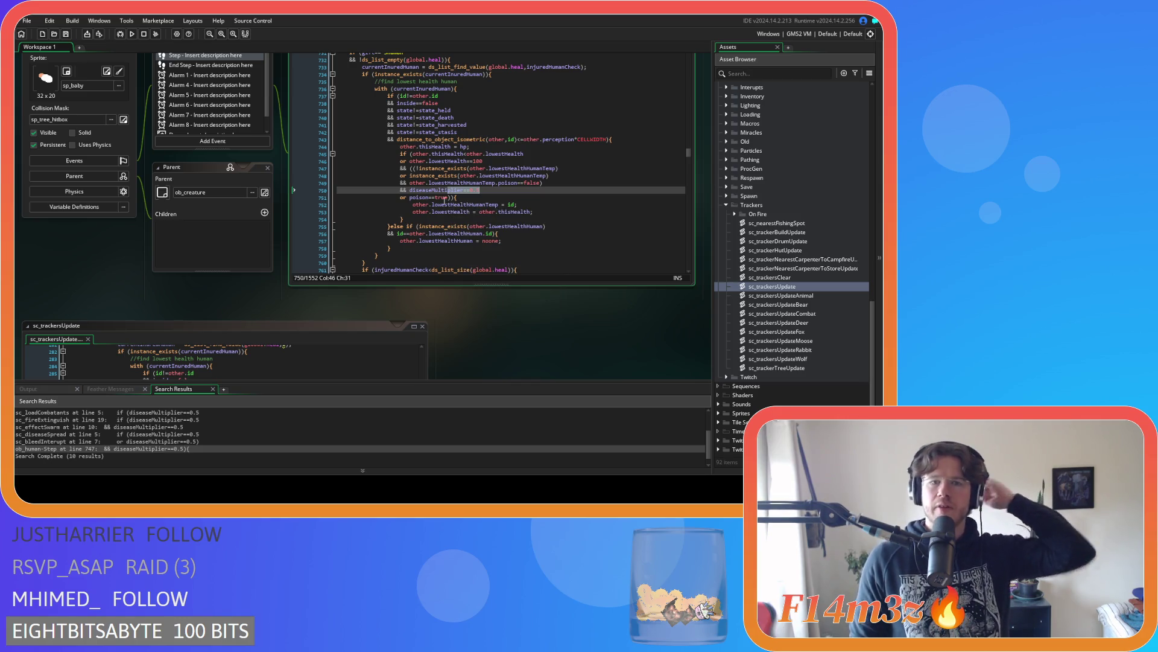
pyautogui.moveTo(422, 198); pyautogui.dragTo(409, 161)
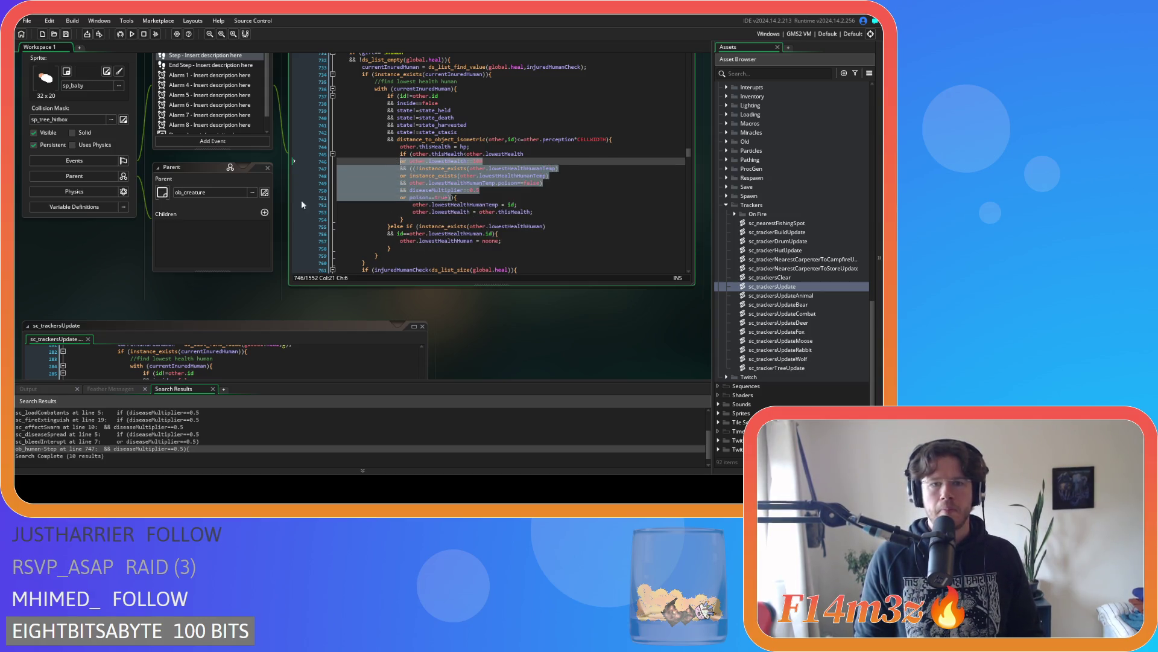
pyautogui.scroll(-5, 228, 179)
pyautogui.moveTo(208, 229); pyautogui.dragTo(293, 206)
# Replace sc_trackersUpdate's old condition with the copied poison/diseaseMultiplier check, indent it and save
pyautogui.hotkey('ctrl', 'v')
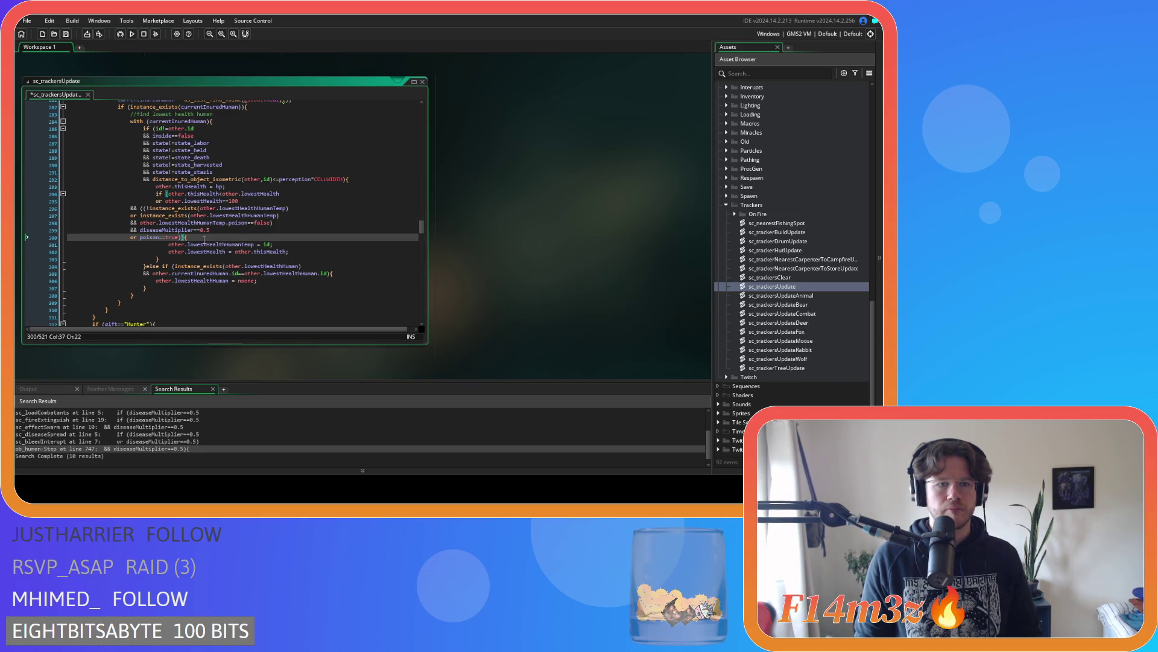
pyautogui.moveTo(211, 239); pyautogui.dragTo(89, 208)
pyautogui.press('Tab')
pyautogui.press('Tab')
pyautogui.hotkey('ctrl', 's')
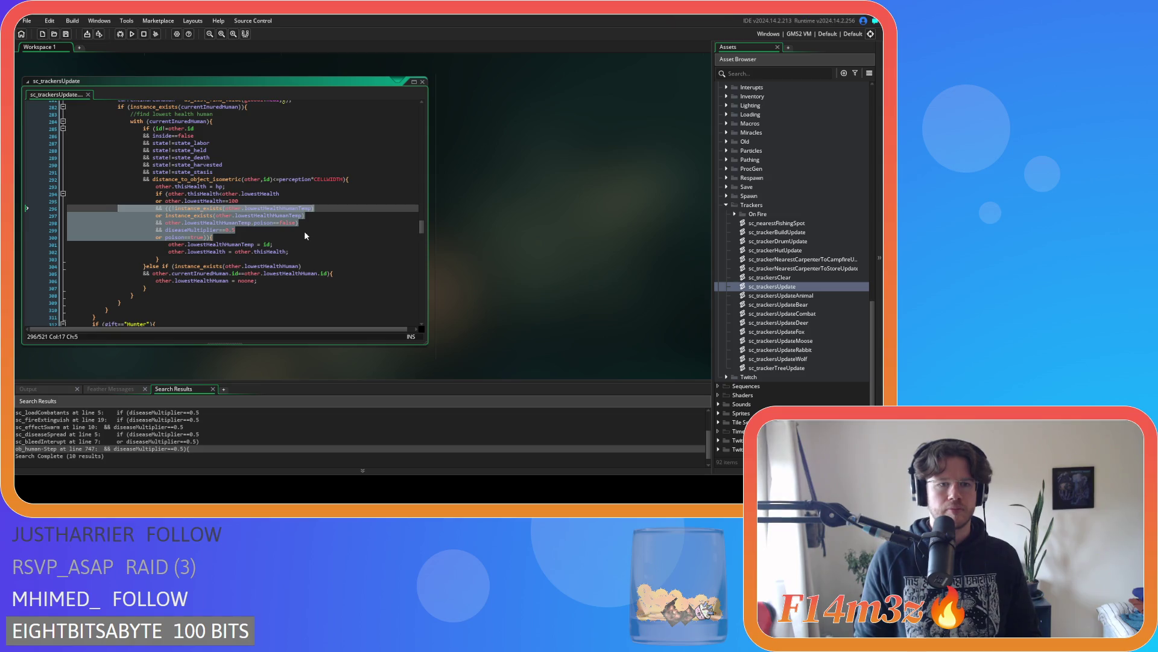
pyautogui.click(306, 230)
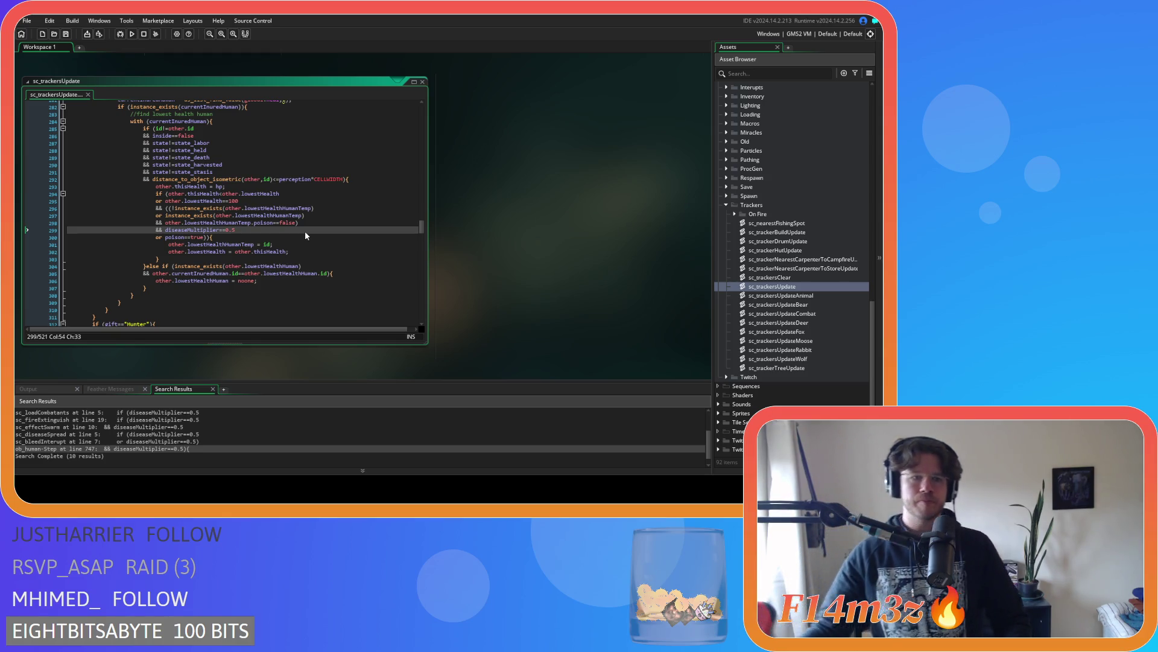
pyautogui.click(286, 215)
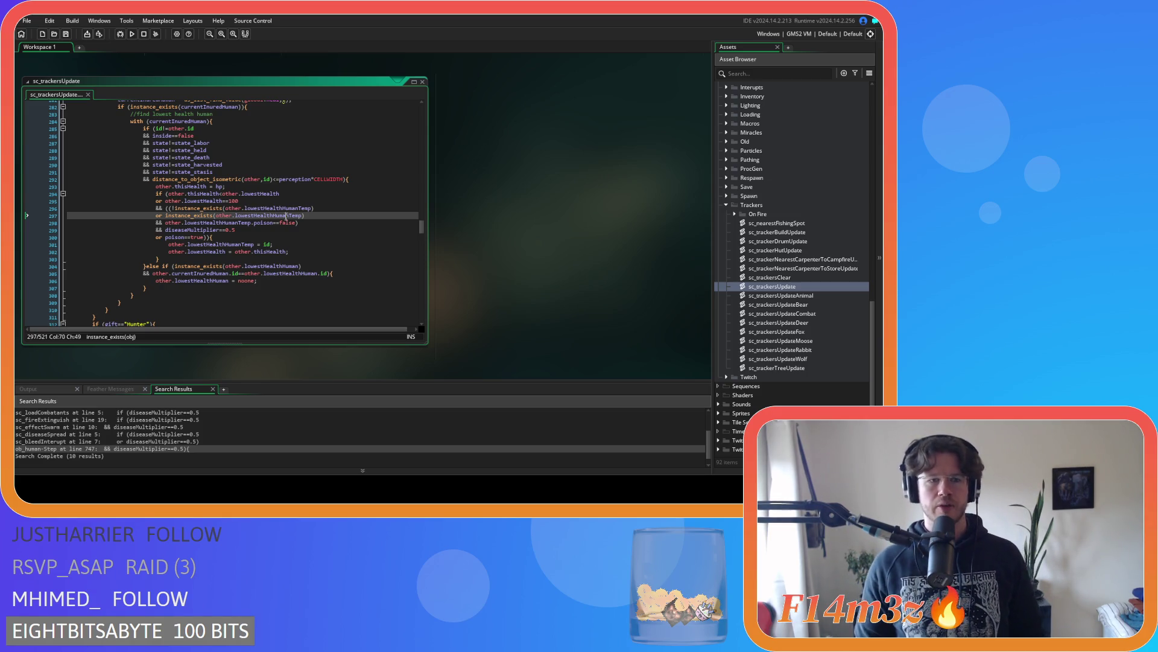
pyautogui.click(339, 210)
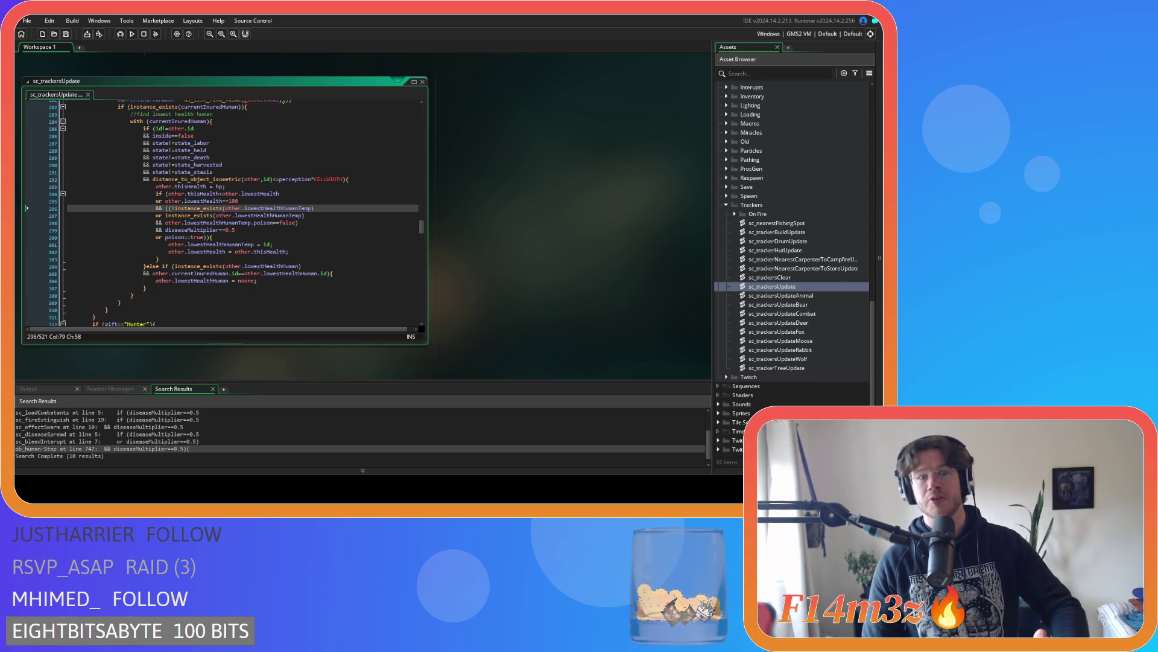
pyautogui.rightClick(552, 167)
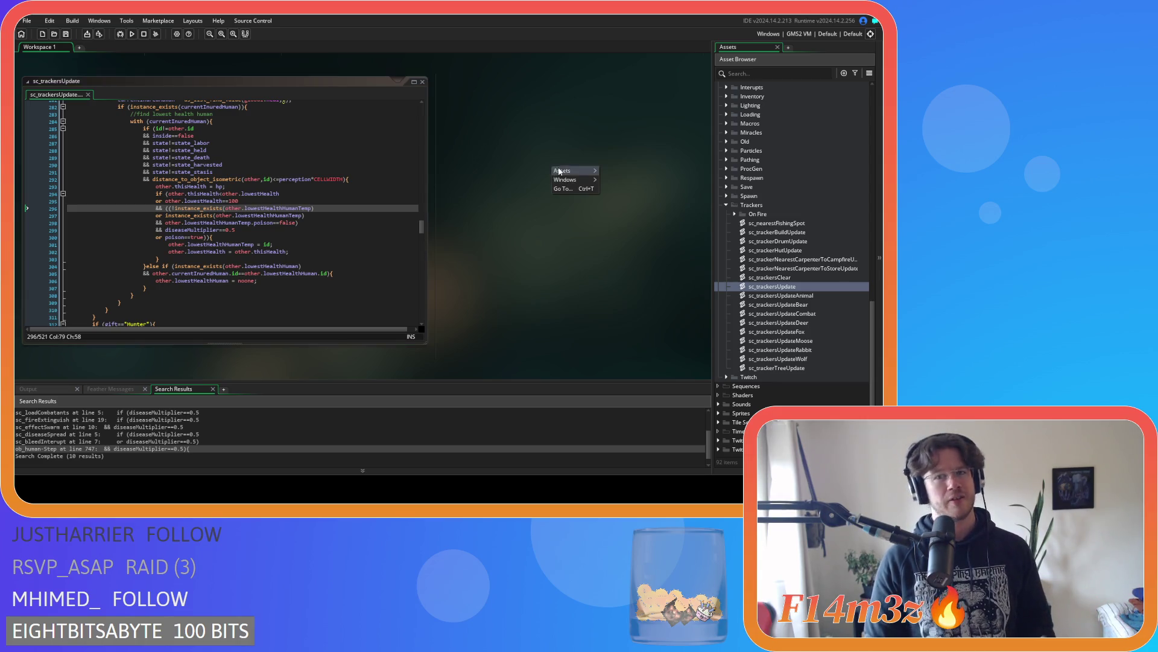
# Close all editor windows, collapse Trackers, and open sc_demo from the Spawn scripts
pyautogui.moveTo(589, 181)
pyautogui.click(629, 291)
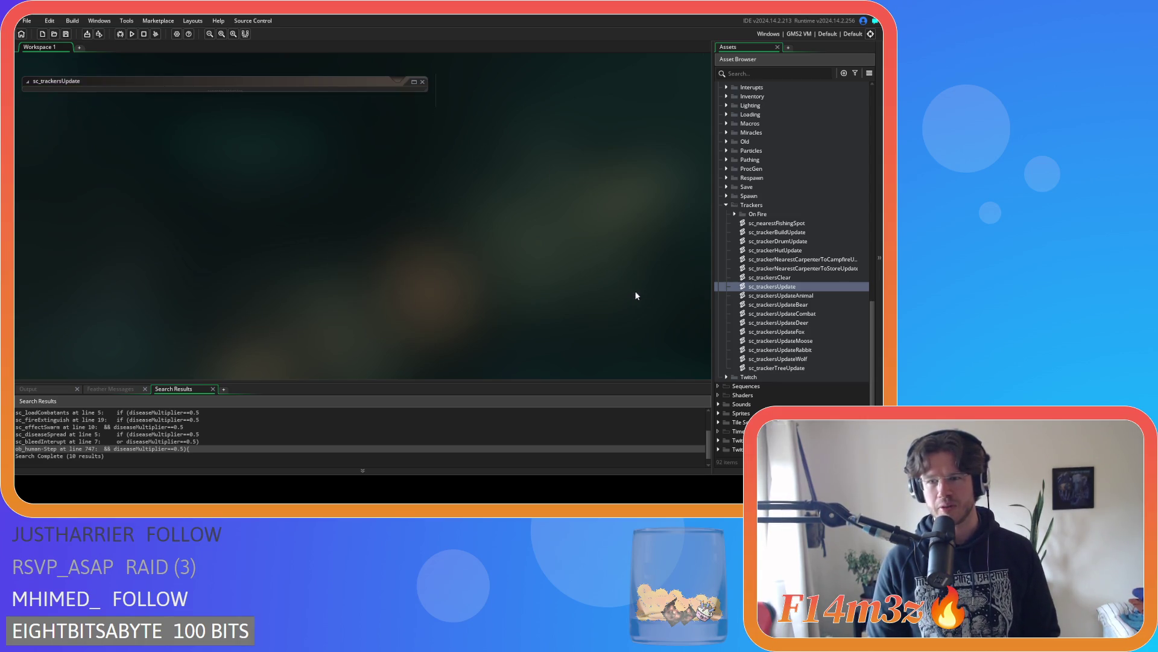
pyautogui.click(727, 206)
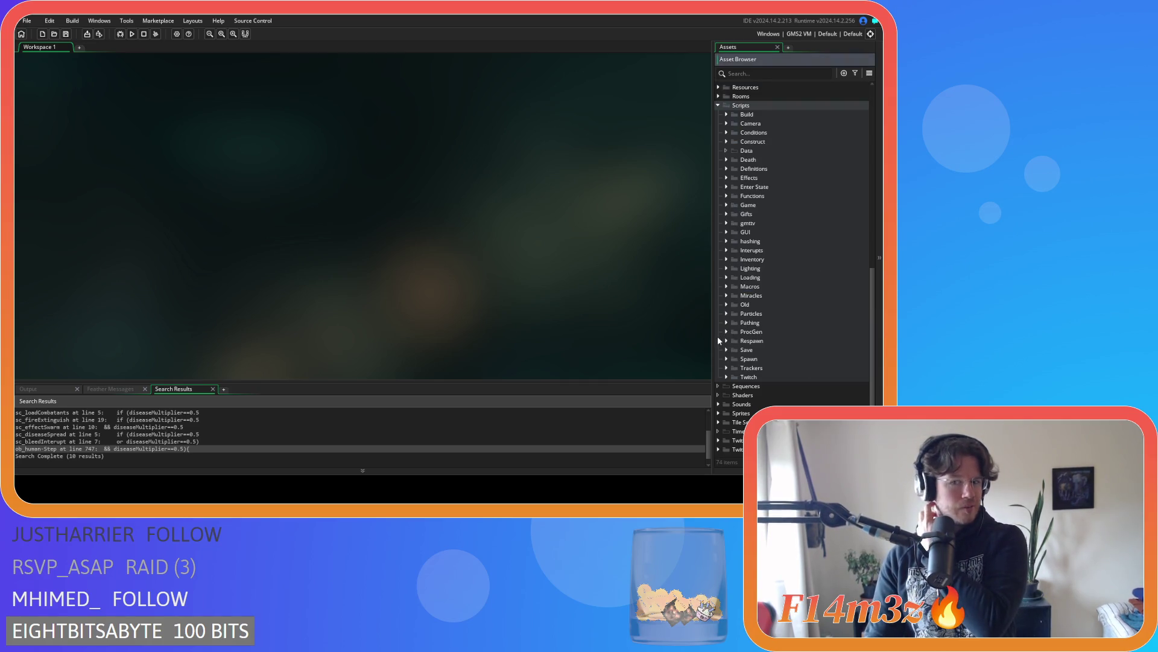
pyautogui.click(725, 359)
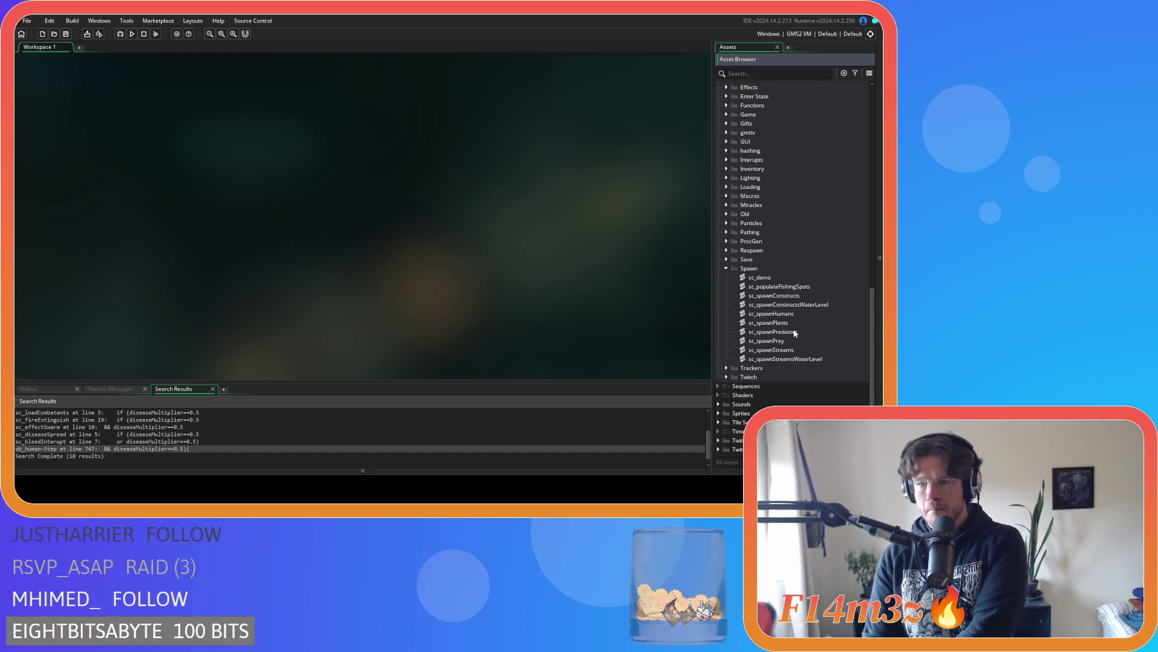
pyautogui.doubleClick(762, 278)
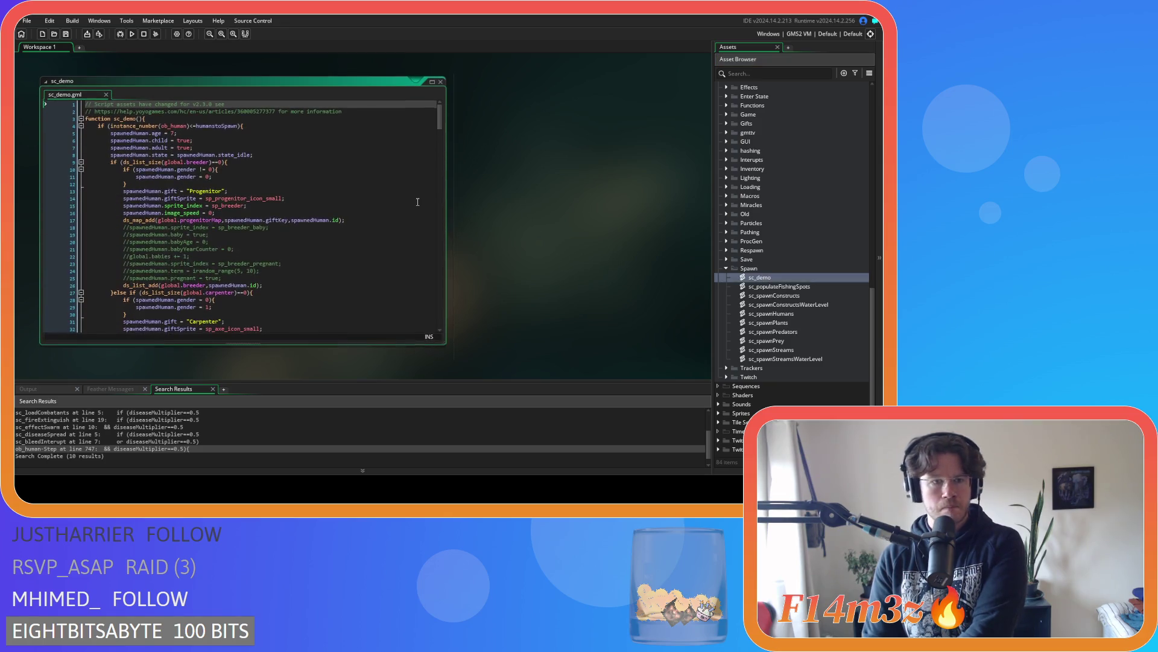
# Insert an empty if (irandom(1)==0){ }else{ } block below the state_idle line
pyautogui.scroll(-3, 307, 185)
pyautogui.scroll(3, 305, 179)
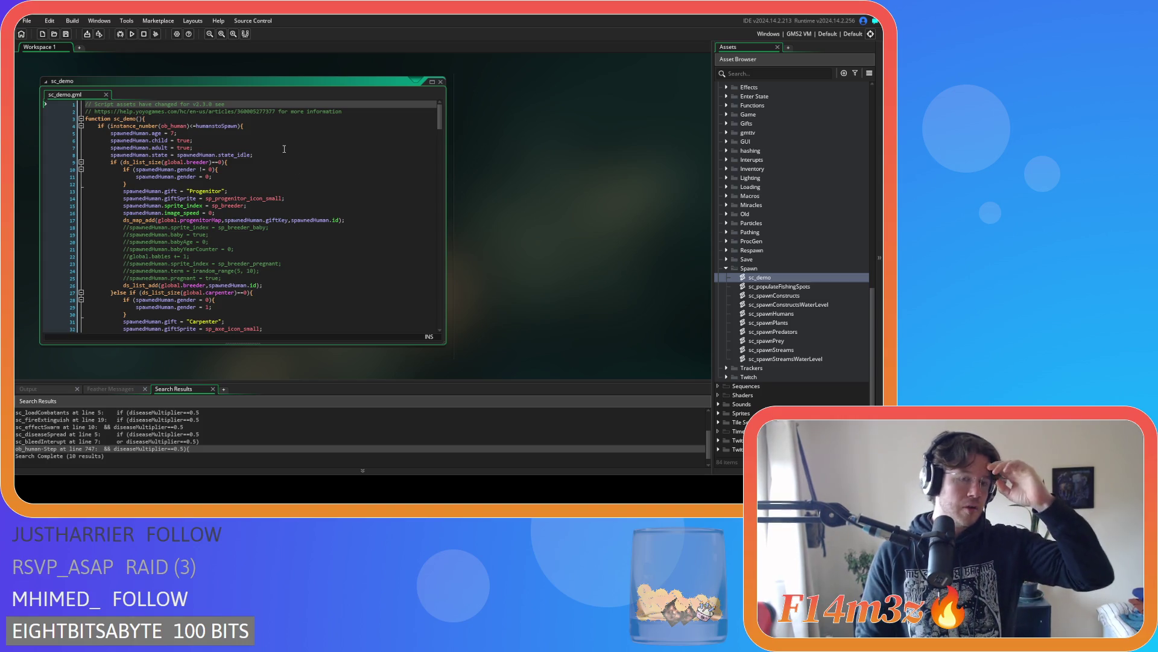
pyautogui.click(264, 156)
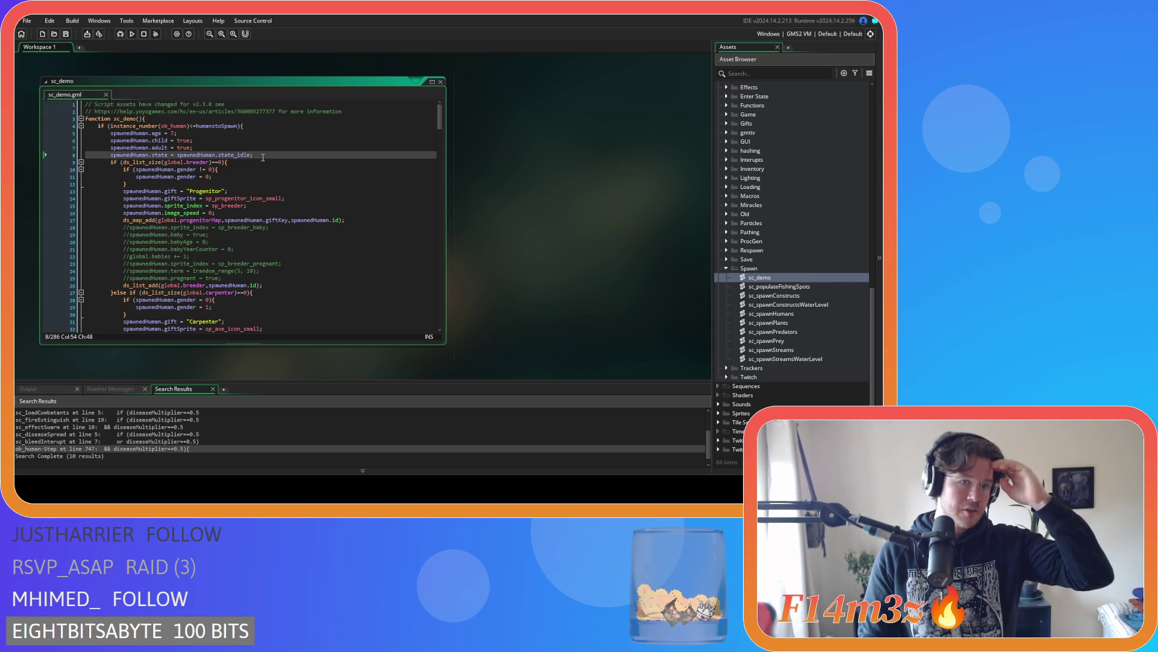
pyautogui.press('Return')
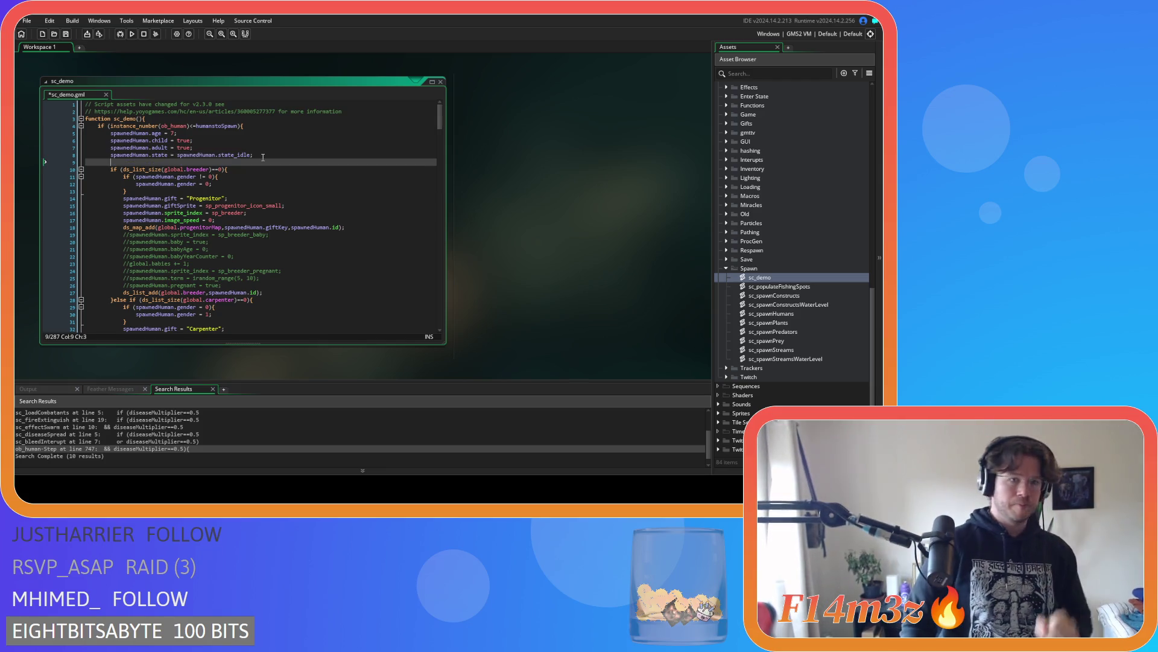
pyautogui.write('irandom(')
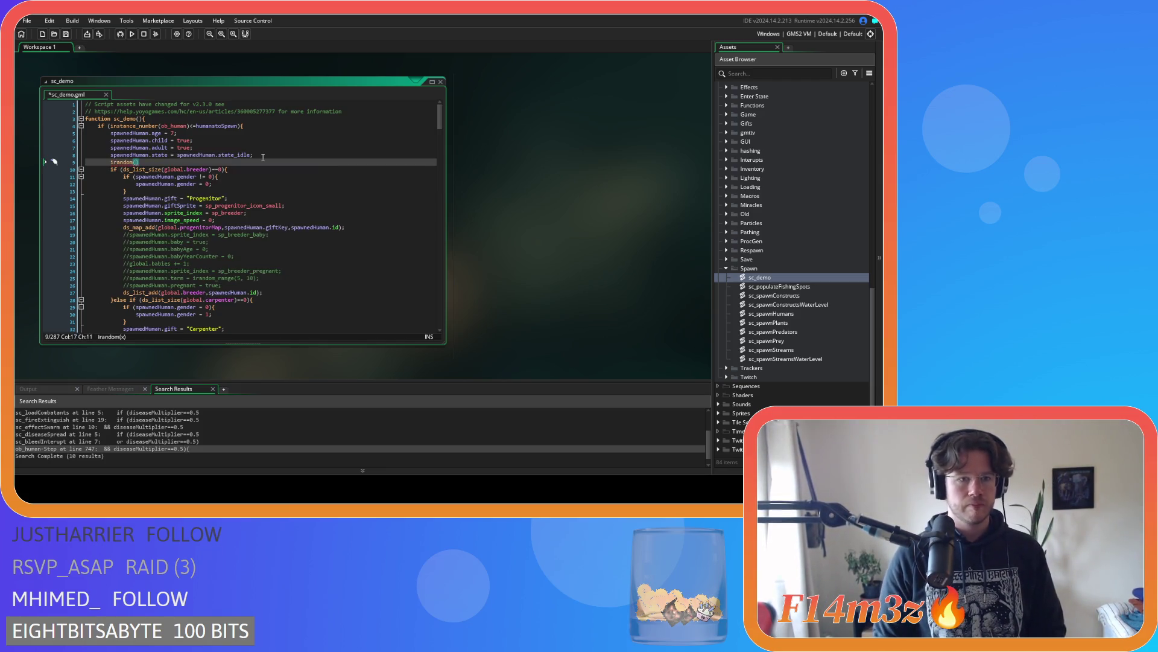
pyautogui.write('1')
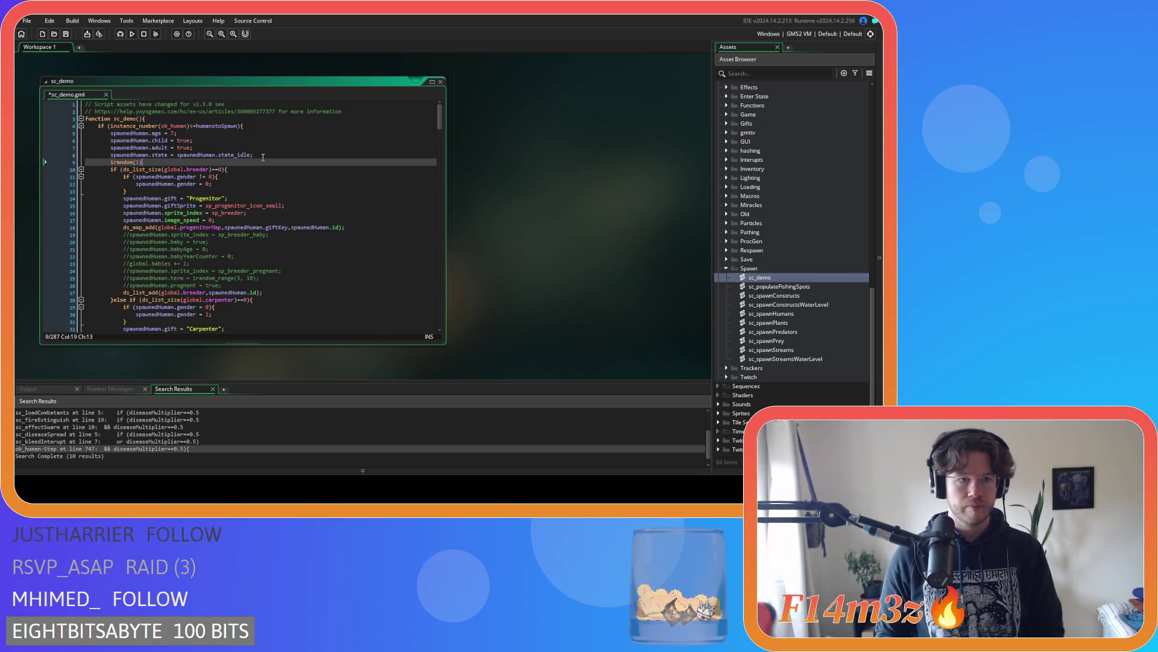
pyautogui.press('Home')
pyautogui.write('if (')
pyautogui.press('Right')
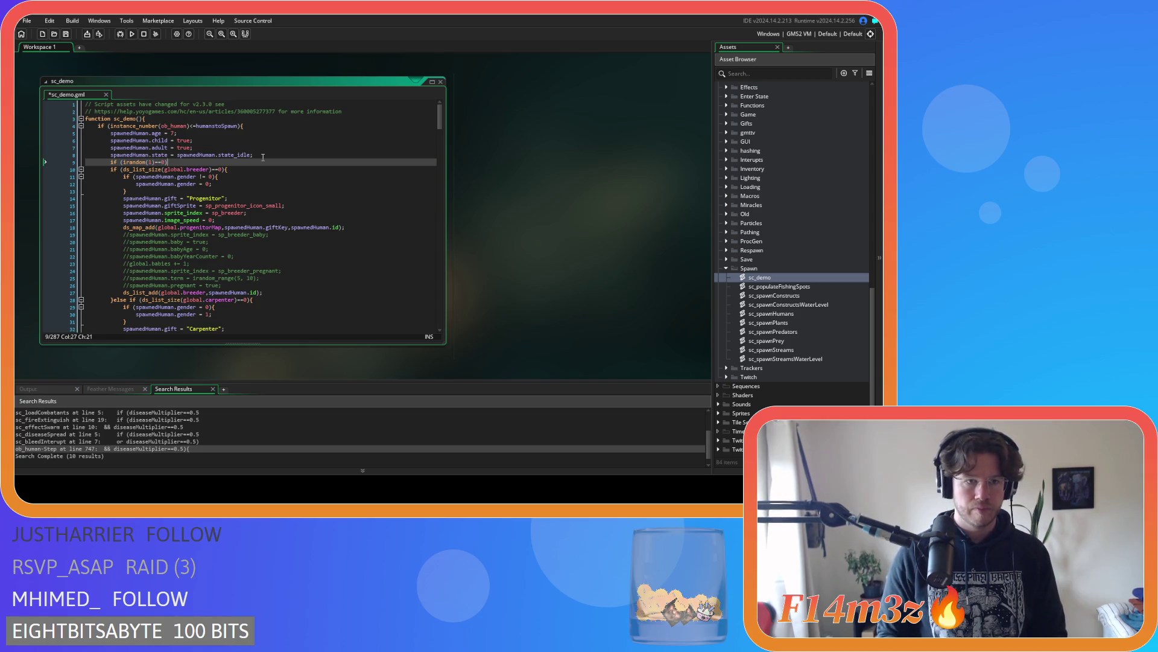
pyautogui.write('{')
pyautogui.press('Return')
pyautogui.press('Return')
pyautogui.write('}else{')
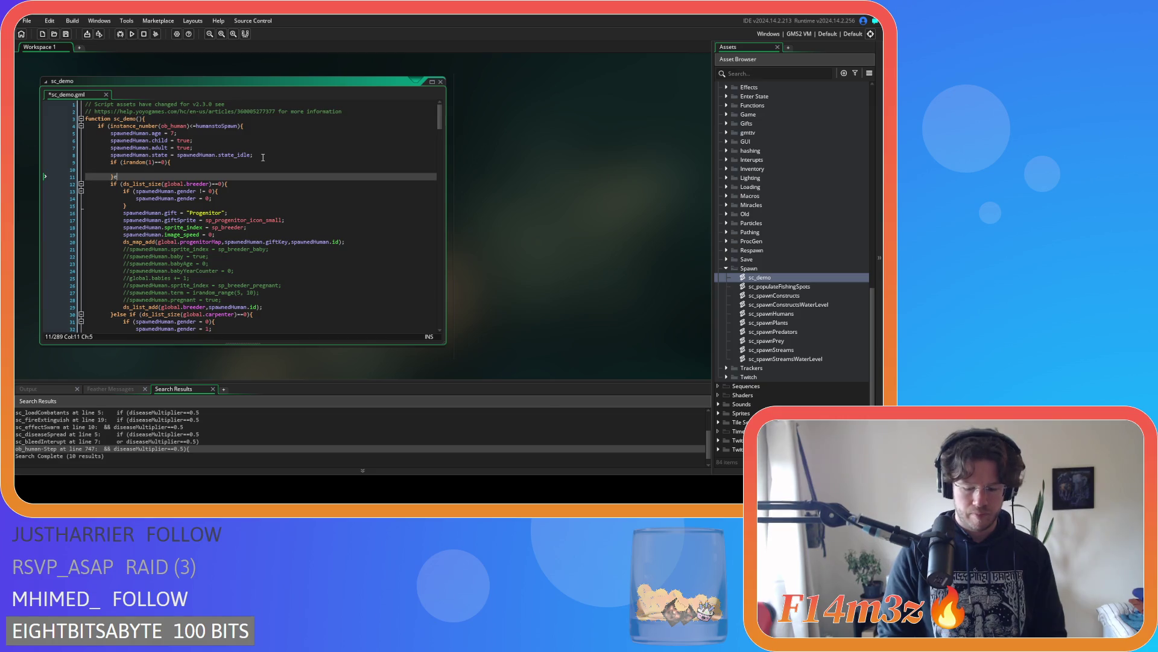
pyautogui.press('Return')
pyautogui.press('Return')
pyautogui.press('Up')
pyautogui.press('Up')
pyautogui.press('Up')
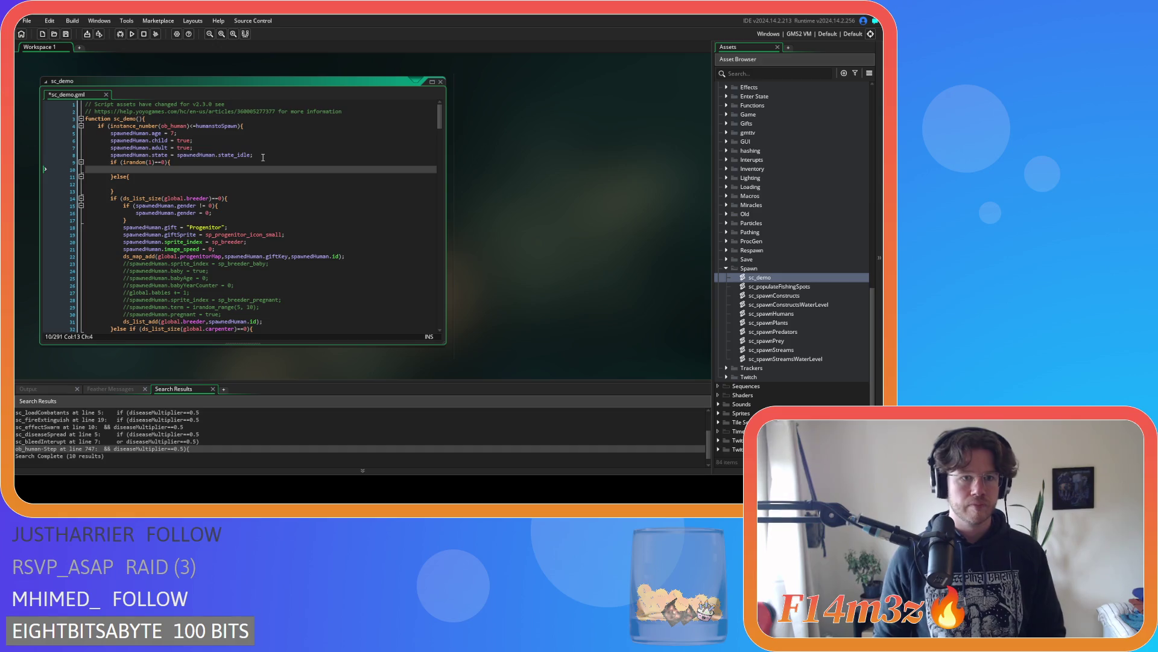
# Check the spawnedHuman variable name near the top of sc_demo
pyautogui.doubleClick(130, 133)
pyautogui.scroll(-20, 415, 209)
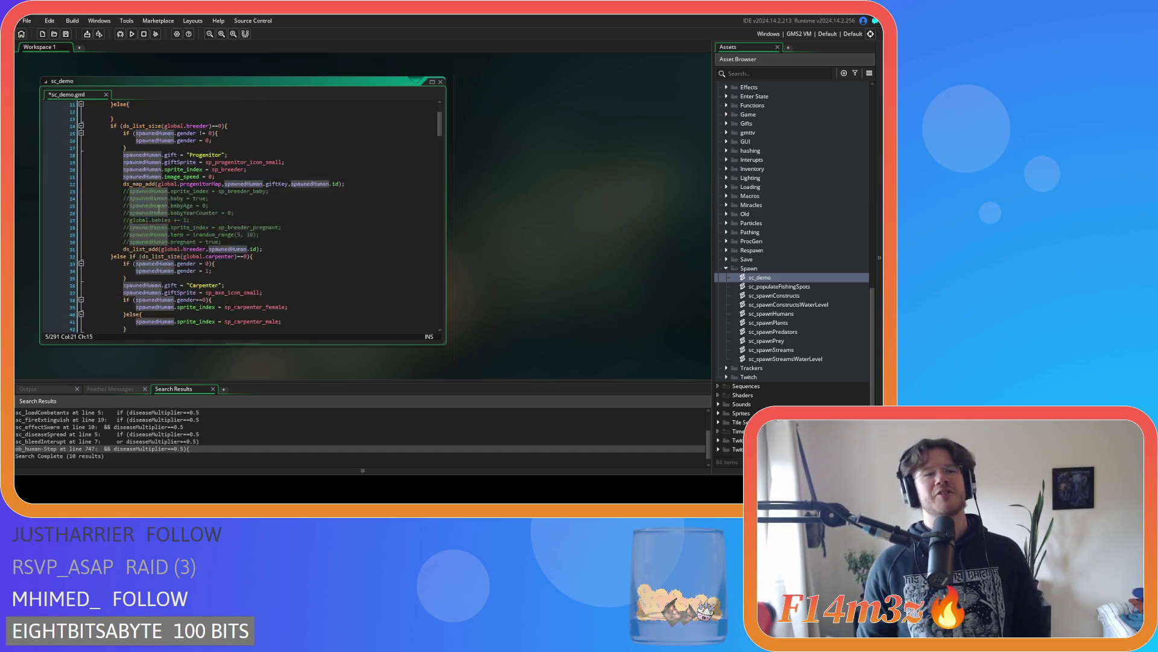
pyautogui.scroll(18, 414, 209)
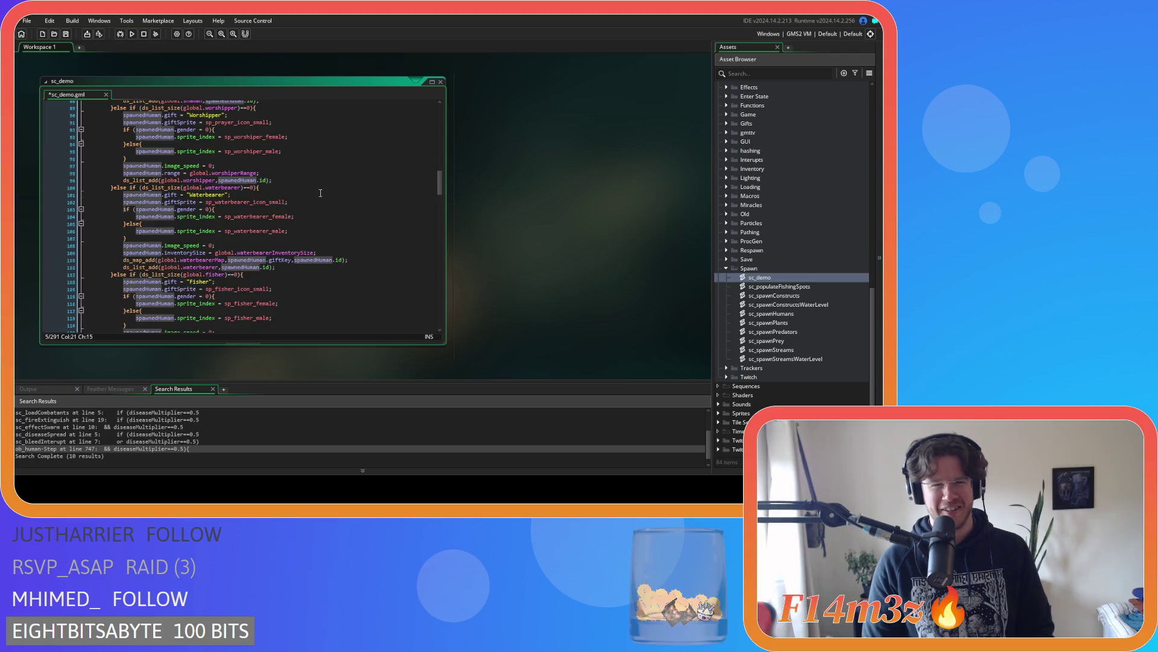
pyautogui.scroll(2, 166, 201)
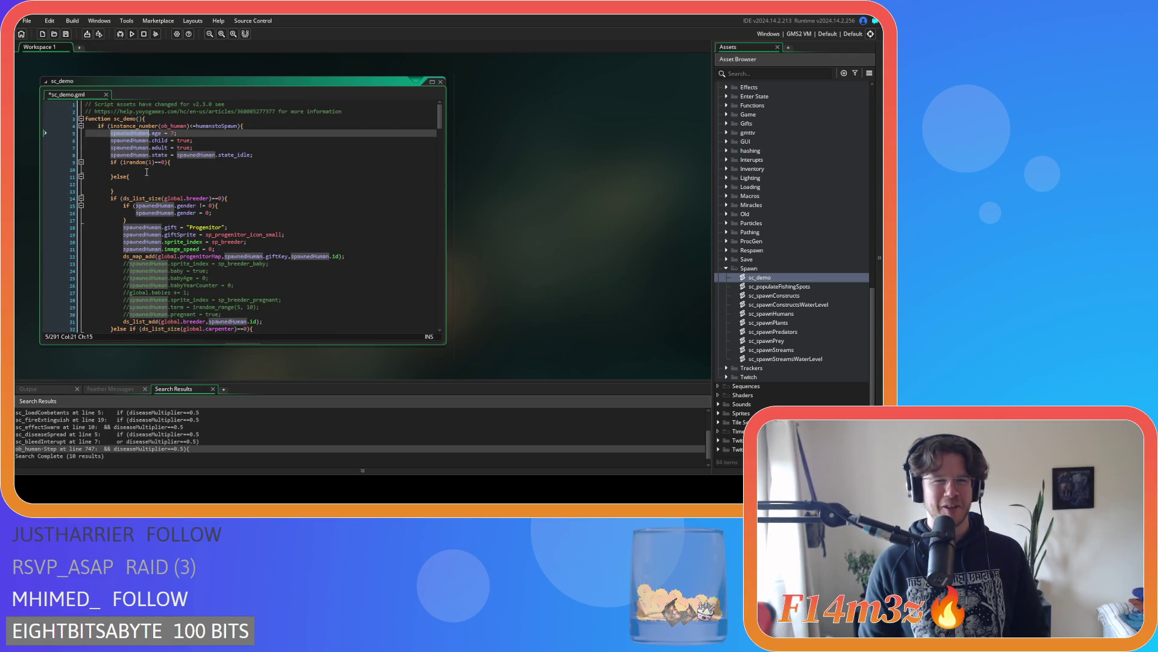
pyautogui.press('Right')
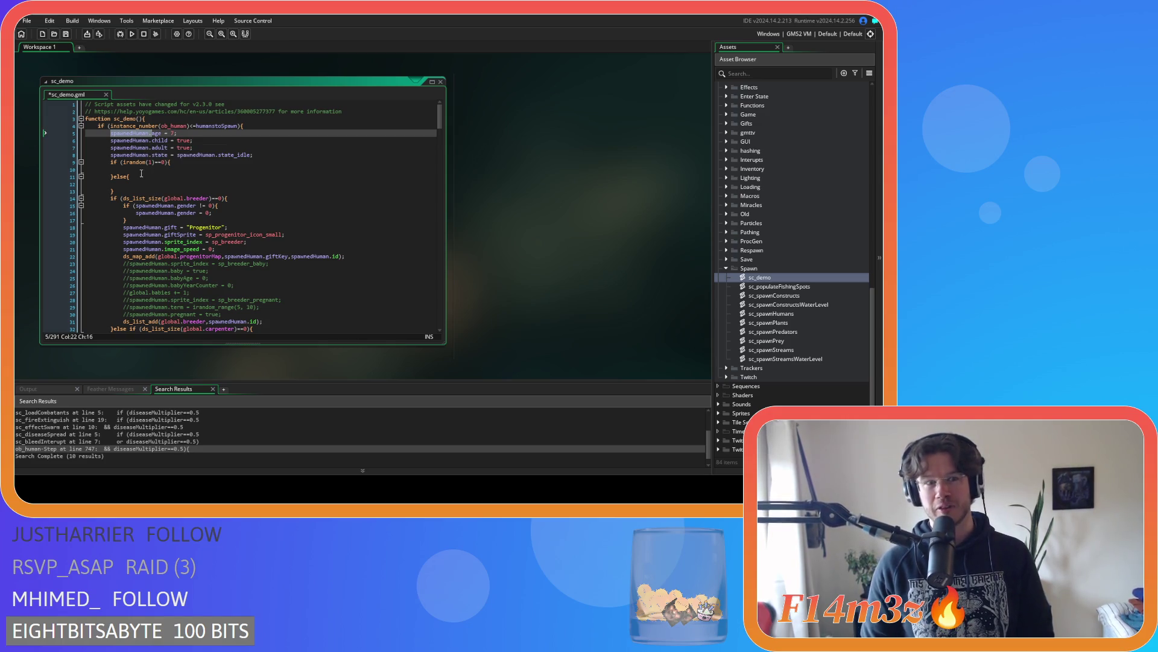
# Set spawnedHuman.poison = true in the if branch
pyautogui.click(147, 170)
pyautogui.write('spawnedHuman.')
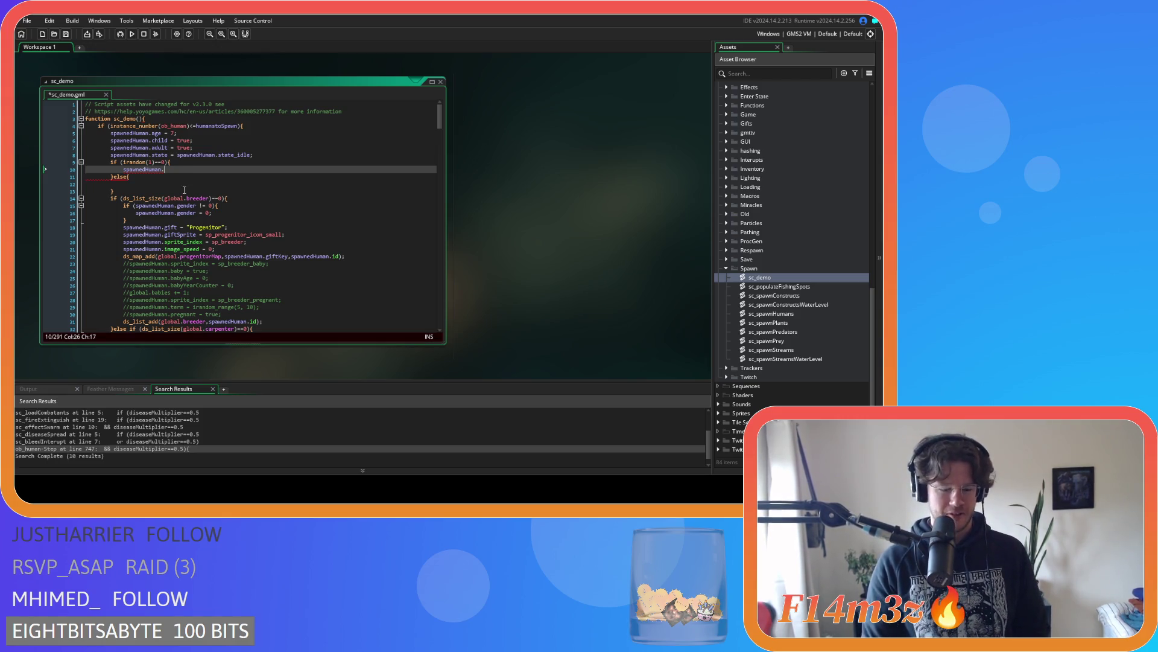
pyautogui.write('po')
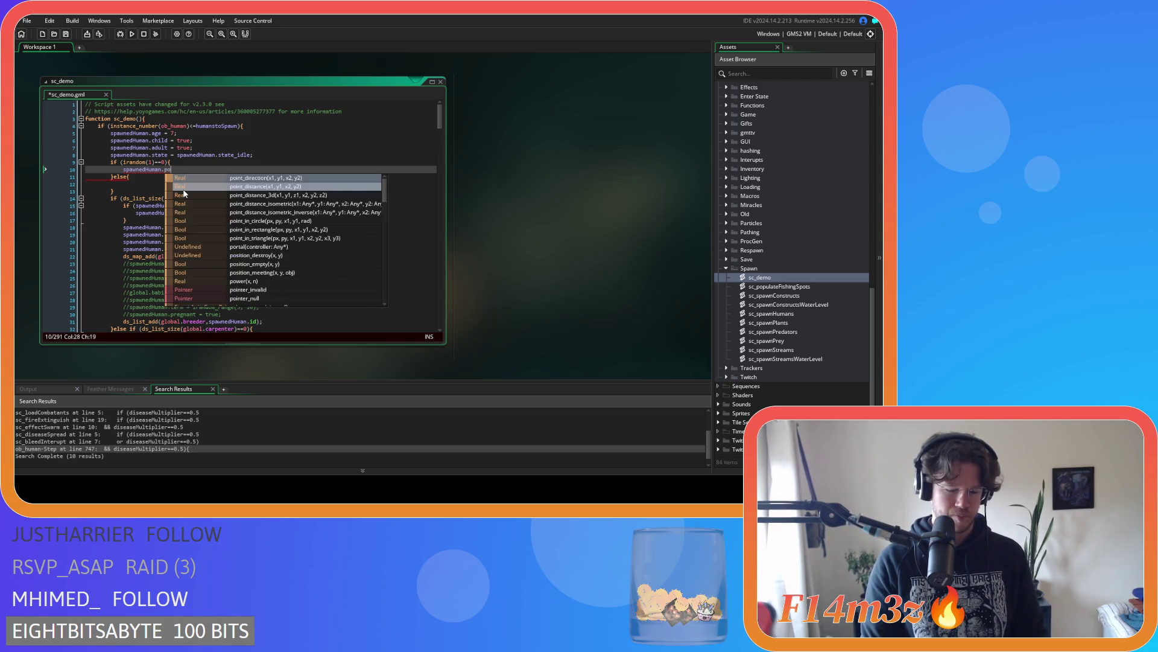
pyautogui.write('ison--')
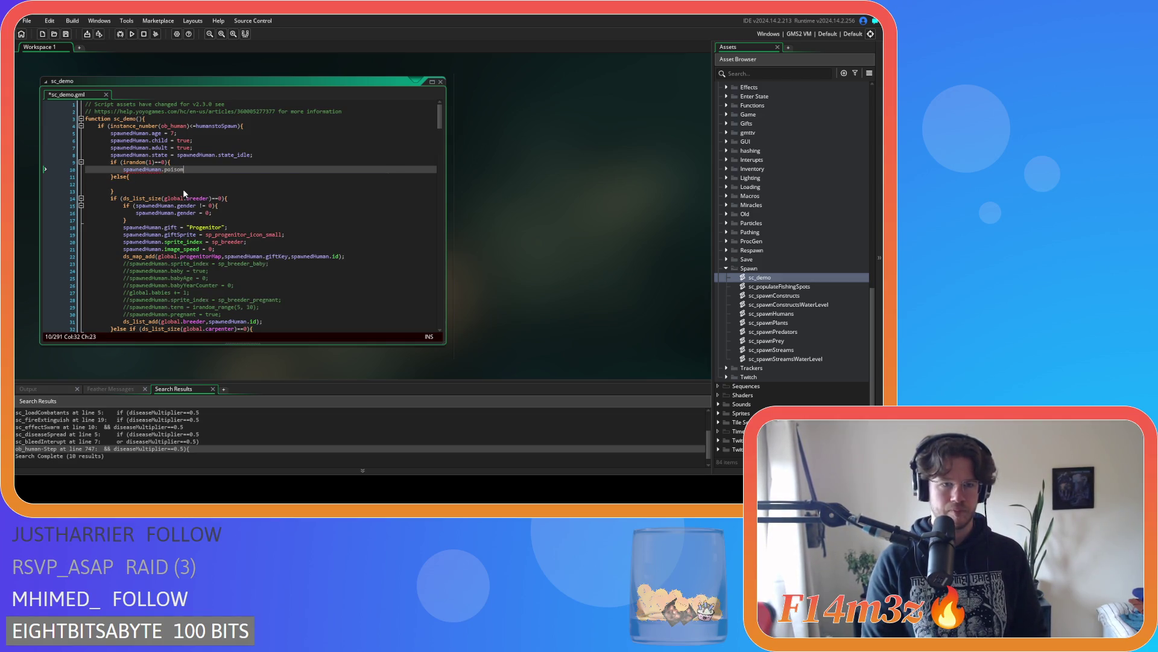
pyautogui.press('BackSpace')
pyautogui.write('= true;')
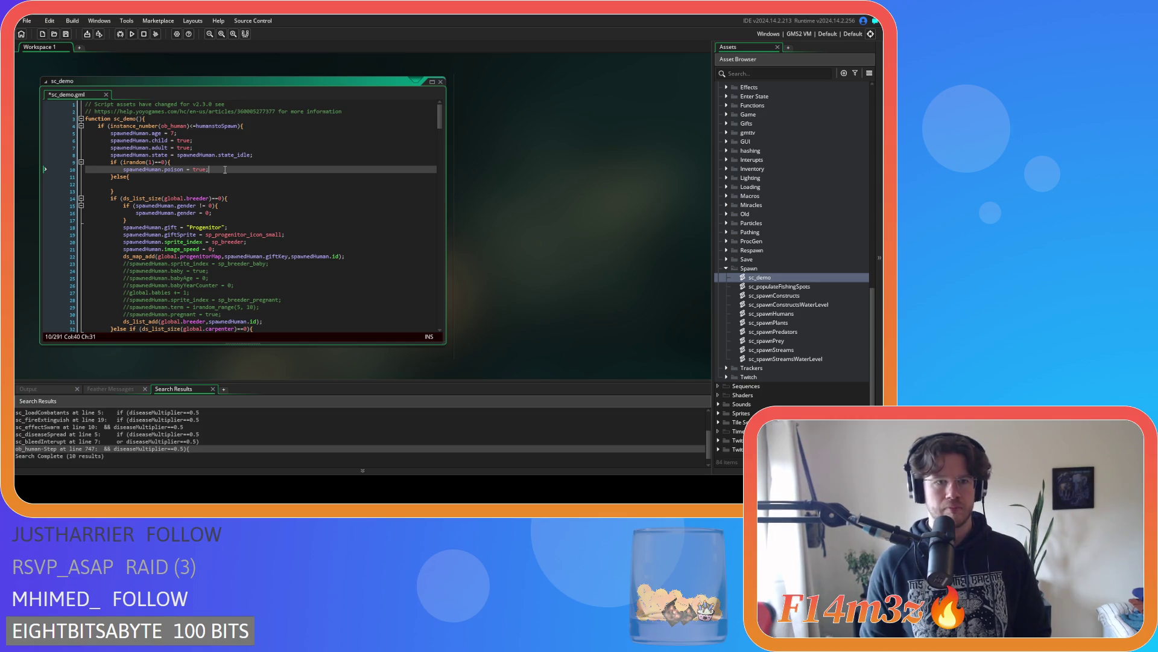
pyautogui.moveTo(208, 170); pyautogui.dragTo(123, 170)
pyautogui.hotkey('ctrl', 'c')
# Give the else branch spawnedHuman.diseaseMultiplier = 0.5, save sc_demo and run the game
pyautogui.click(135, 184)
pyautogui.hotkey('ctrl', 'v')
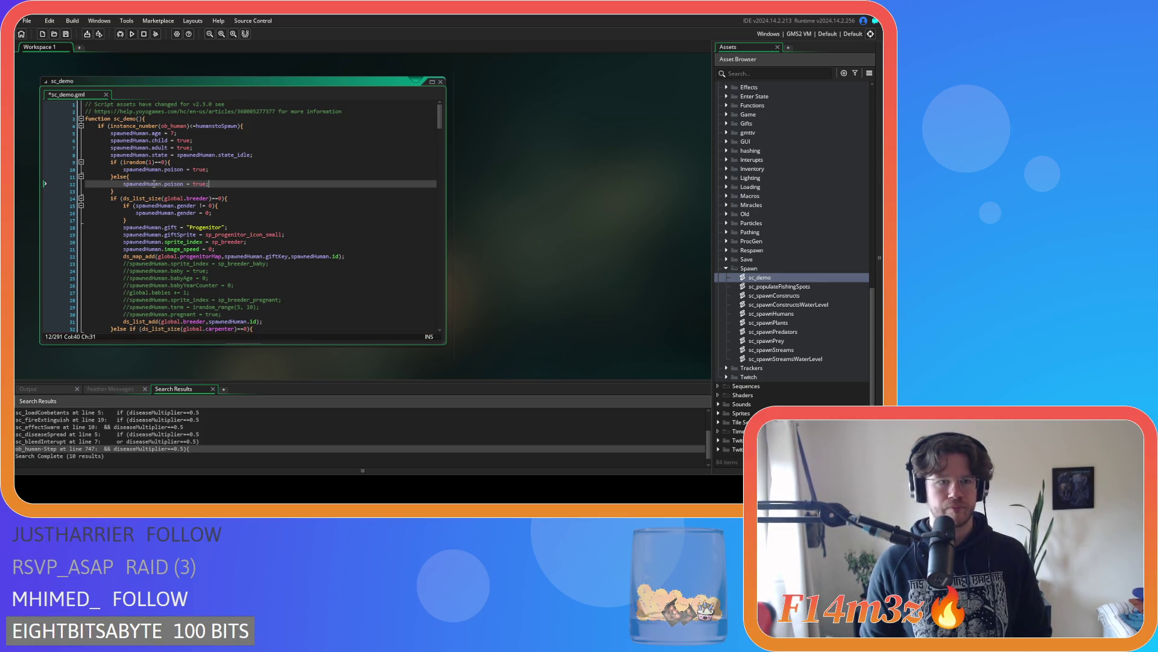
pyautogui.doubleClick(171, 184)
pyautogui.write('di')
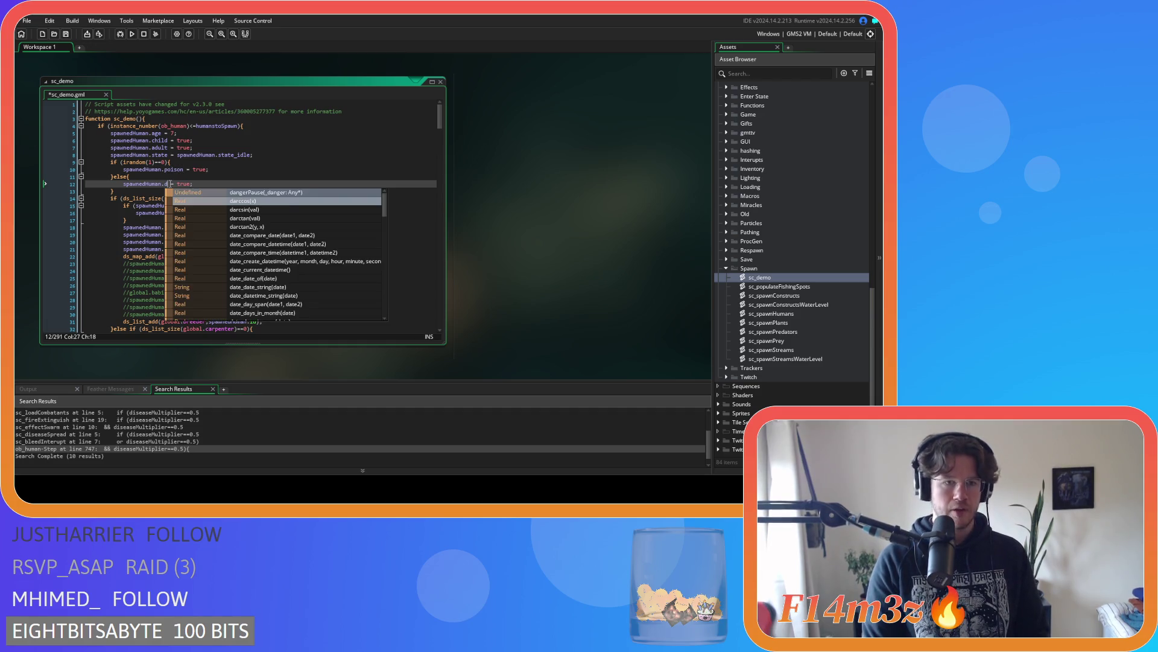
pyautogui.write('seaseMu')
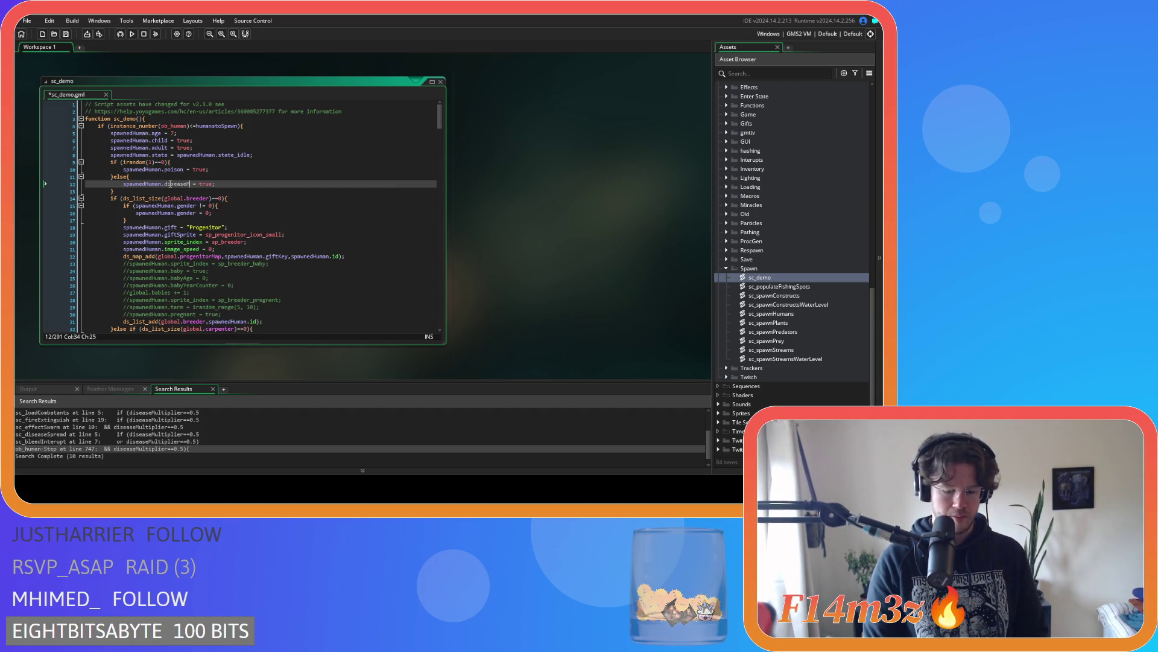
pyautogui.write('ltiplier')
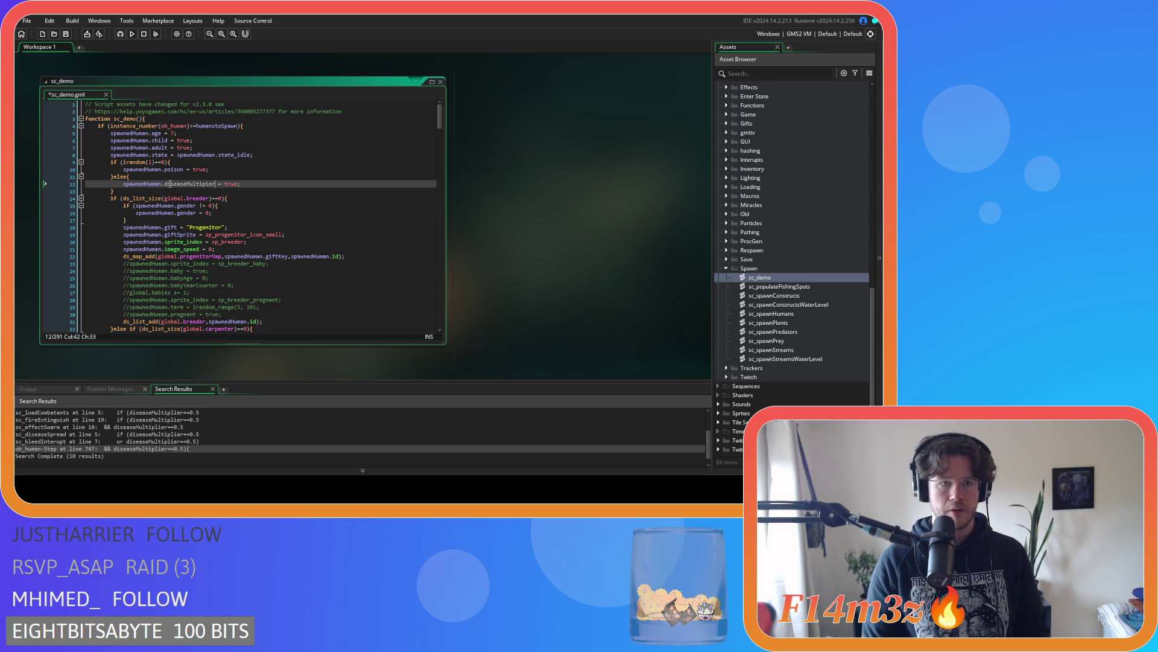
pyautogui.press('End')
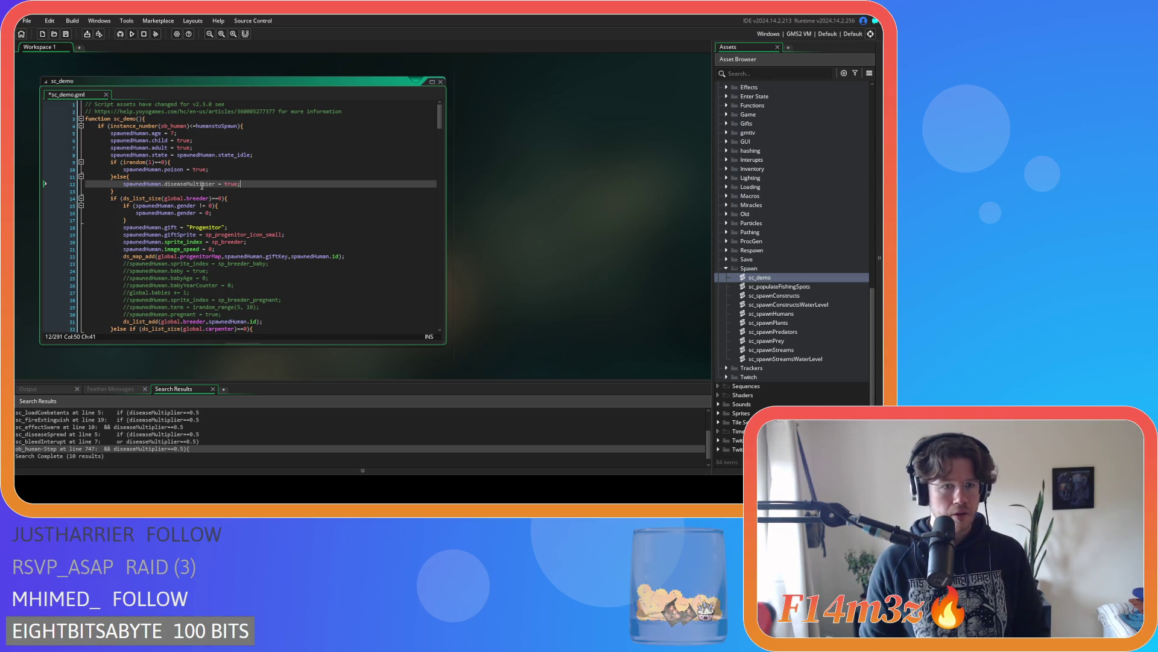
pyautogui.click(210, 183)
pyautogui.doubleClick(233, 184)
pyautogui.write('0.5')
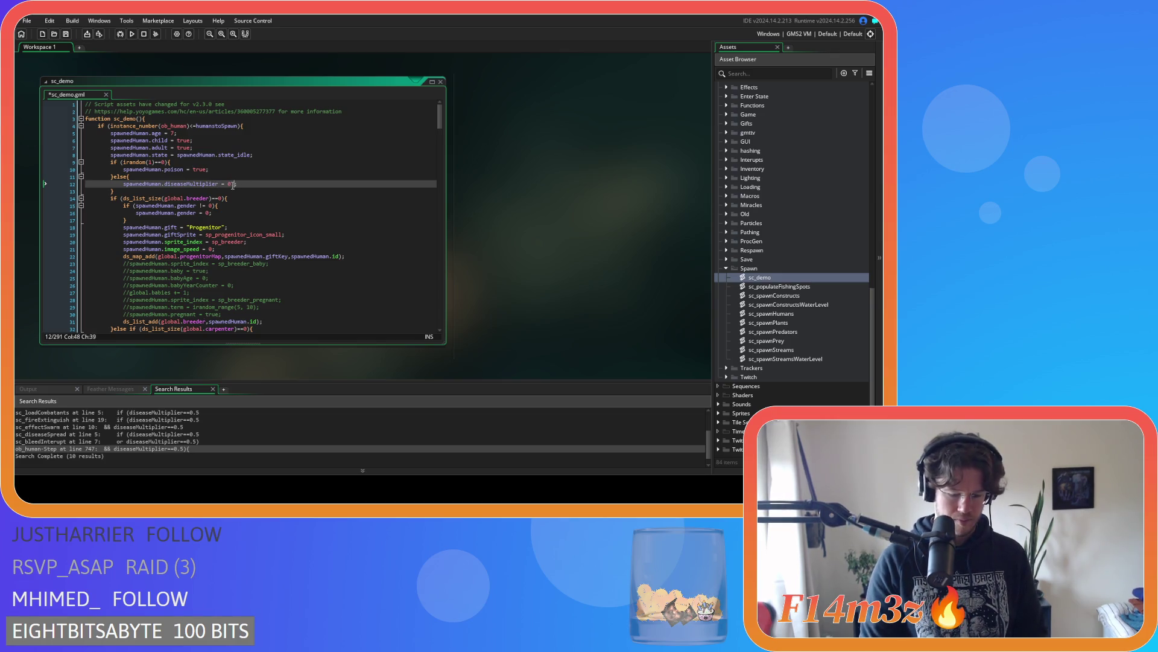
pyautogui.hotkey('ctrl', 's')
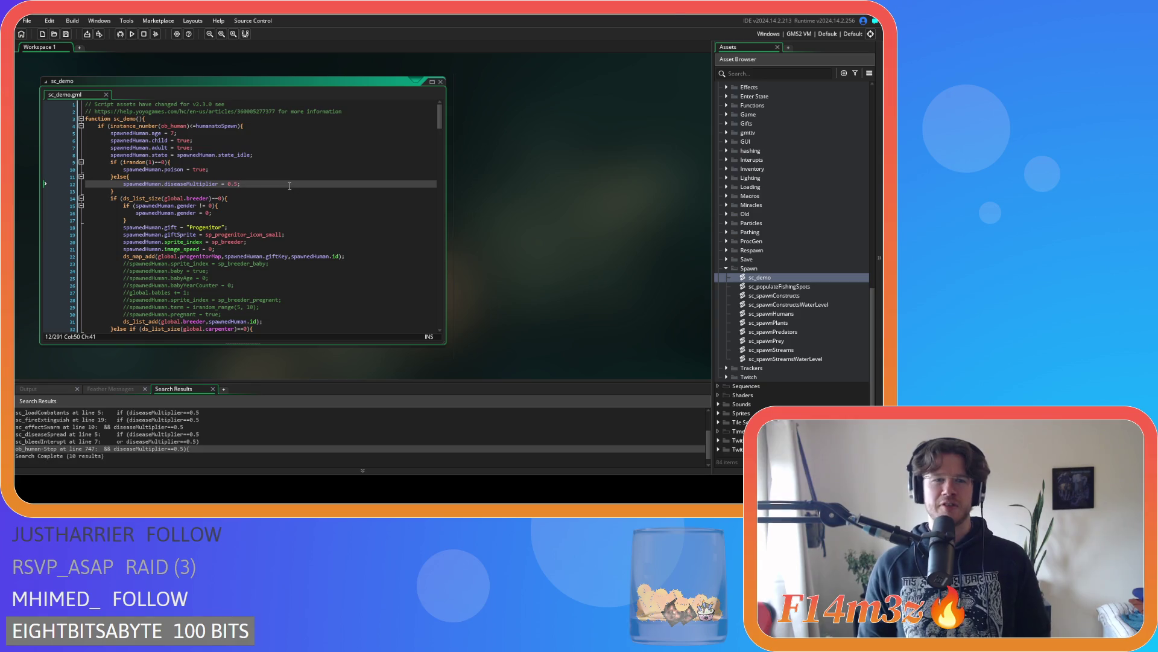
pyautogui.press('F5')
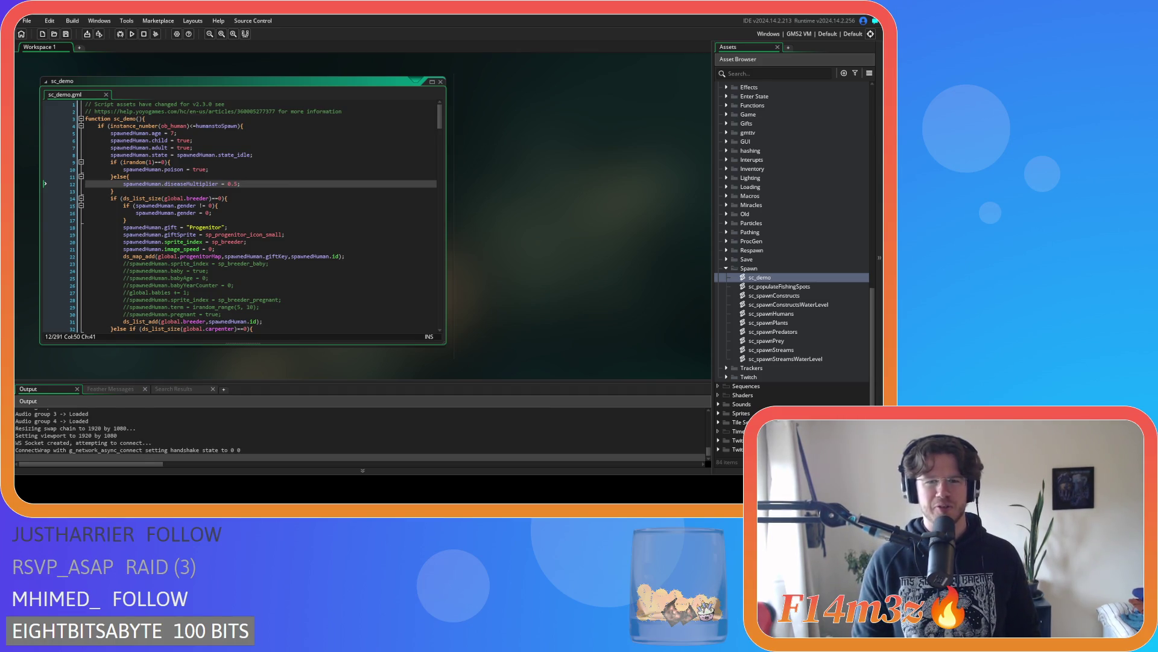
# Open sc_diseaseSpread from the Scripts > Game folder
pyautogui.click(246, 175)
pyautogui.click(165, 192)
pyautogui.scroll(10, 760, 235)
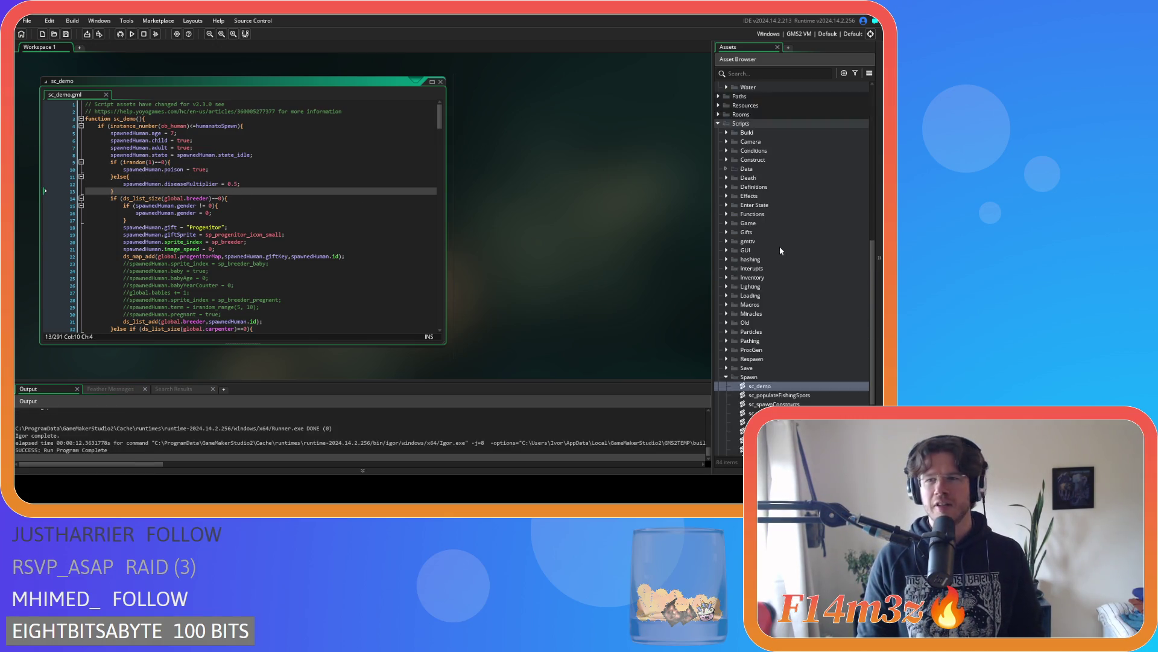
pyautogui.scroll(-7, 751, 227)
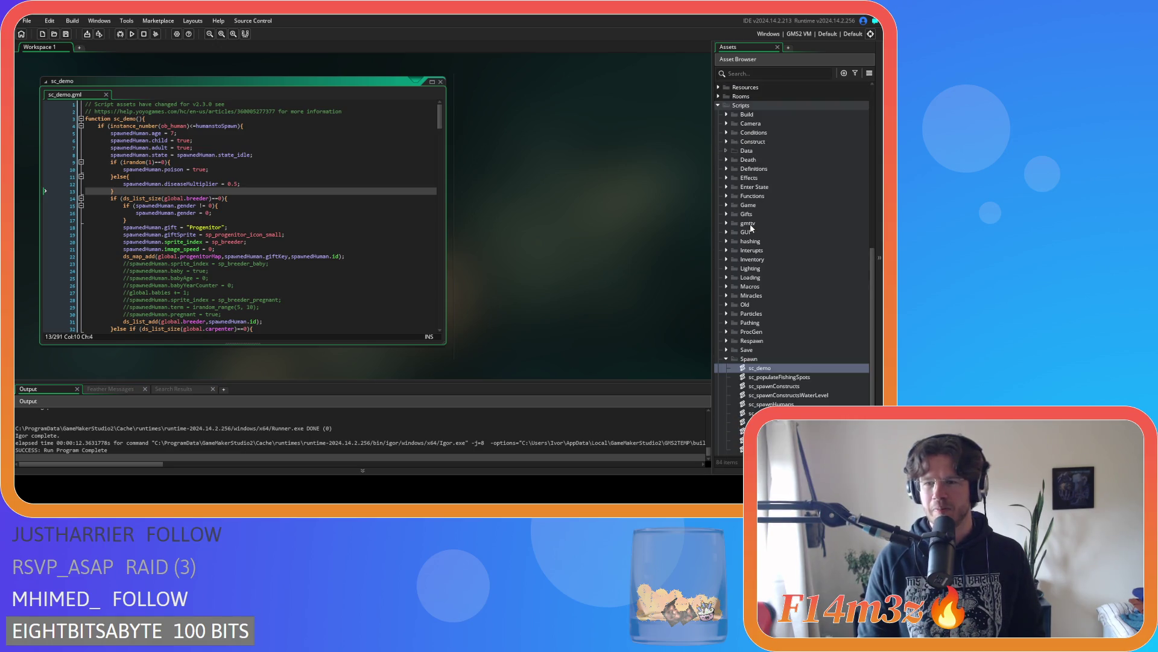
pyautogui.click(729, 183)
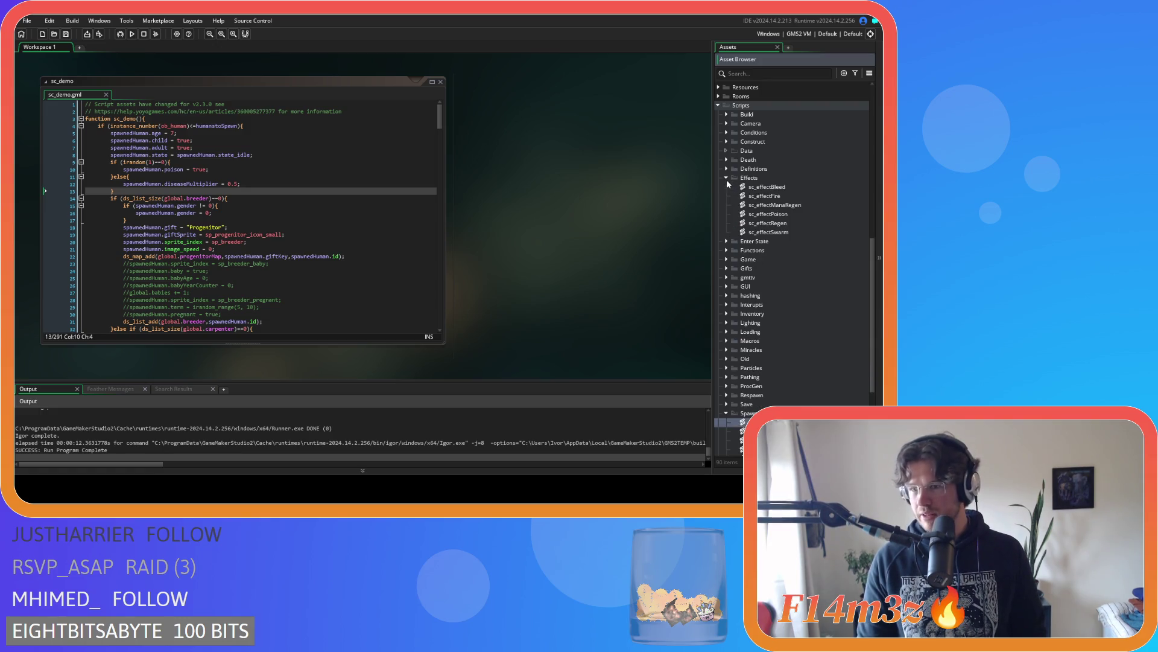
pyautogui.click(727, 205)
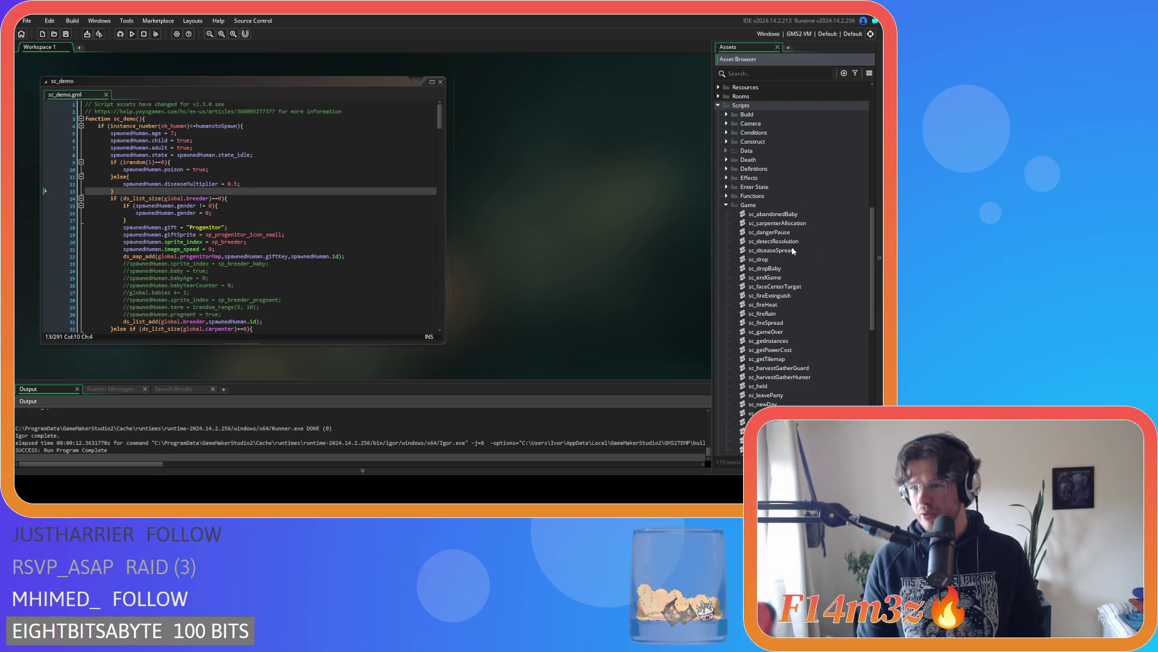
pyautogui.doubleClick(773, 250)
pyautogui.scroll(-10, 203, 198)
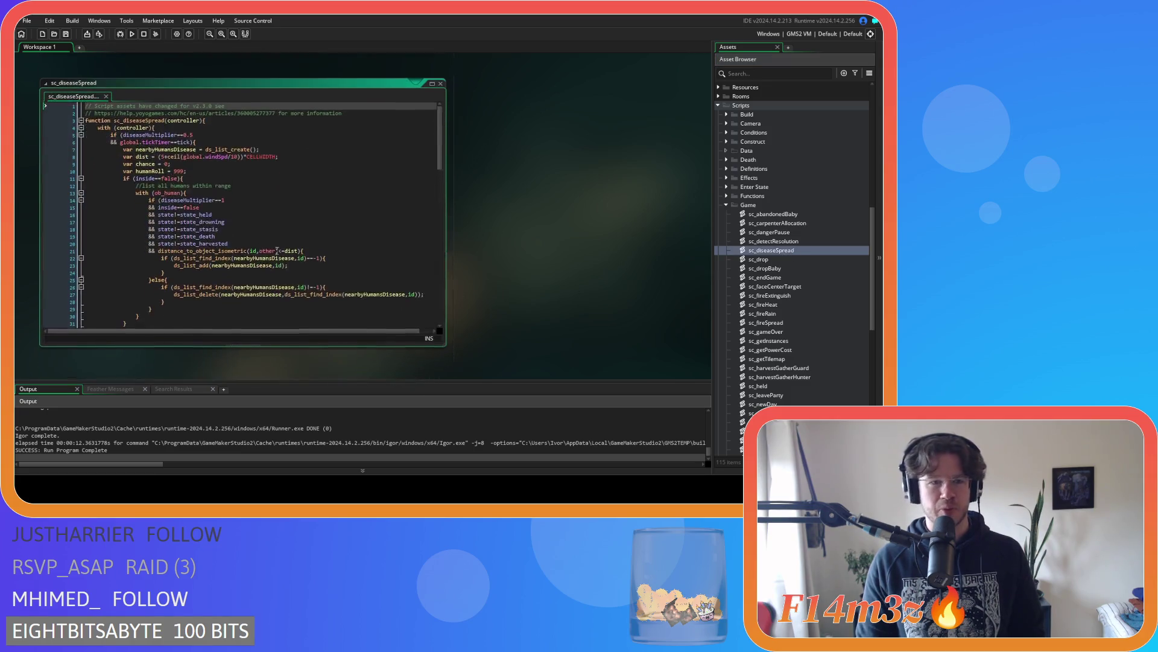
# Paste sc_diseaseSpread's heal and combatants ds_list block into sc_demo after line 13, outdent it, and save
pyautogui.scroll(-10, 203, 198)
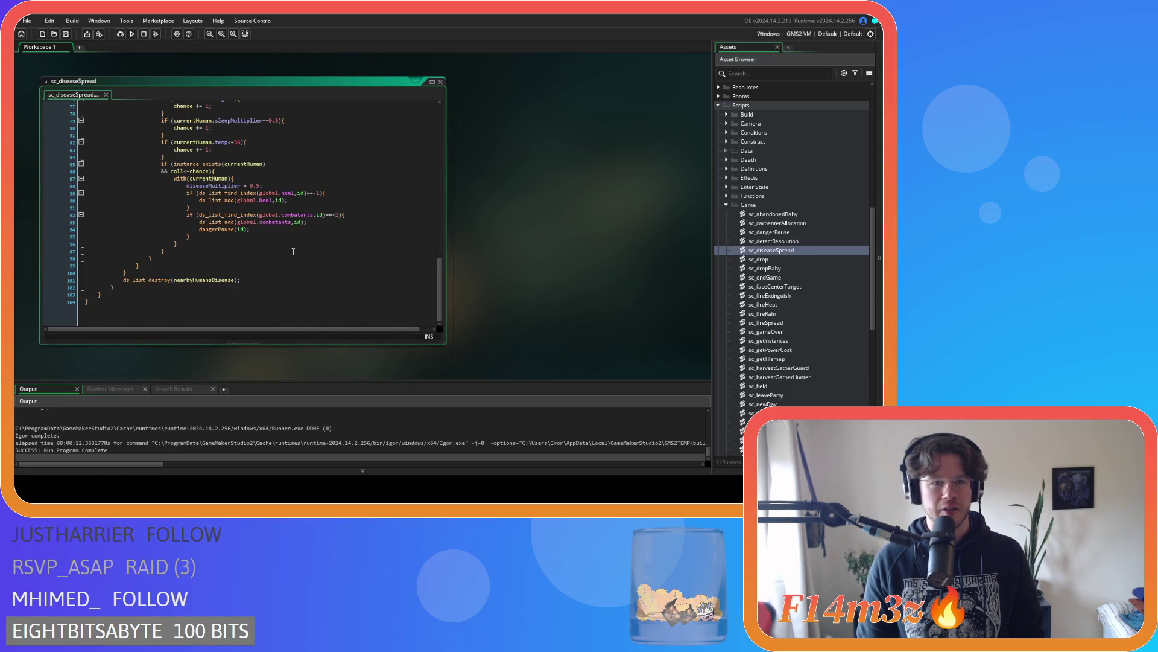
pyautogui.scroll(1, 248, 231)
pyautogui.moveTo(191, 242); pyautogui.dragTo(188, 200)
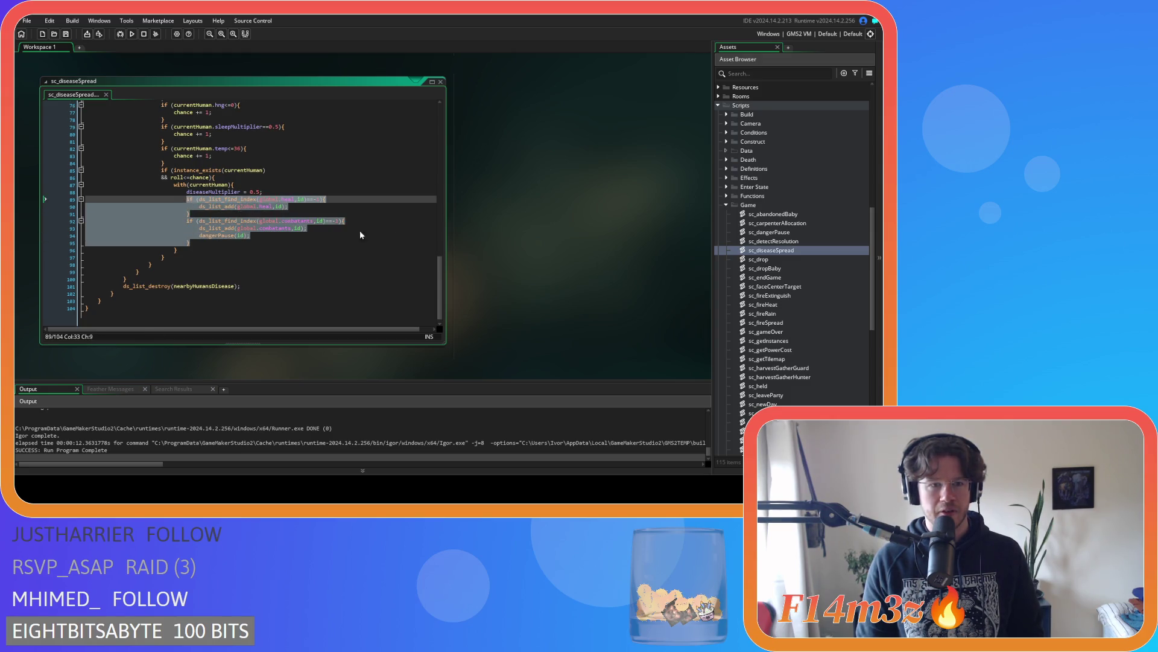
pyautogui.scroll(3, 504, 256)
pyautogui.scroll(3, 504, 256)
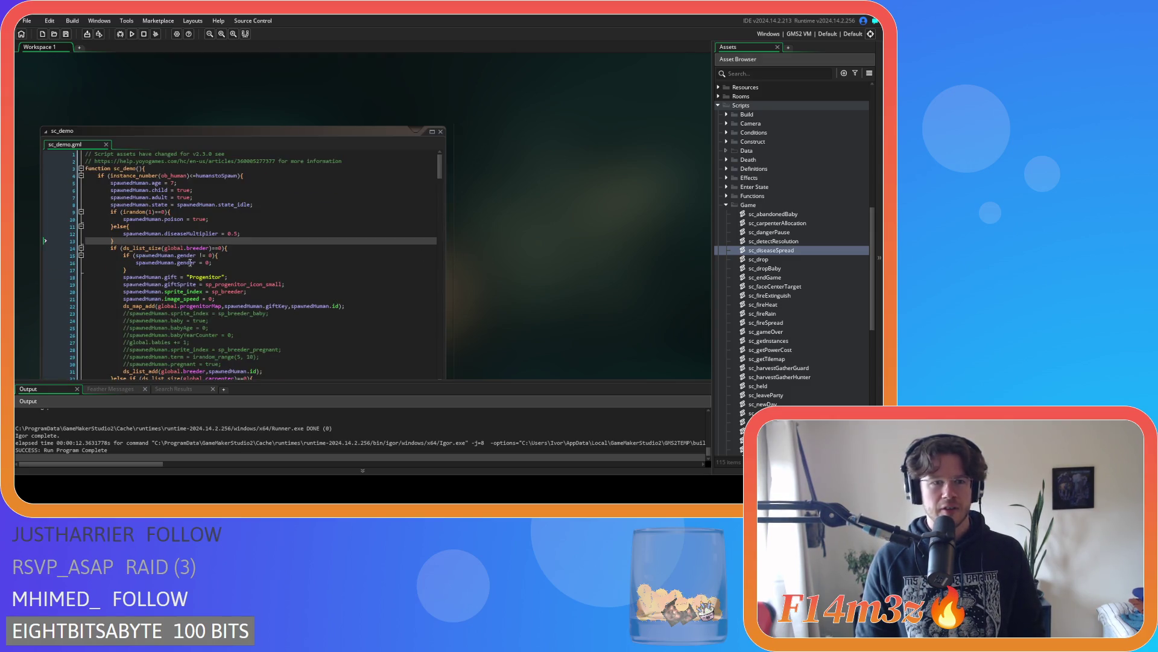
pyautogui.click(134, 241)
pyautogui.press('Return')
pyautogui.hotkey('ctrl', 'v')
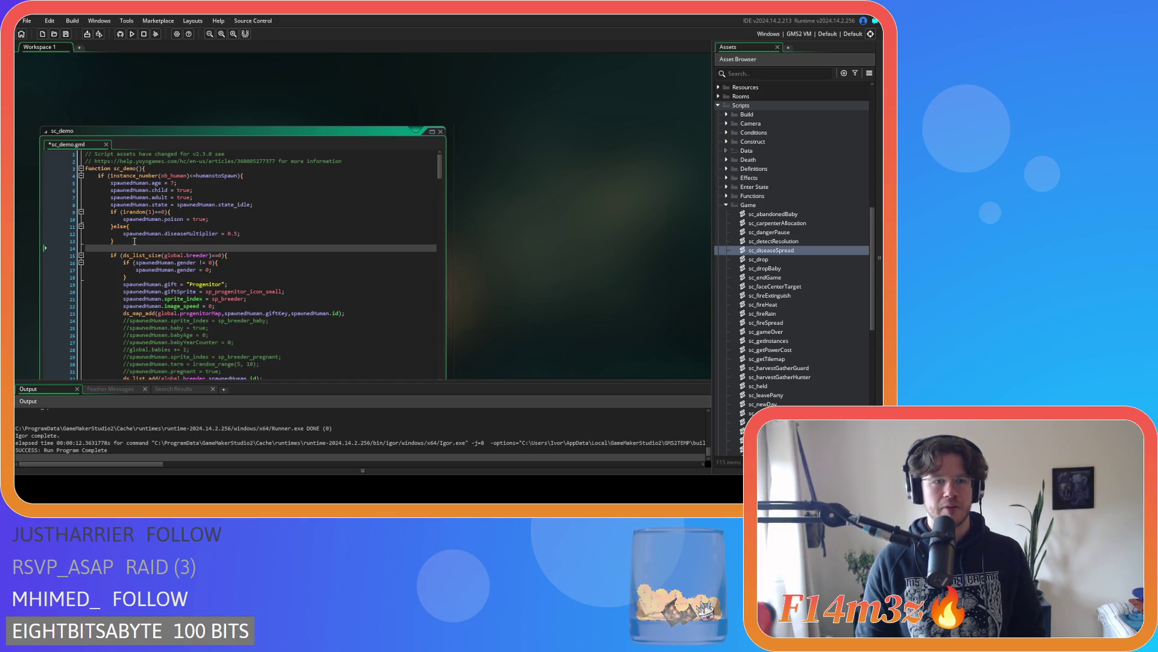
pyautogui.moveTo(202, 292)
pyautogui.mouseDown()
pyautogui.moveTo(60, 270)
pyautogui.moveTo(43, 257)
pyautogui.mouseUp()
pyautogui.hotkey('shift', 'Tab')
pyautogui.hotkey('shift', 'Tab')
pyautogui.hotkey('shift', 'Tab')
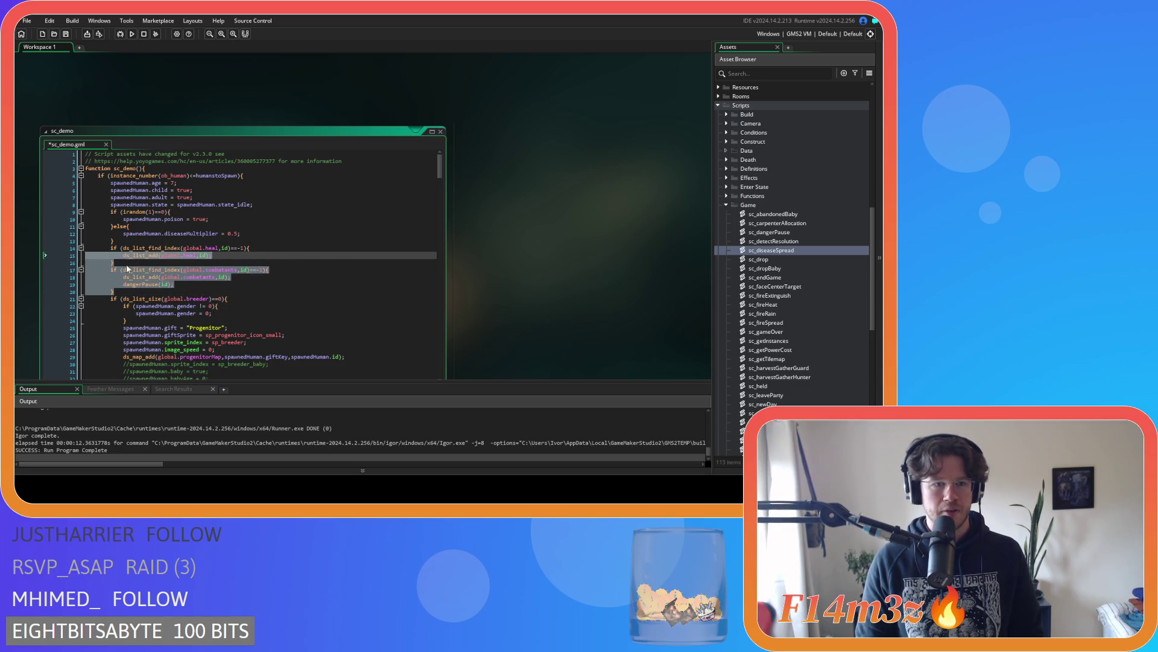
pyautogui.click(260, 277)
pyautogui.hotkey('ctrl', 's')
# Run the game, remove the dangerPause(id); call and run it again
pyautogui.press('F5')
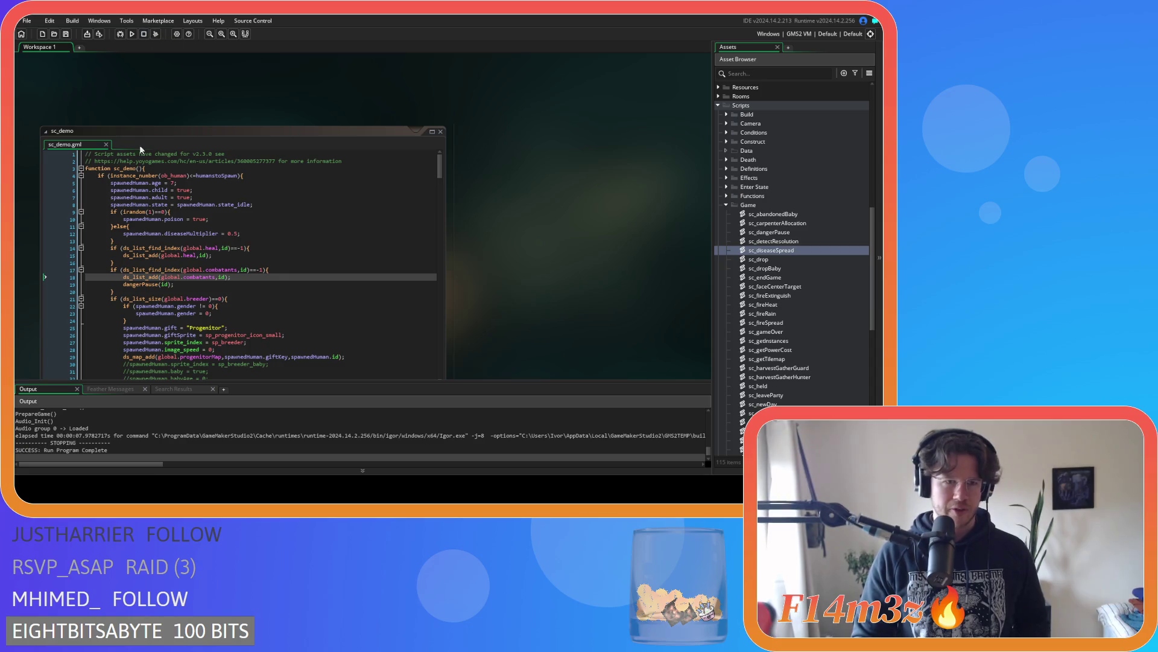
pyautogui.moveTo(174, 285); pyautogui.dragTo(122, 284)
pyautogui.press('BackSpace')
pyautogui.press('BackSpace')
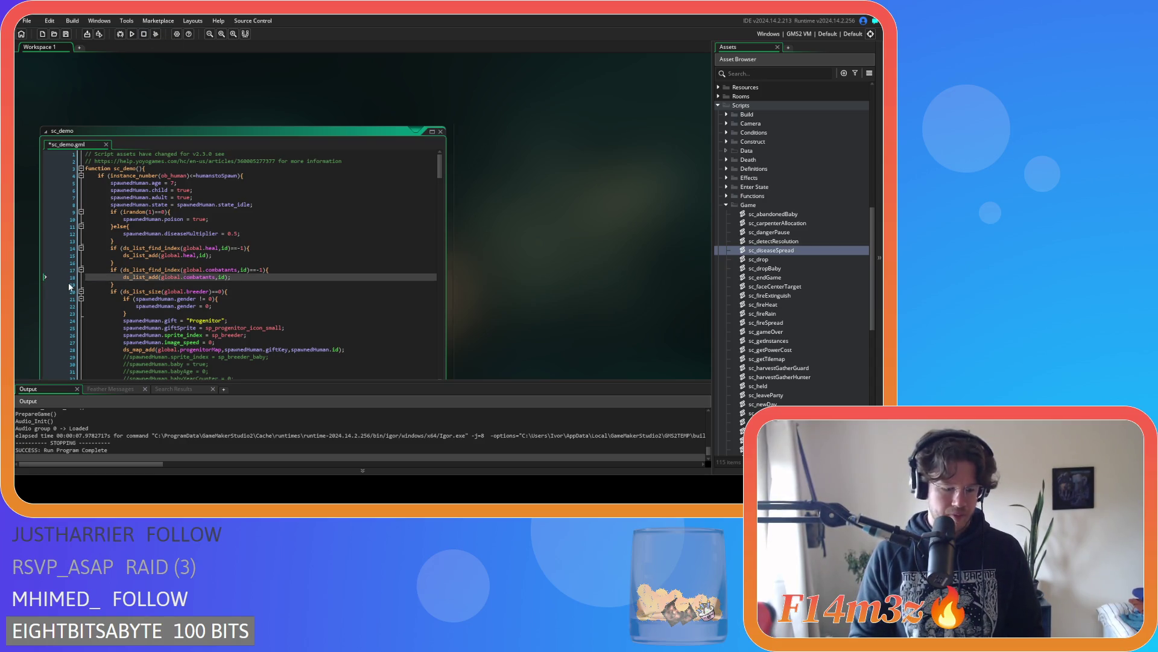
pyautogui.press('F5')
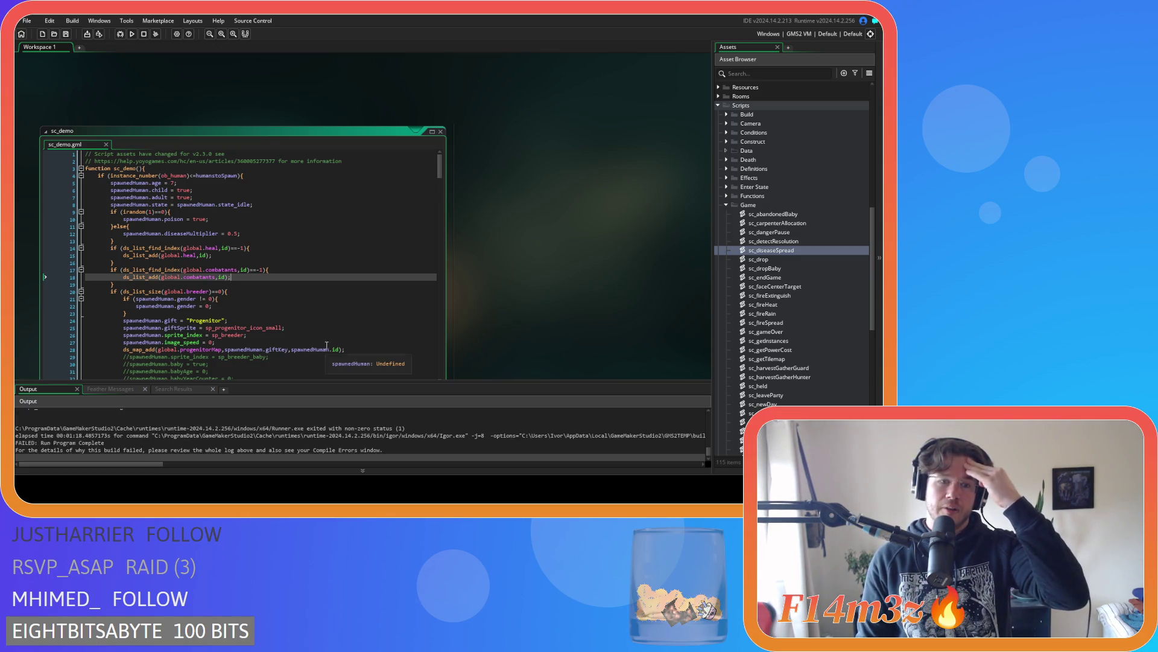
# Scroll the Output log to the error and open ob_human from Objects > Animal > Human
pyautogui.scroll(3, 474, 452)
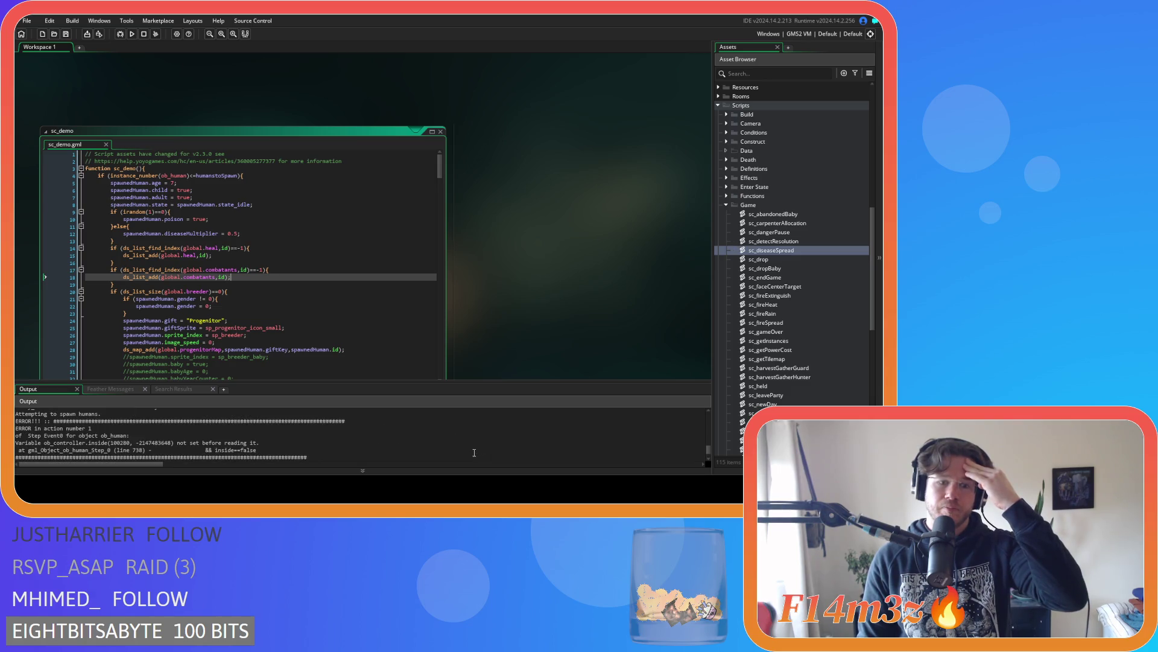
pyautogui.scroll(10, 751, 236)
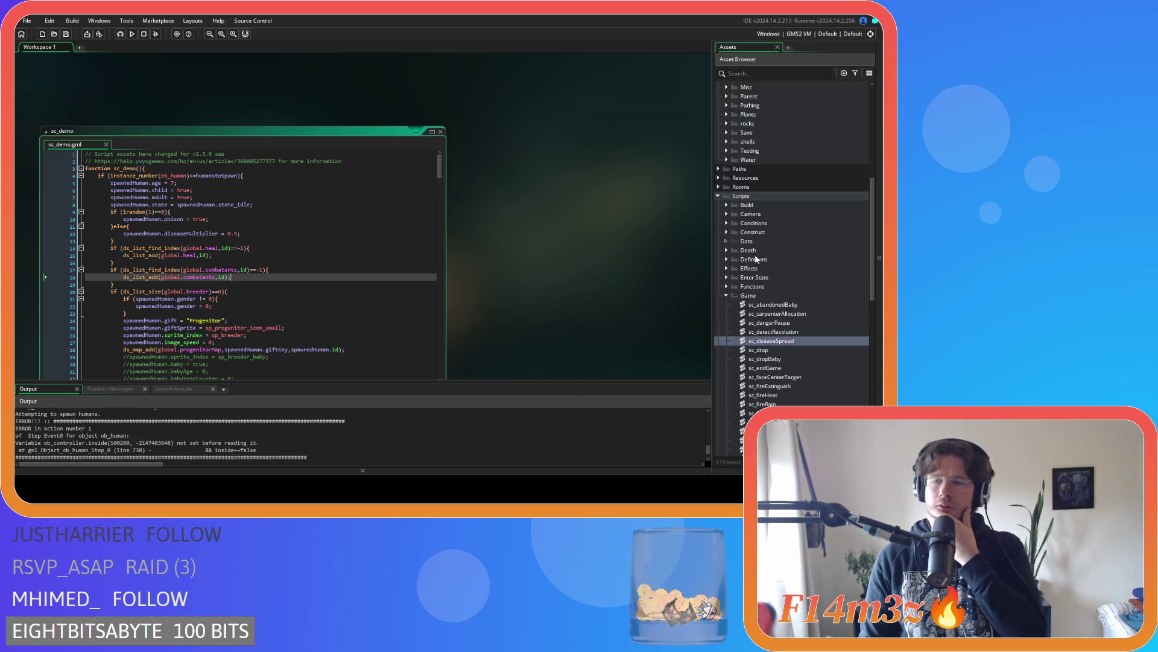
pyautogui.click(728, 188)
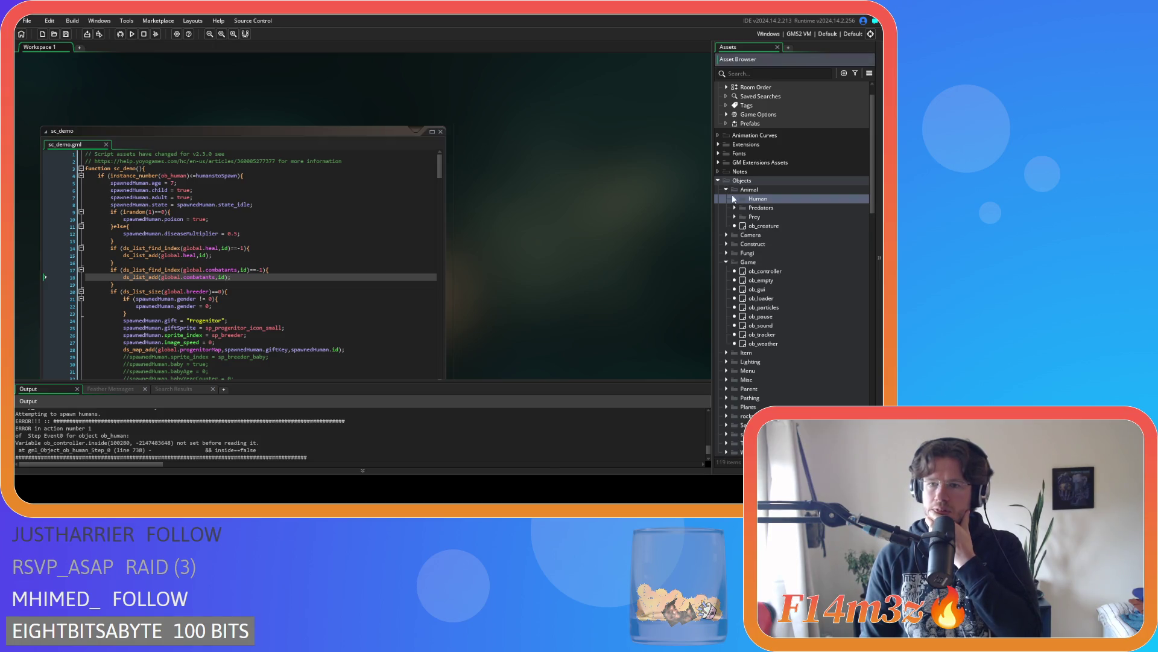
pyautogui.click(734, 199)
pyautogui.doubleClick(767, 208)
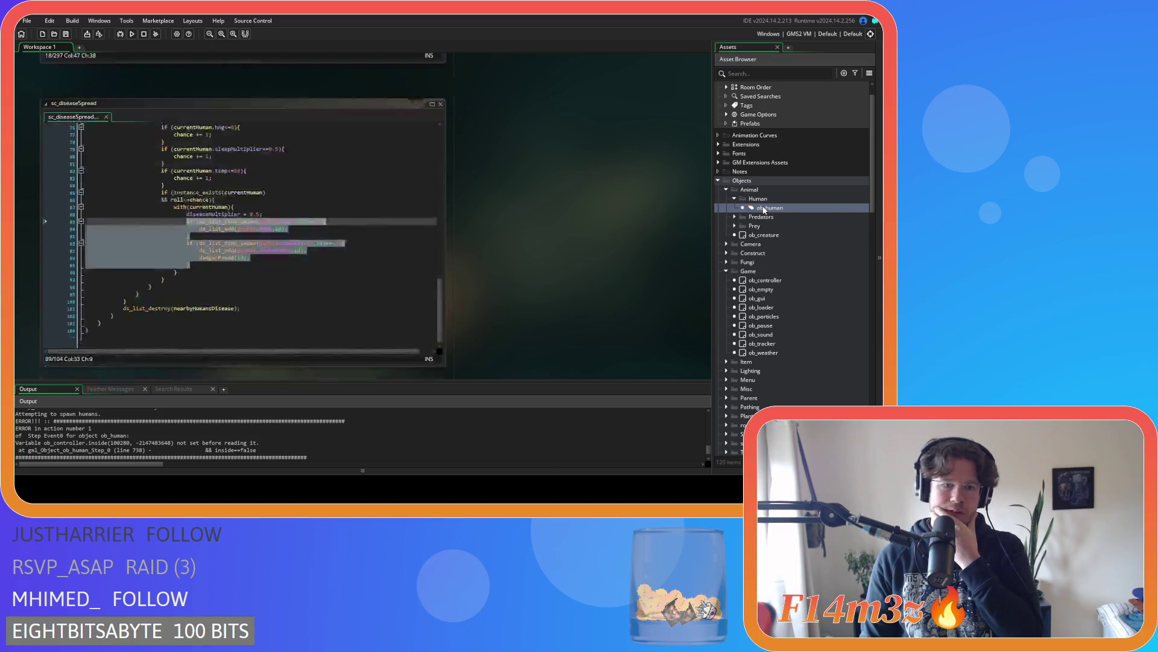
# Scroll ob_human's Step event to the inside==false check near line 738
pyautogui.click(474, 194)
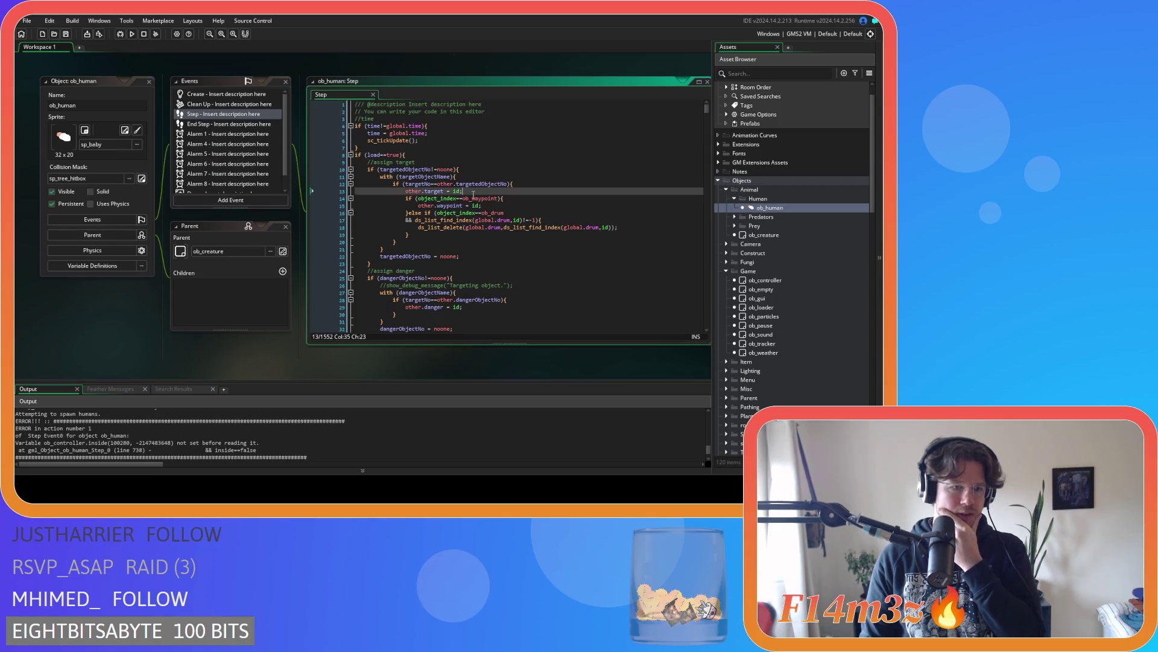
pyautogui.scroll(-5, 547, 262)
pyautogui.moveTo(705, 114); pyautogui.dragTo(705, 213)
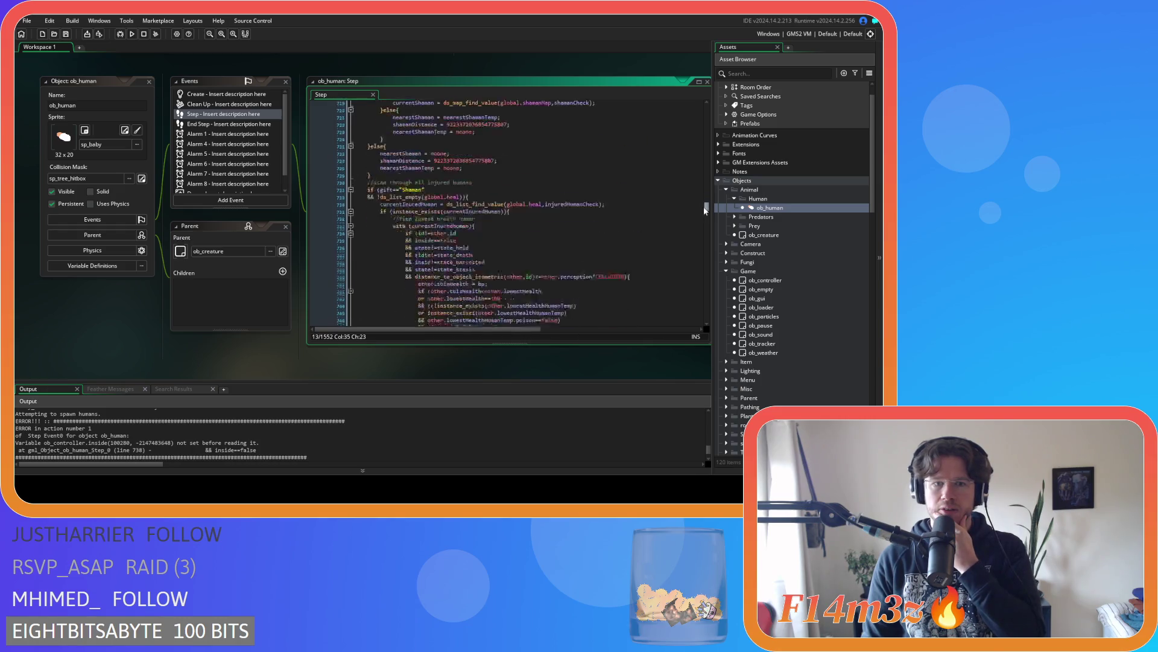
pyautogui.scroll(3, 549, 243)
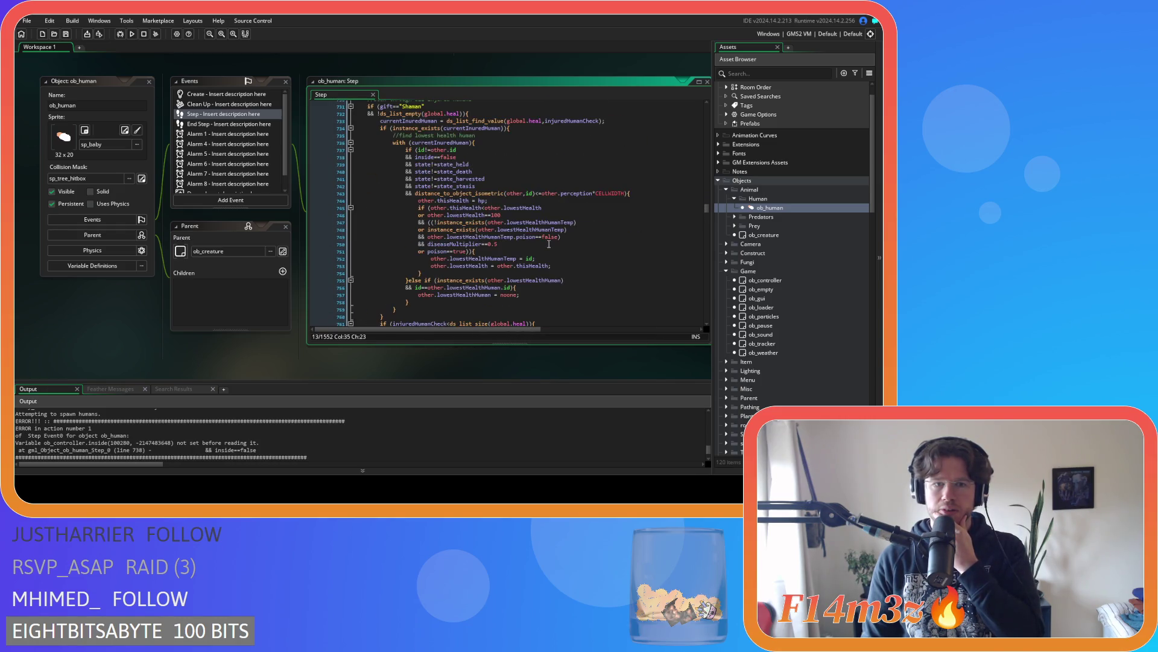
pyautogui.scroll(5, 549, 244)
pyautogui.click(491, 212)
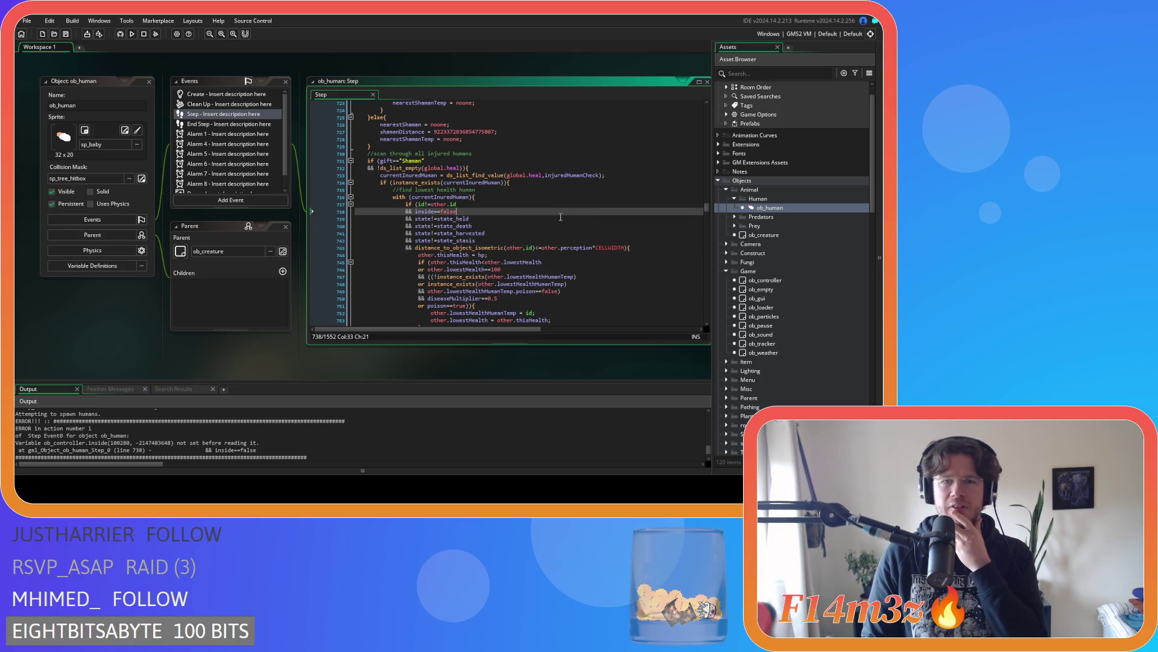
pyautogui.scroll(6, 117, 298)
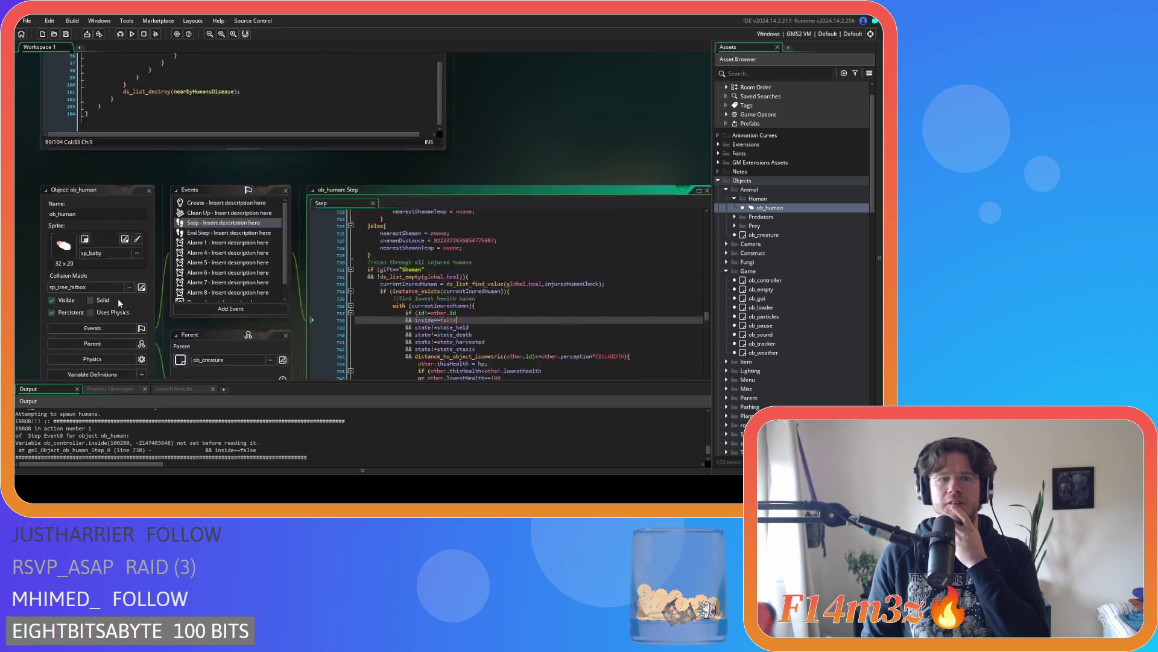
# Select the spawnedHuman variable name on line 5 of sc_demo for reuse
pyautogui.scroll(-3, 503, 229)
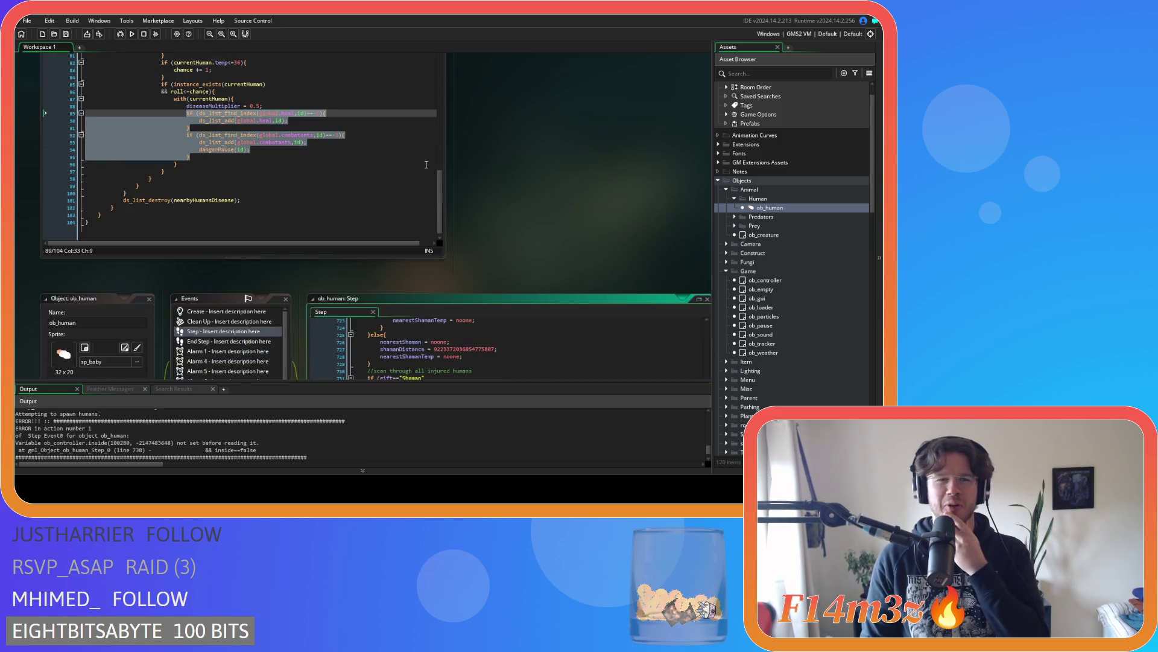
pyautogui.click(281, 156)
pyautogui.scroll(3, 282, 144)
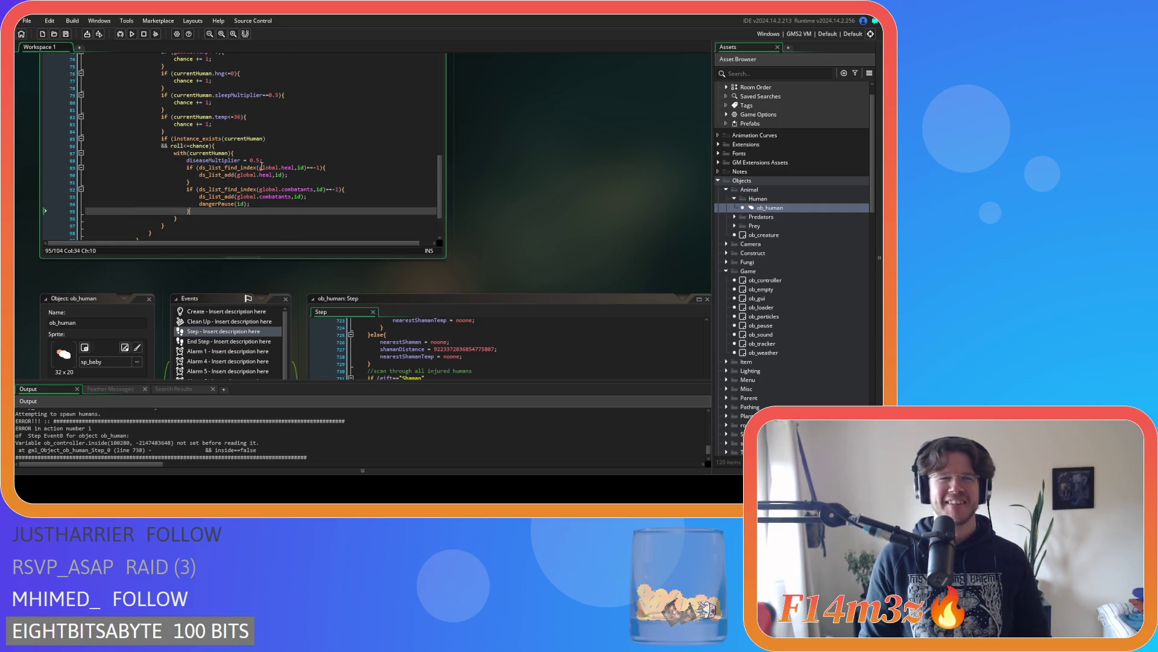
pyautogui.scroll(-5, 543, 272)
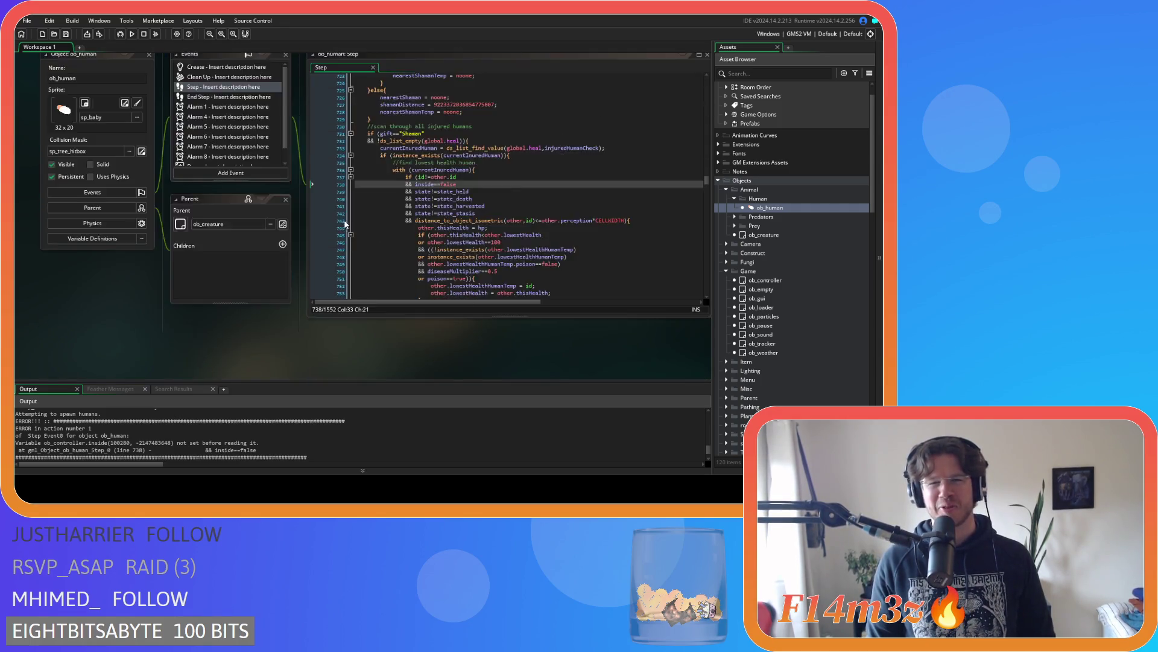
pyautogui.scroll(5, 460, 172)
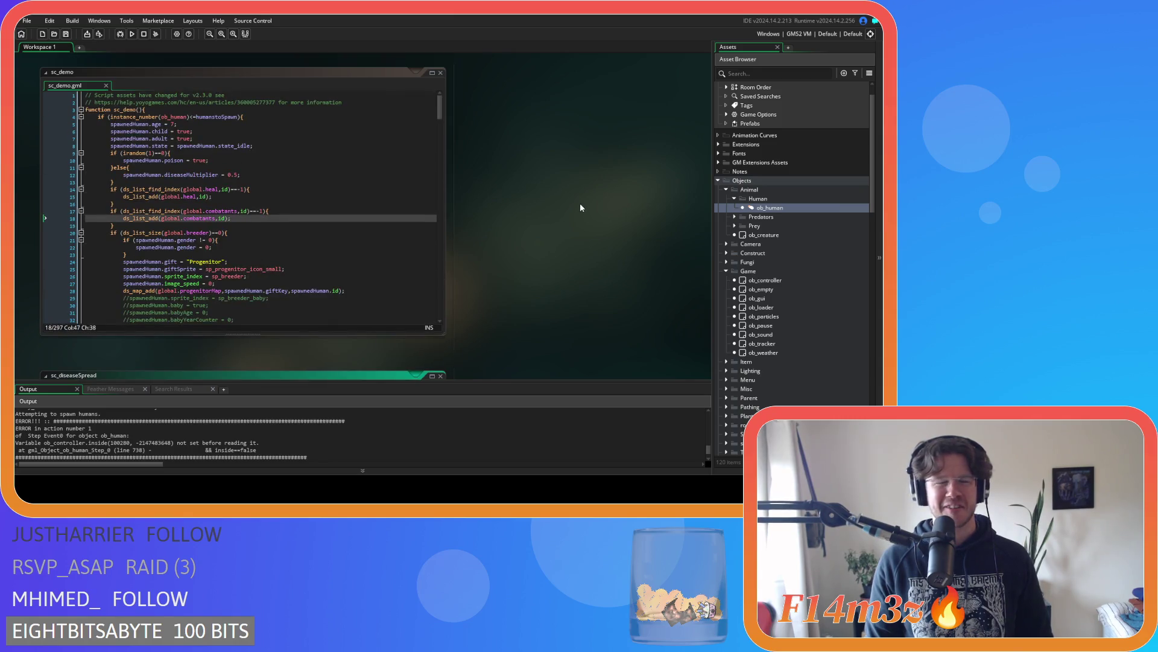
pyautogui.doubleClick(138, 125)
pyautogui.hotkey('ctrl', 'c')
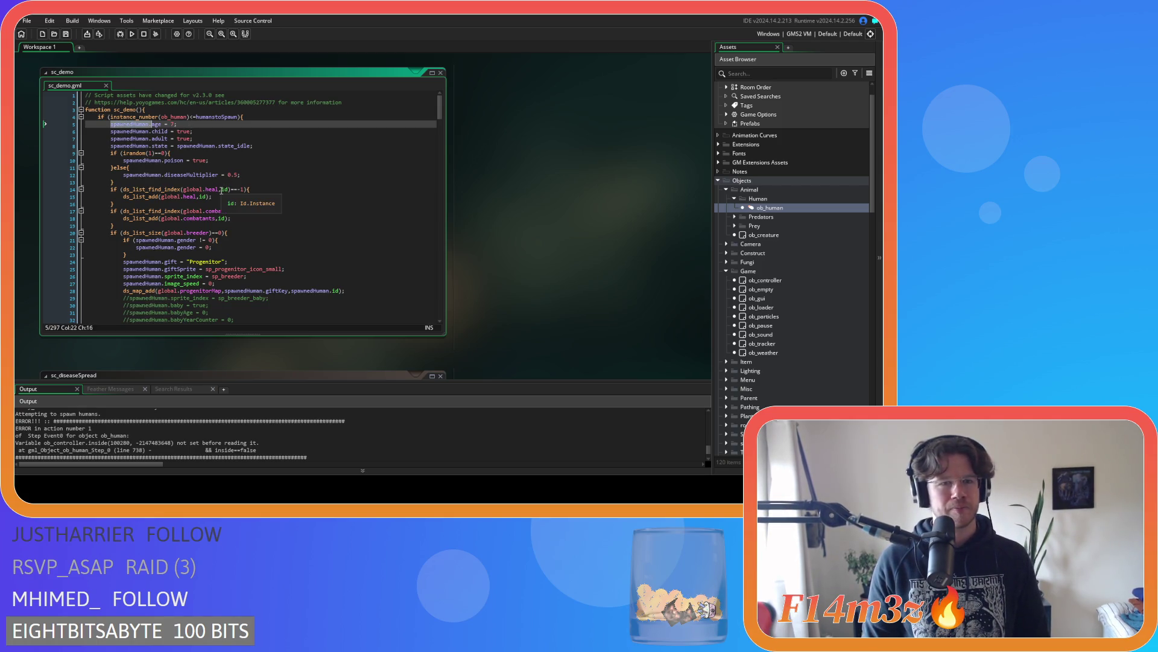
# Prefix id with spawnedHuman. on lines 14, 15, 17 and 18, save, and run the game
pyautogui.click(222, 190)
pyautogui.hotkey('ctrl', 'v')
pyautogui.write('.')
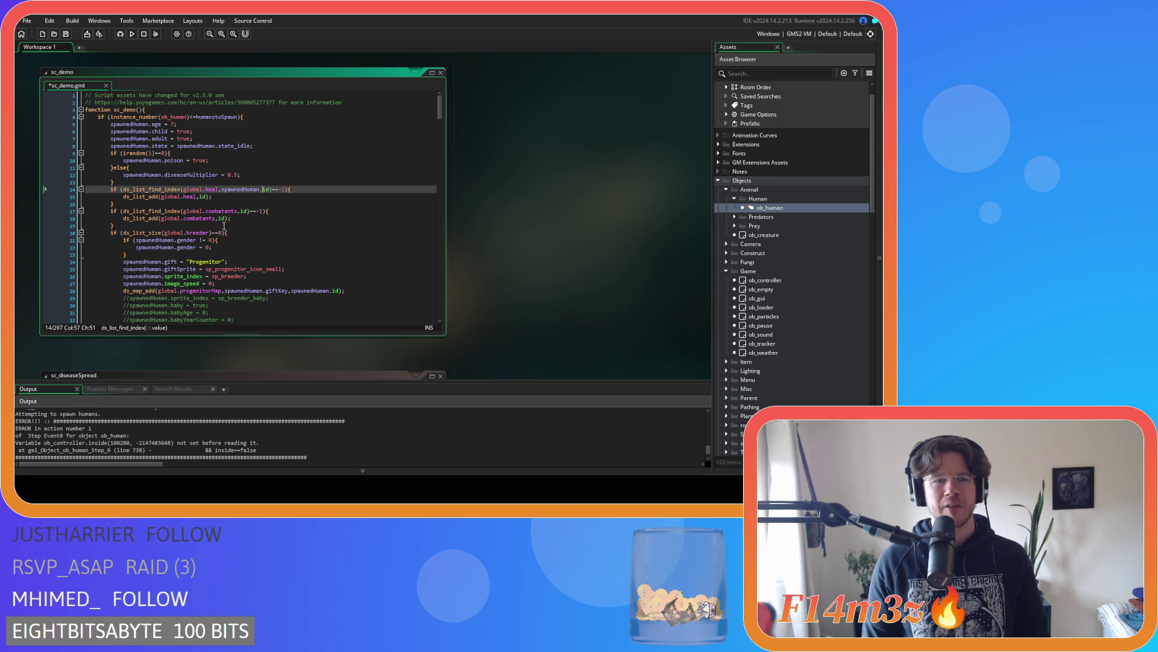
pyautogui.click(240, 211)
pyautogui.write('spawnedHuman.')
pyautogui.write('.')
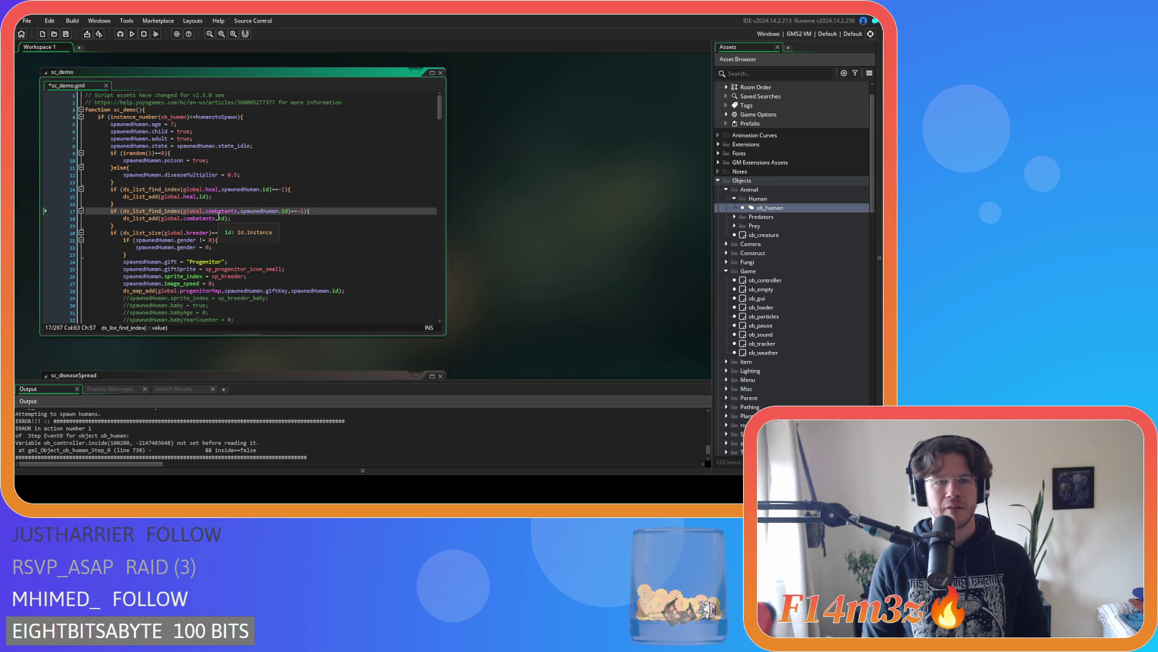
pyautogui.click(219, 219)
pyautogui.hotkey('ctrl', 'v')
pyautogui.write('.')
pyautogui.click(199, 197)
pyautogui.hotkey('ctrl', 'v')
pyautogui.write('.')
pyautogui.hotkey('ctrl', 's')
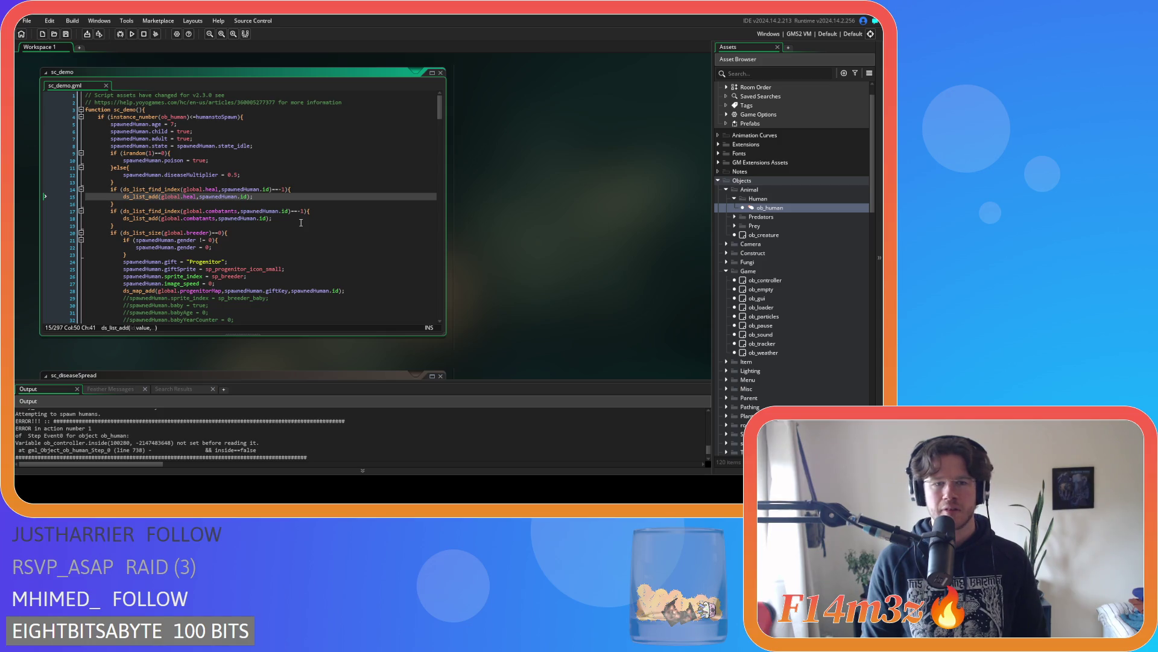
pyautogui.press('F5')
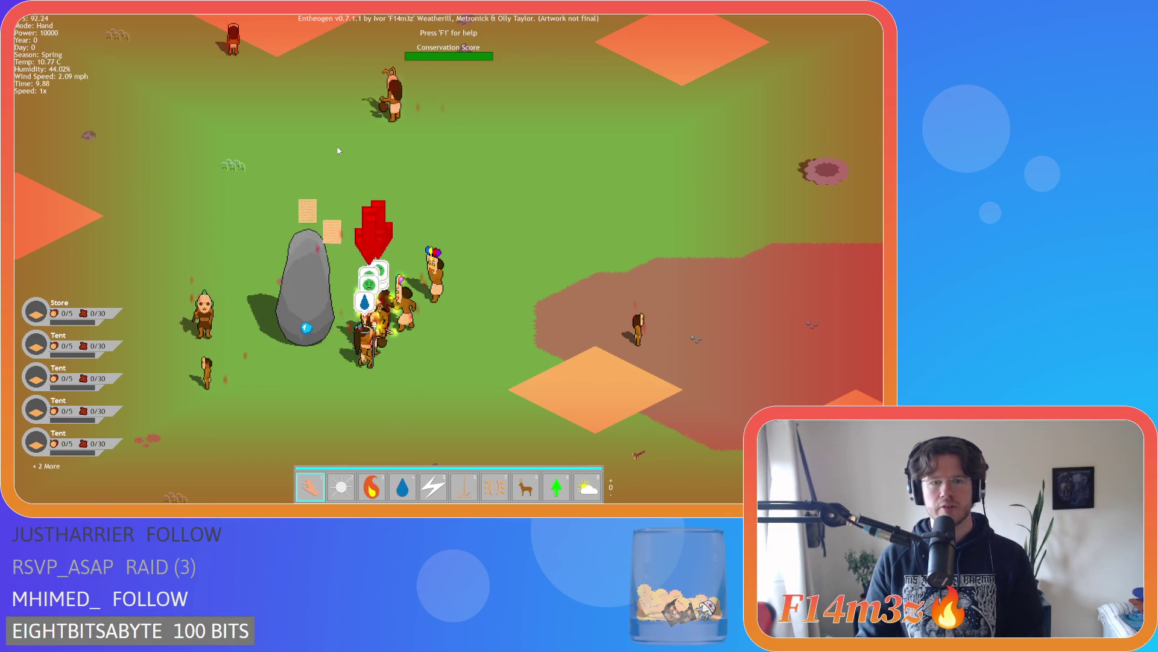
# Cycle through several villagers in the Tribe window, then close it and ask to quit the game
pyautogui.scroll(-3, 352, 134)
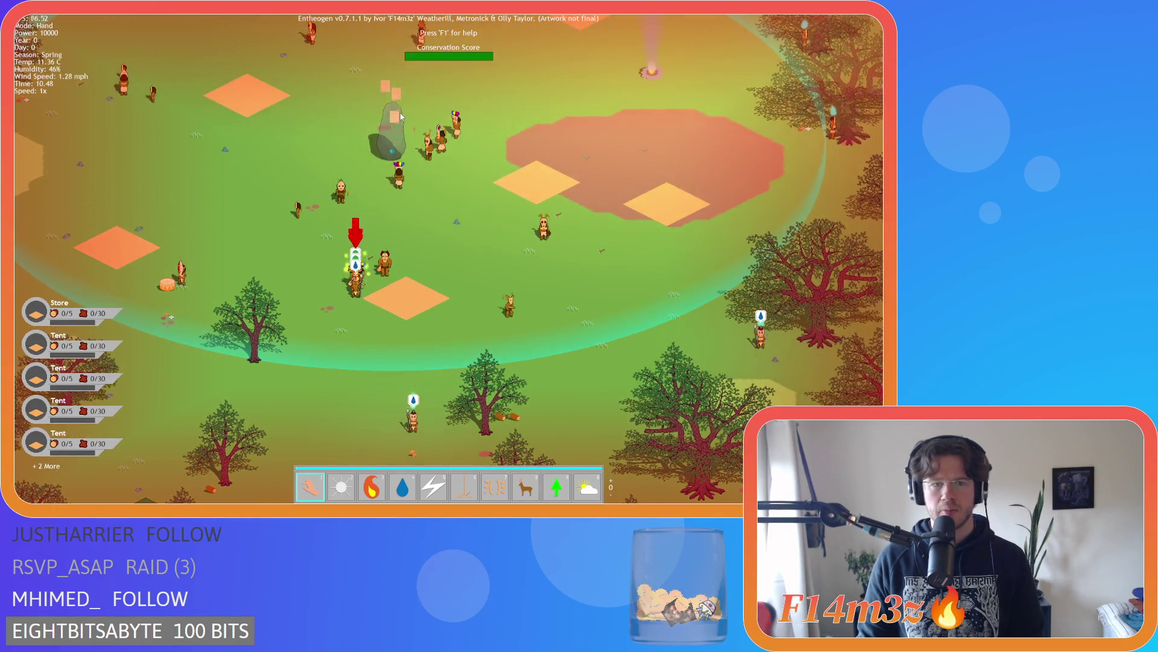
pyautogui.click(401, 116)
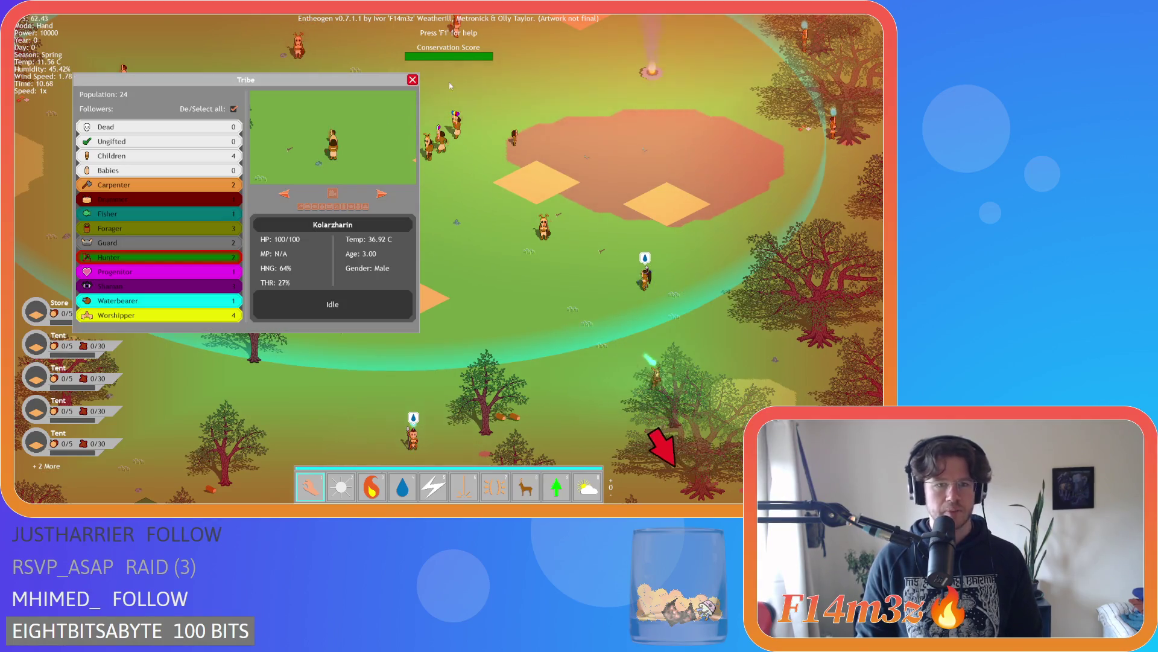
pyautogui.click(382, 194)
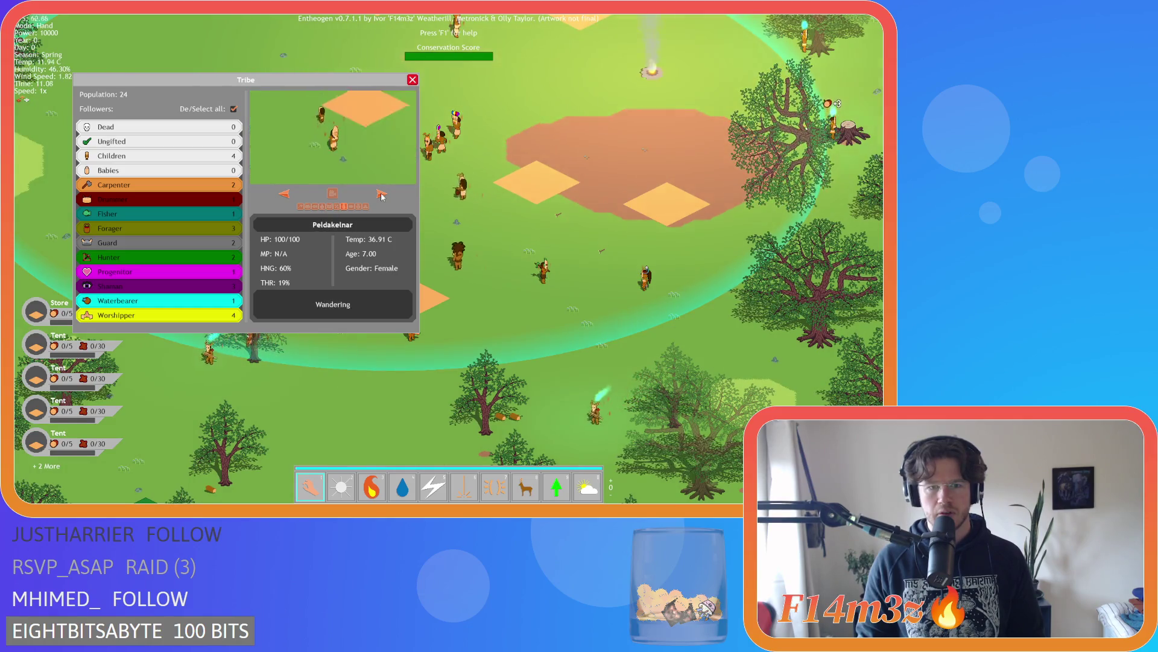
pyautogui.click(382, 194)
pyautogui.click(382, 194)
pyautogui.click(381, 195)
pyautogui.click(382, 195)
pyautogui.click(394, 115)
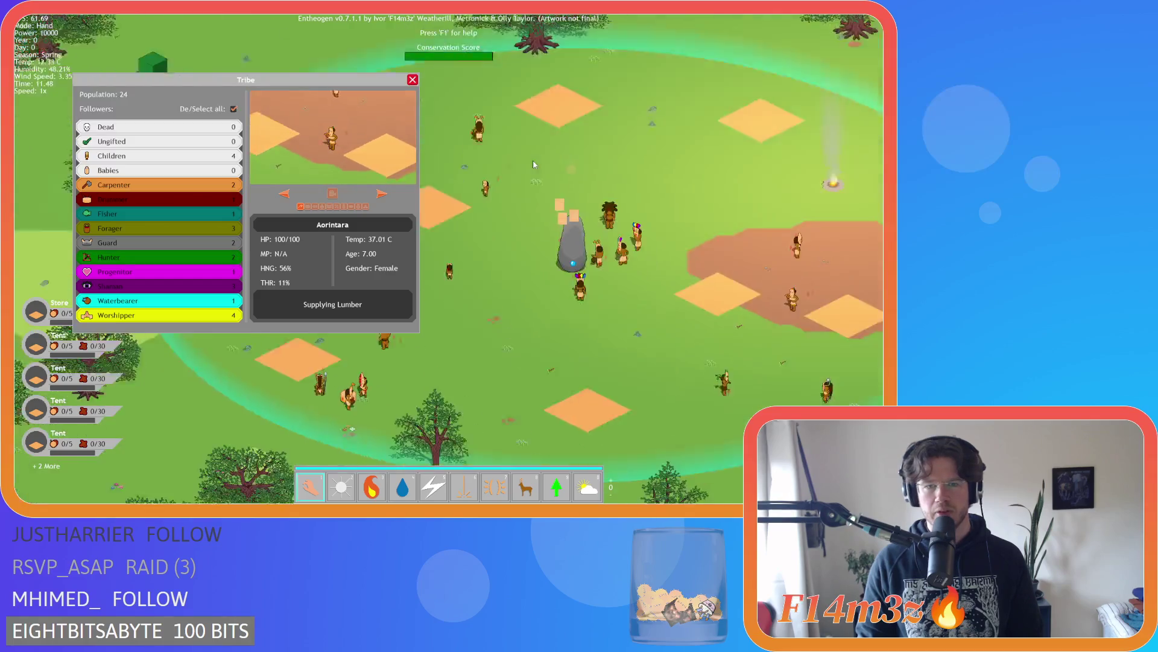
pyautogui.press('Escape')
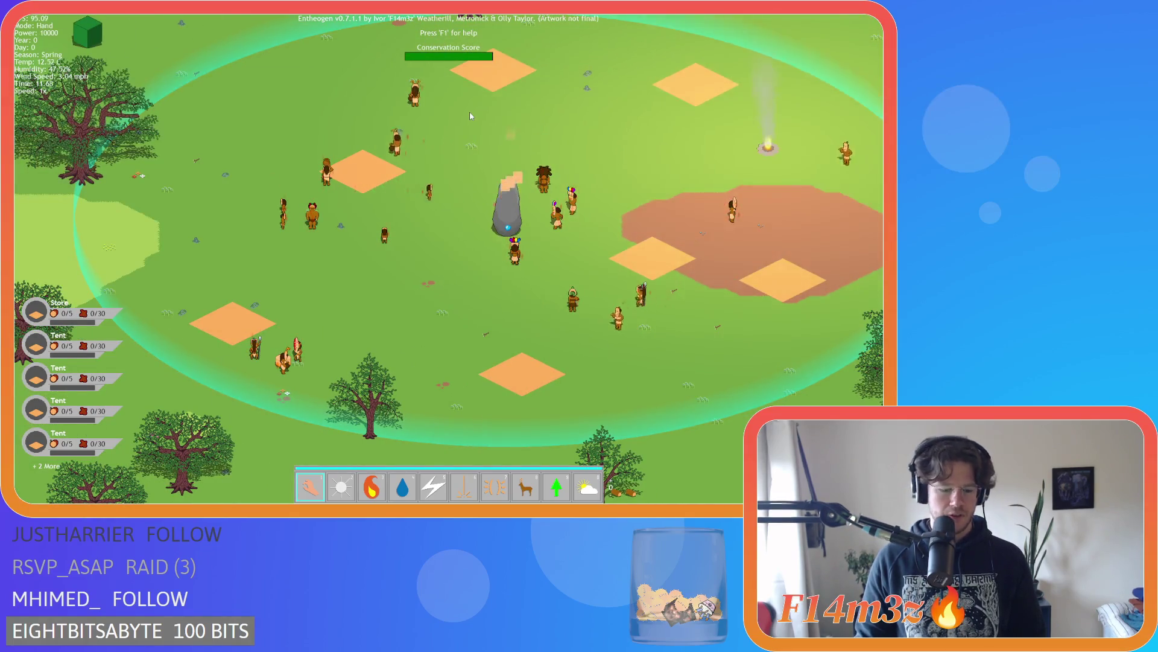
pyautogui.press('Escape')
# Confirm quitting with Y, then start a New Game from the title menu
pyautogui.press('y')
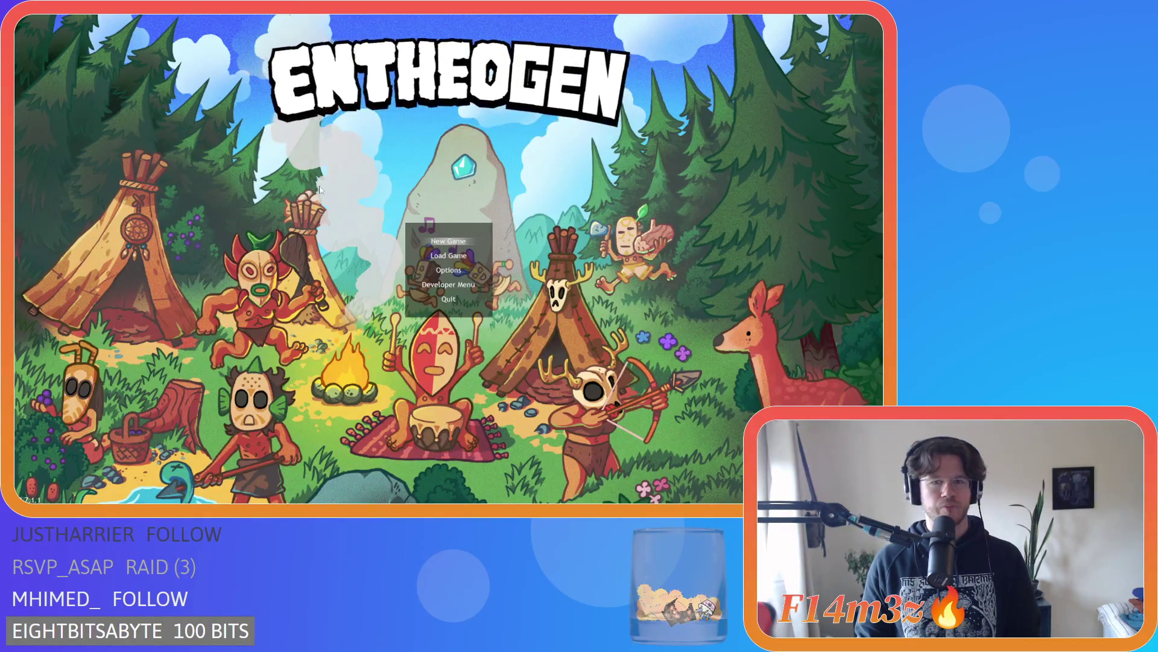
pyautogui.press('Return')
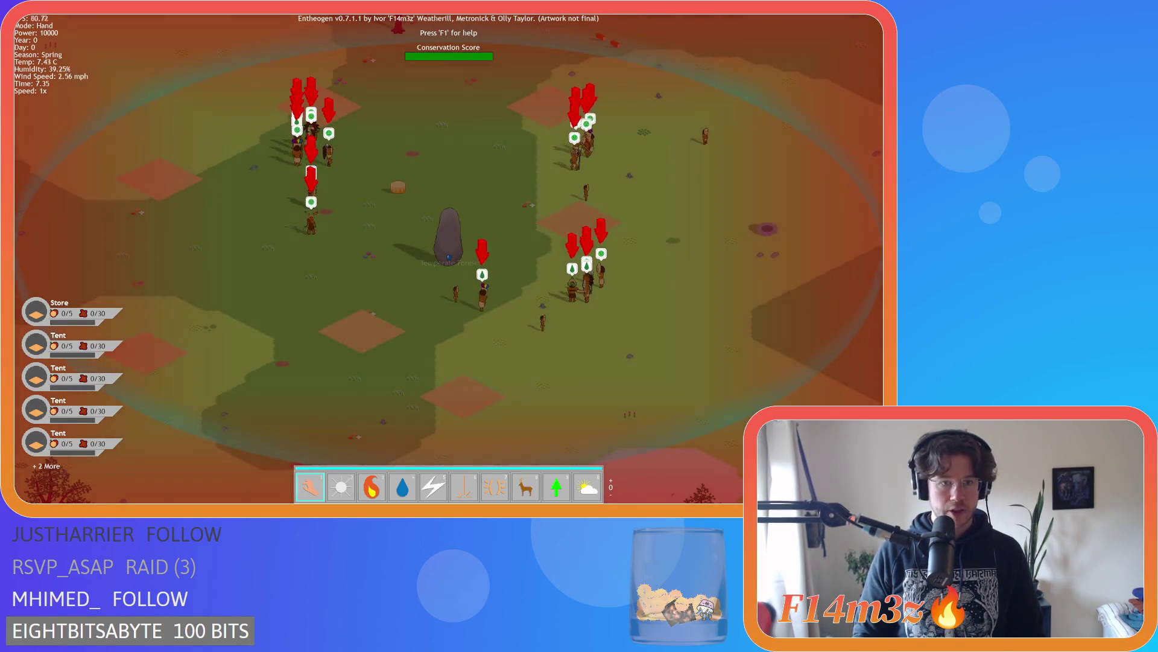
# Open the Tribe window, move it aside, and step through the first few villagers
pyautogui.press('t')
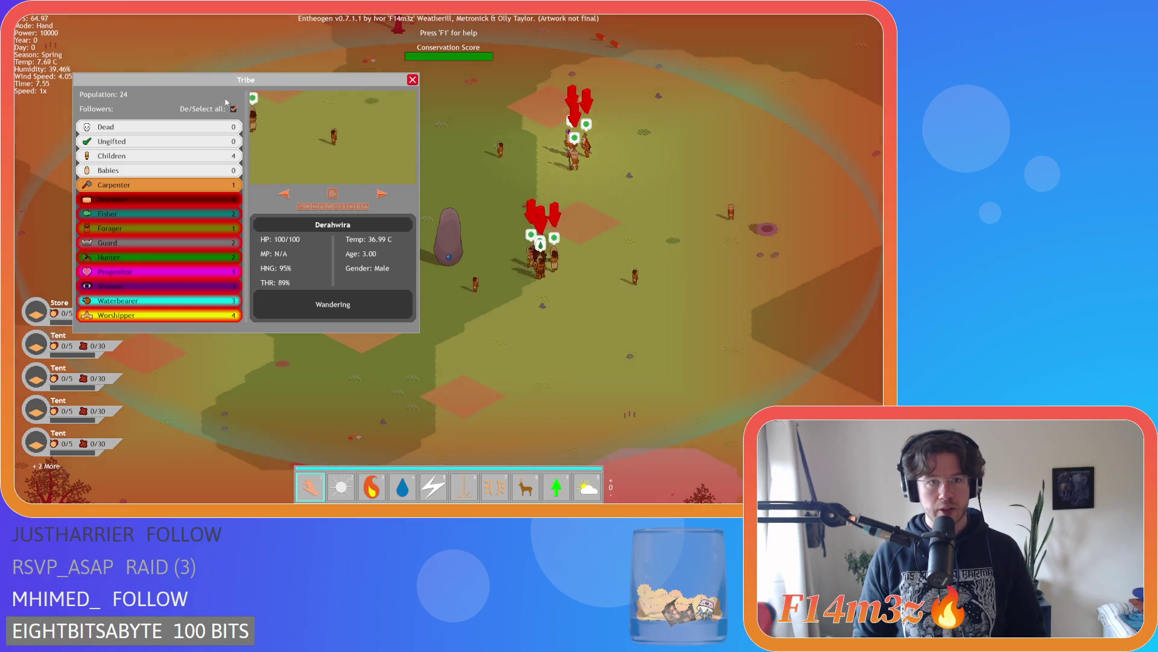
pyautogui.moveTo(186, 77); pyautogui.dragTo(129, 23)
pyautogui.click(324, 140)
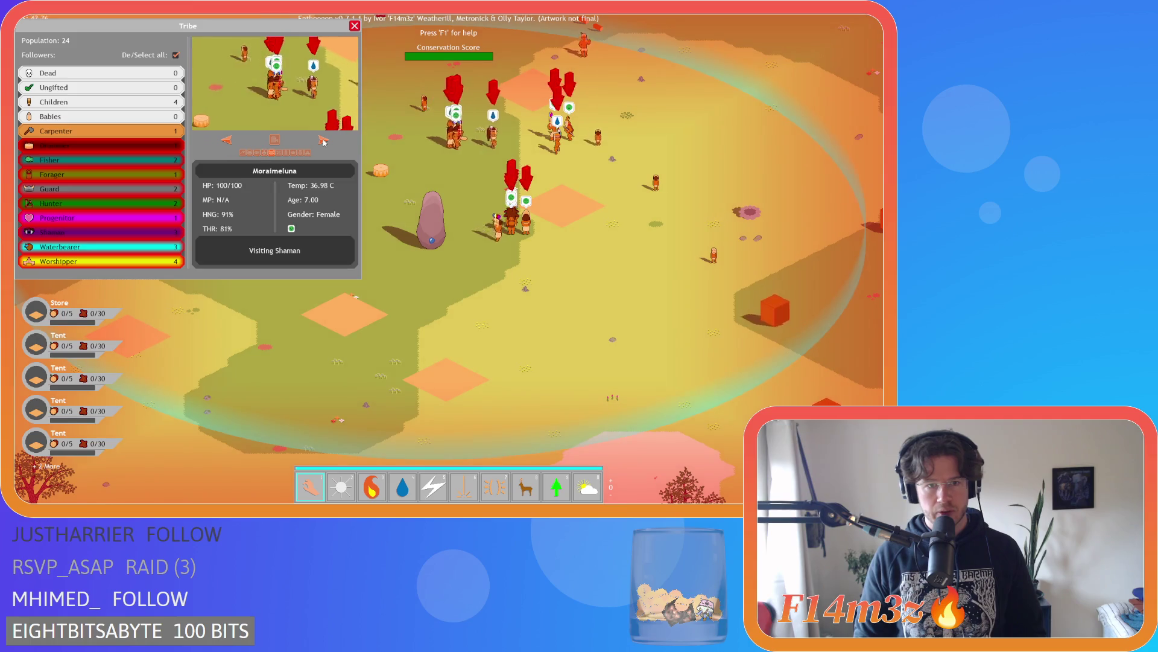
pyautogui.click(324, 140)
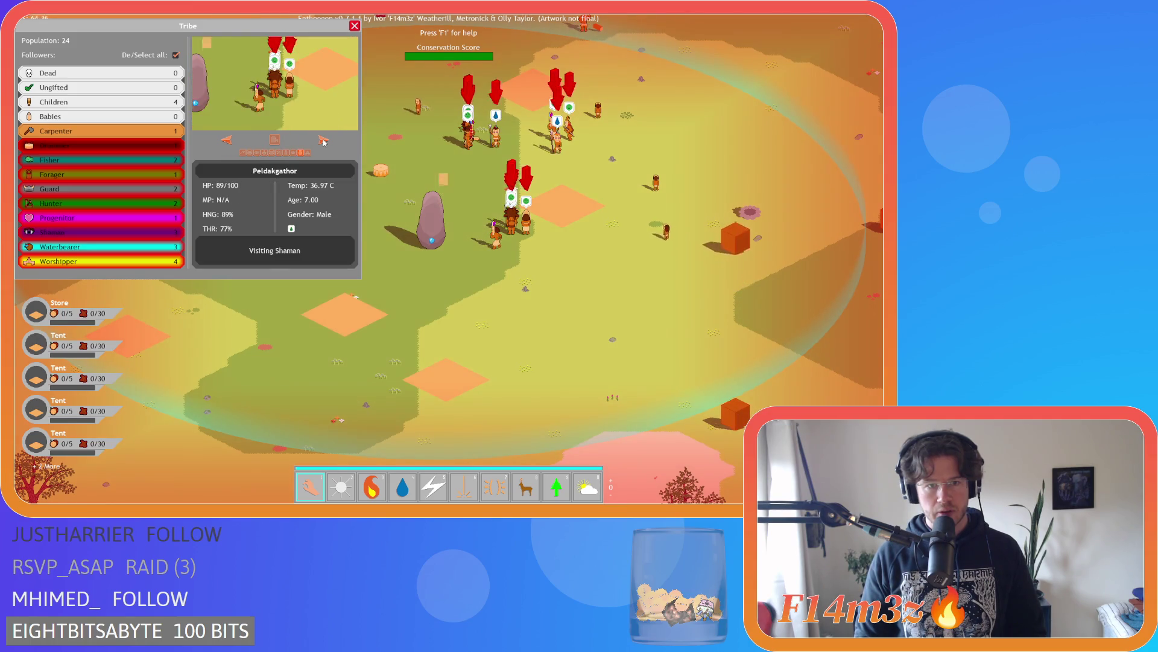
pyautogui.click(324, 140)
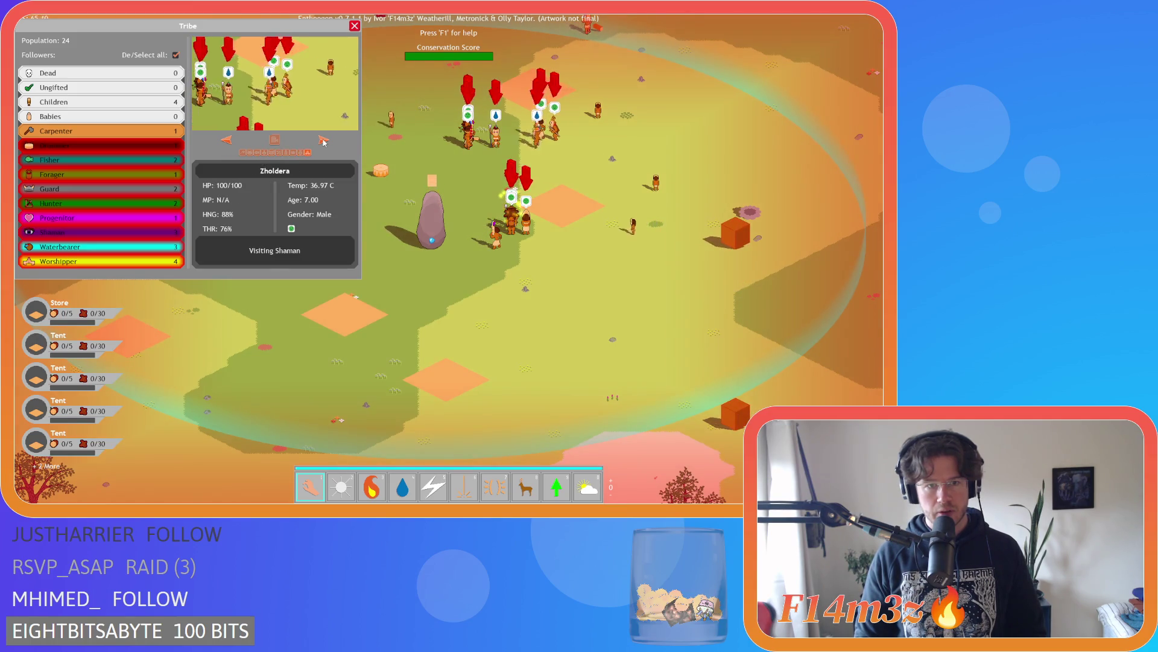
pyautogui.click(228, 141)
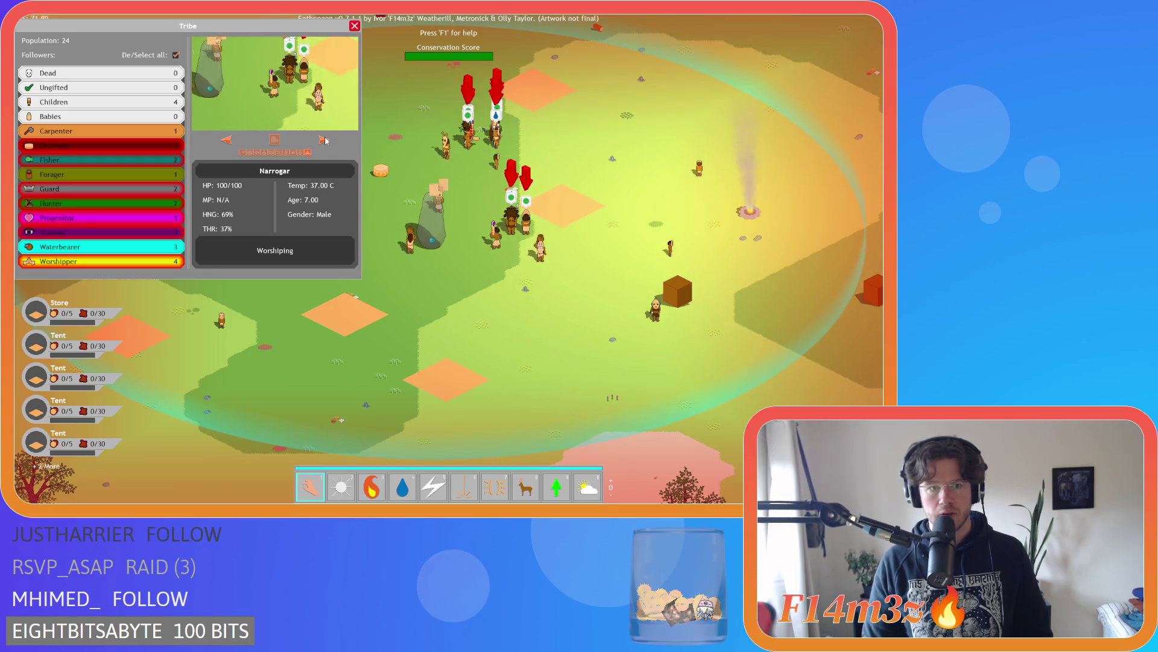
# Cycle onward through the villagers to find the ones visiting the shaman
pyautogui.click(326, 140)
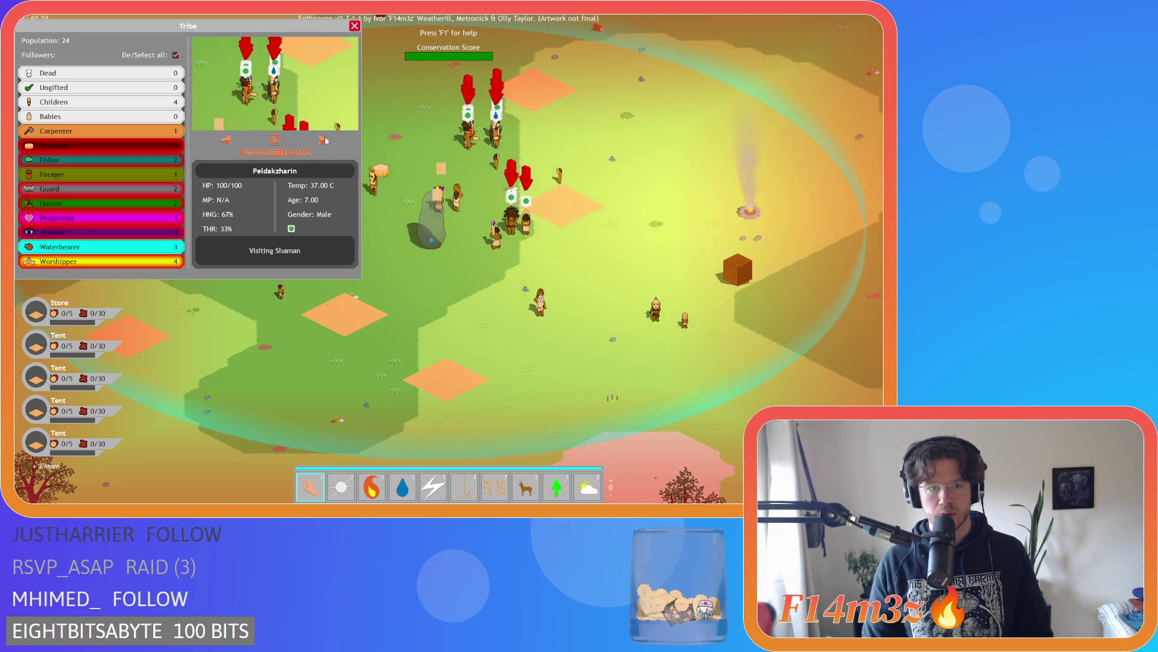
pyautogui.click(325, 141)
pyautogui.click(325, 140)
pyautogui.click(325, 141)
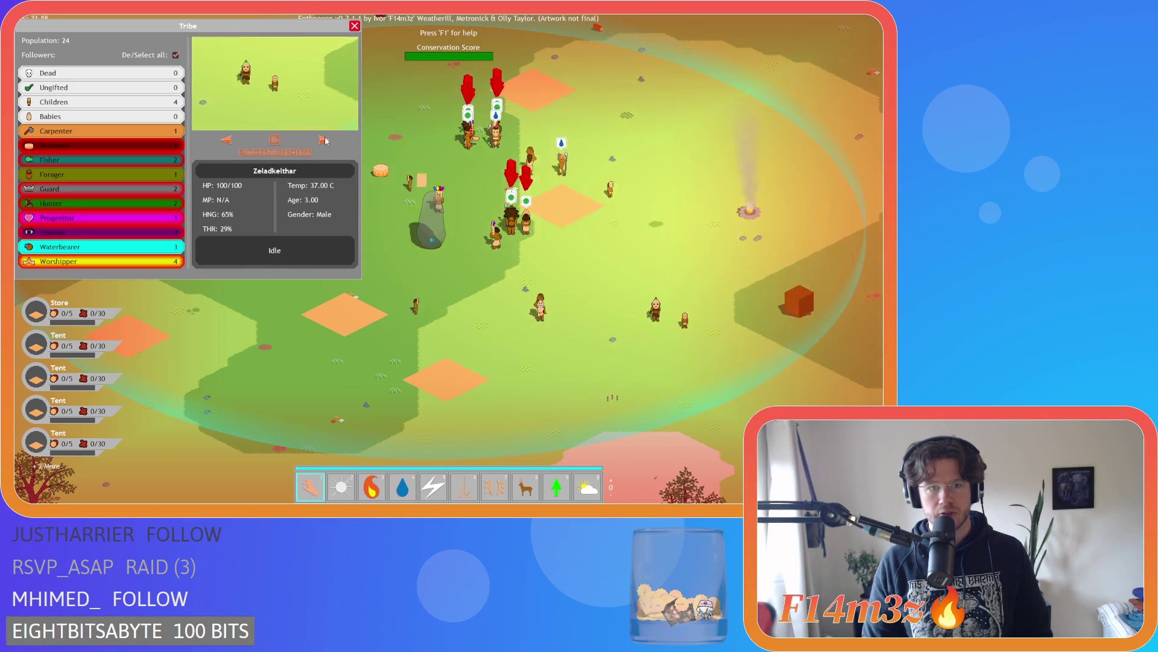
pyautogui.click(325, 140)
pyautogui.click(325, 141)
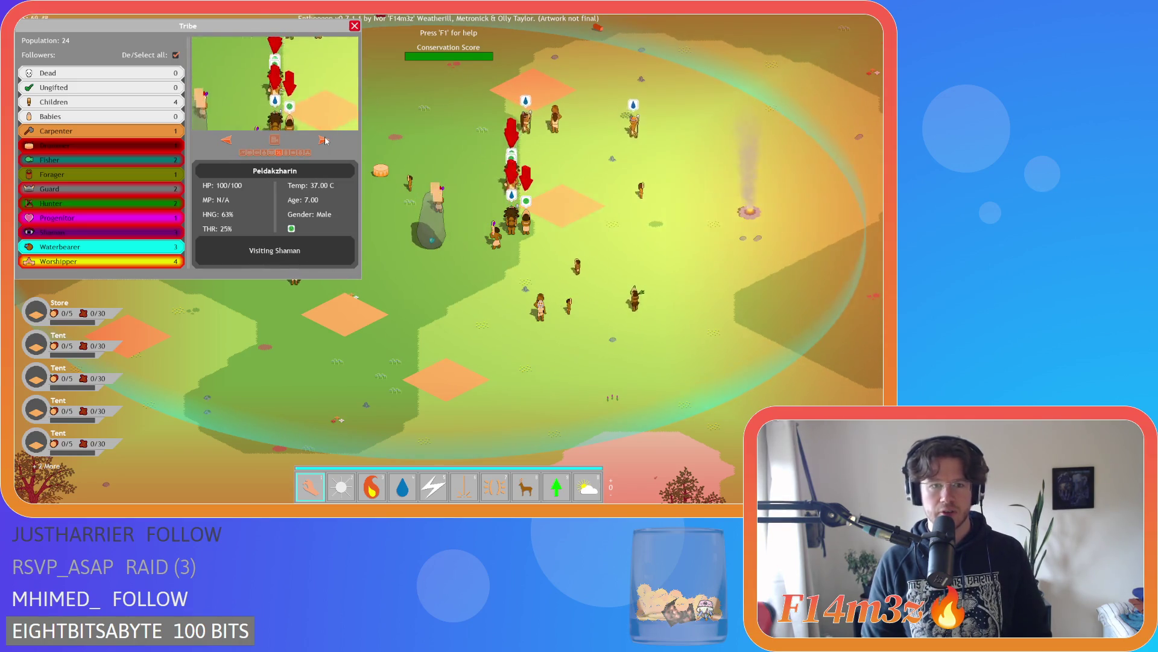
pyautogui.click(325, 141)
pyautogui.click(325, 141)
pyautogui.click(325, 140)
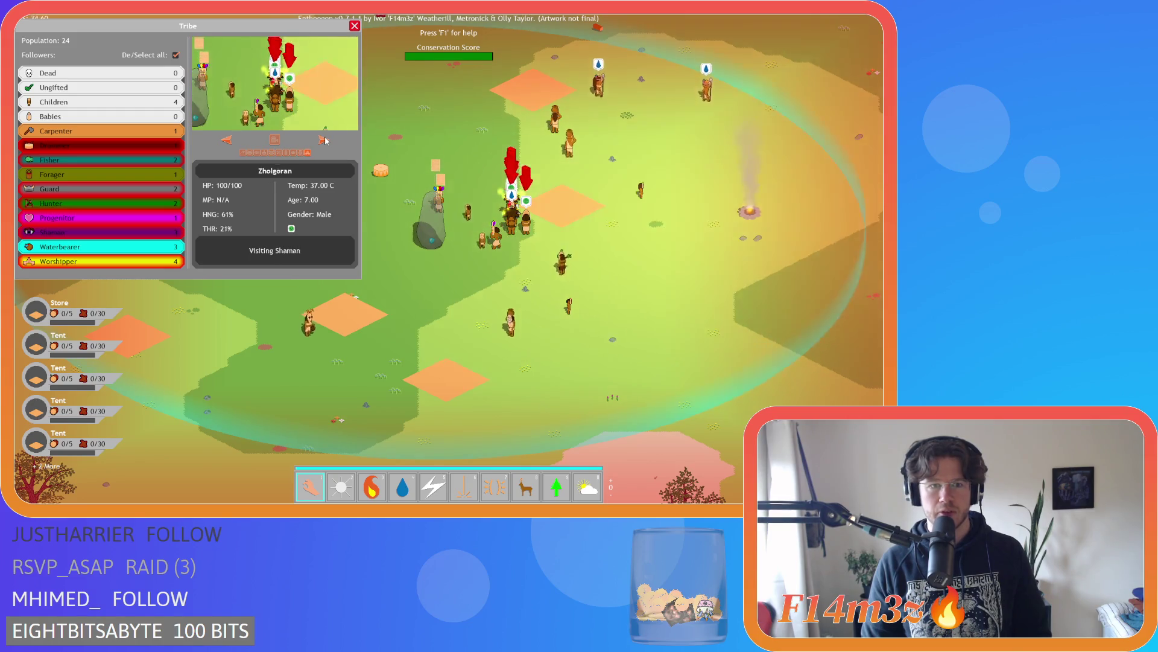
pyautogui.click(325, 141)
pyautogui.click(325, 140)
pyautogui.click(325, 140)
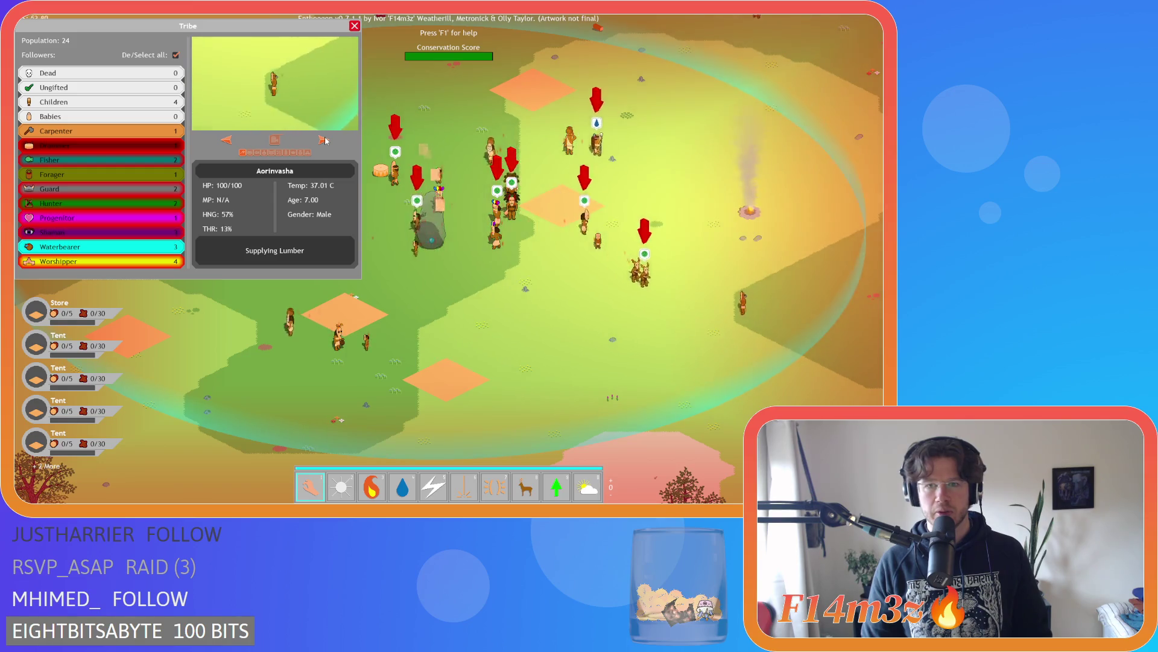
# Pan the map across the village toward the sick villagers and the fire, then close the Tribe window
pyautogui.press('Left')
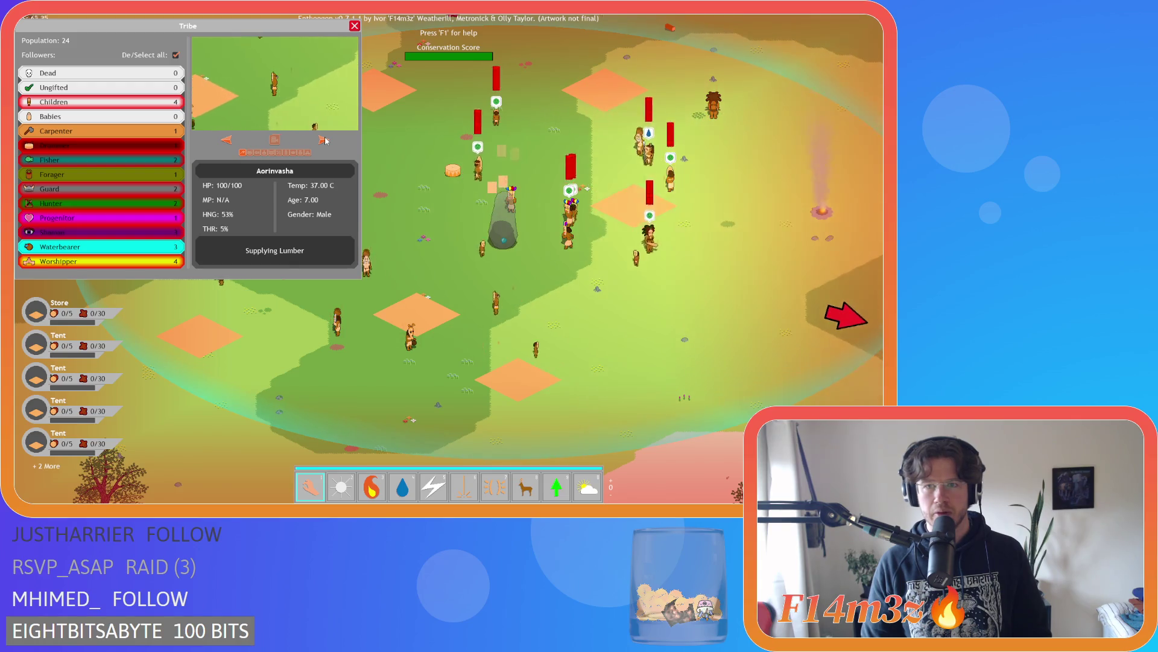
pyautogui.press('Right')
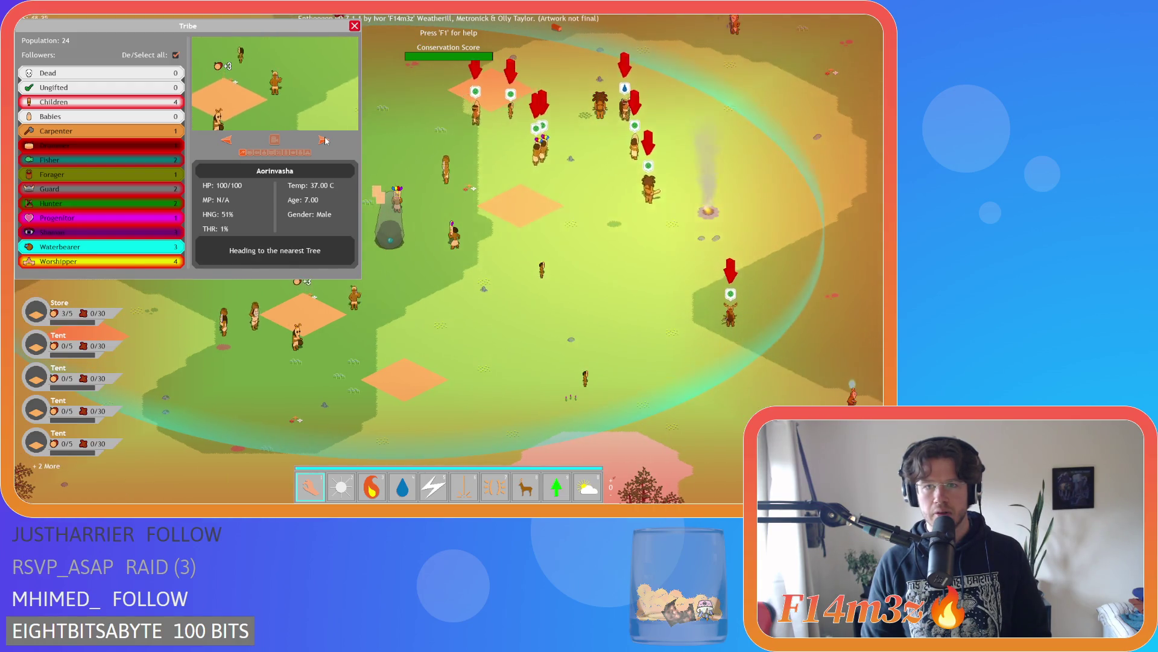
pyautogui.press('Right')
pyautogui.press('Up')
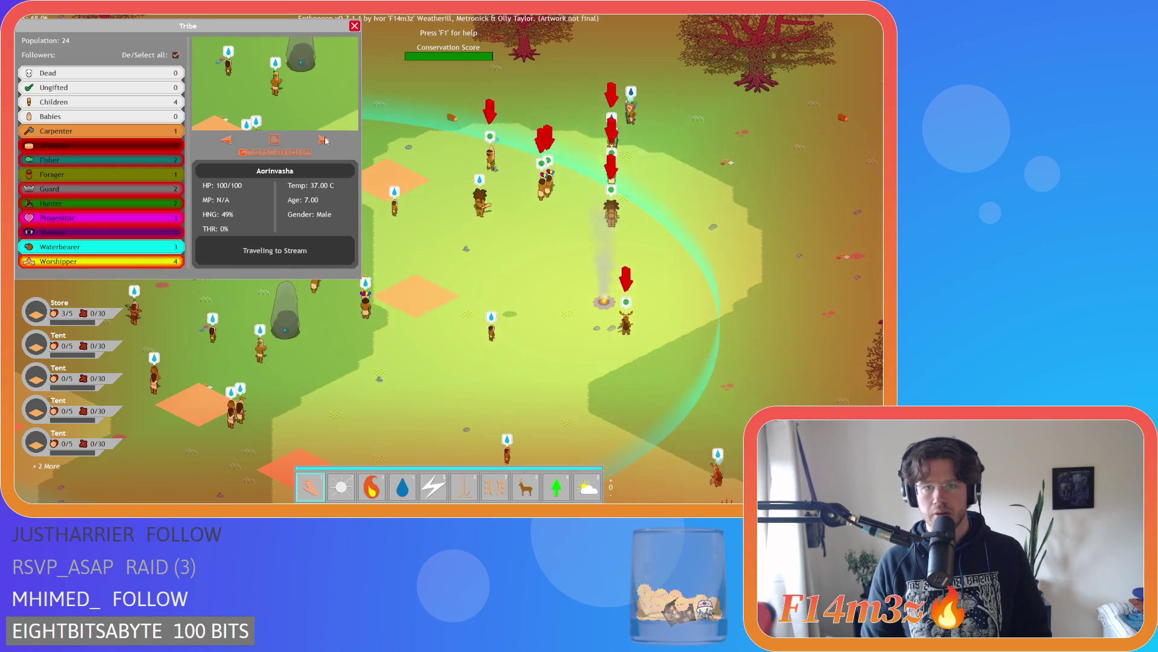
pyautogui.press('Left')
pyautogui.press('Down')
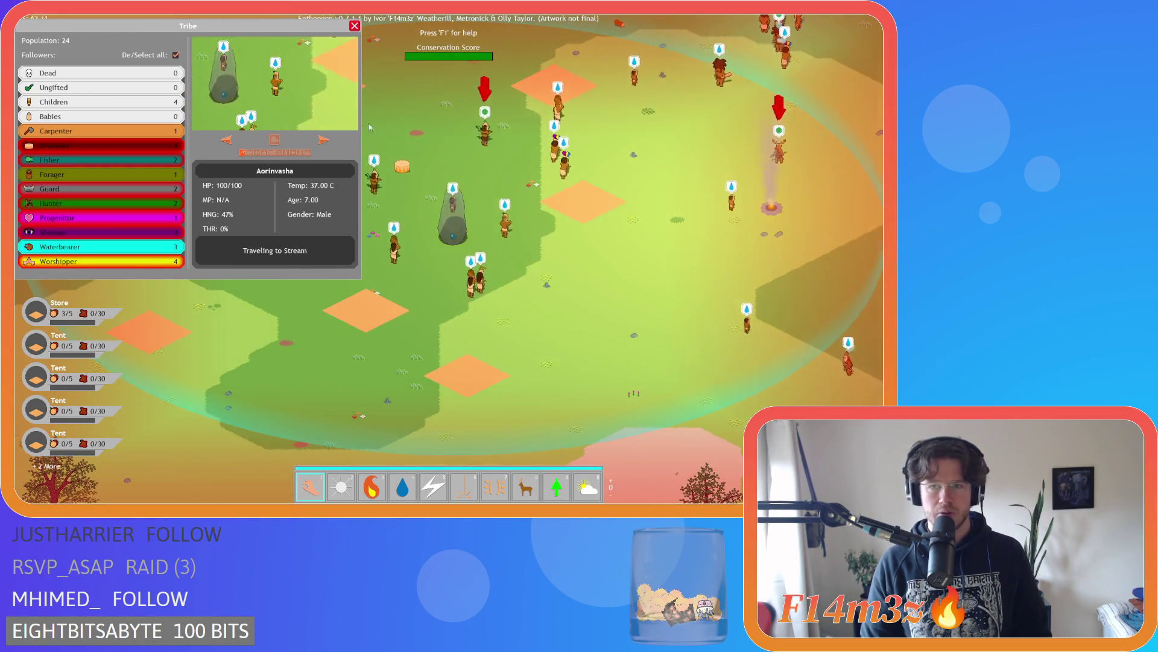
pyautogui.press('Right')
pyautogui.press('Up')
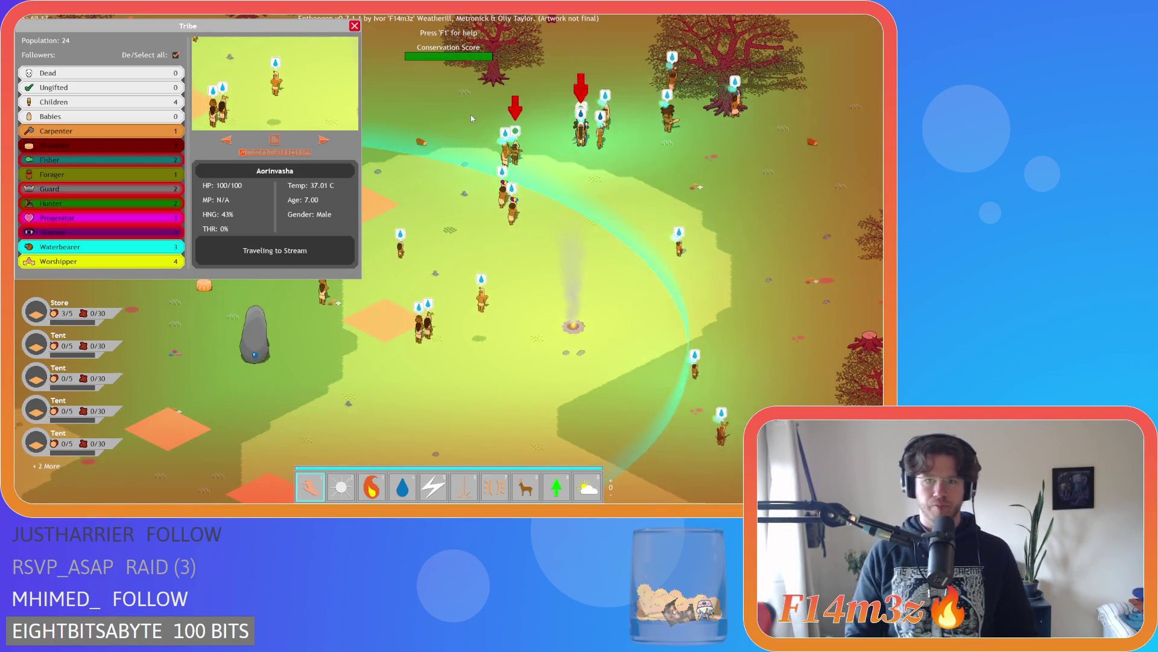
pyautogui.press('Left')
pyautogui.press('Down')
pyautogui.press('Escape')
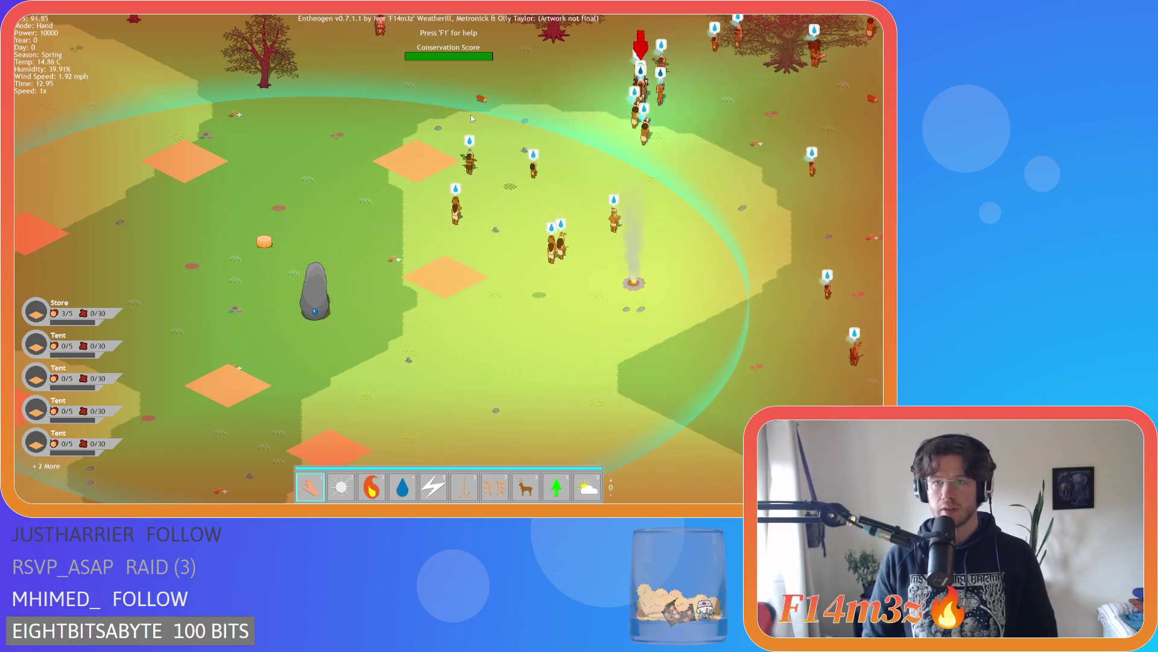
# Pan toward the villagers in the trees and bring up the quit confirmation
pyautogui.press('Up')
pyautogui.press('Right')
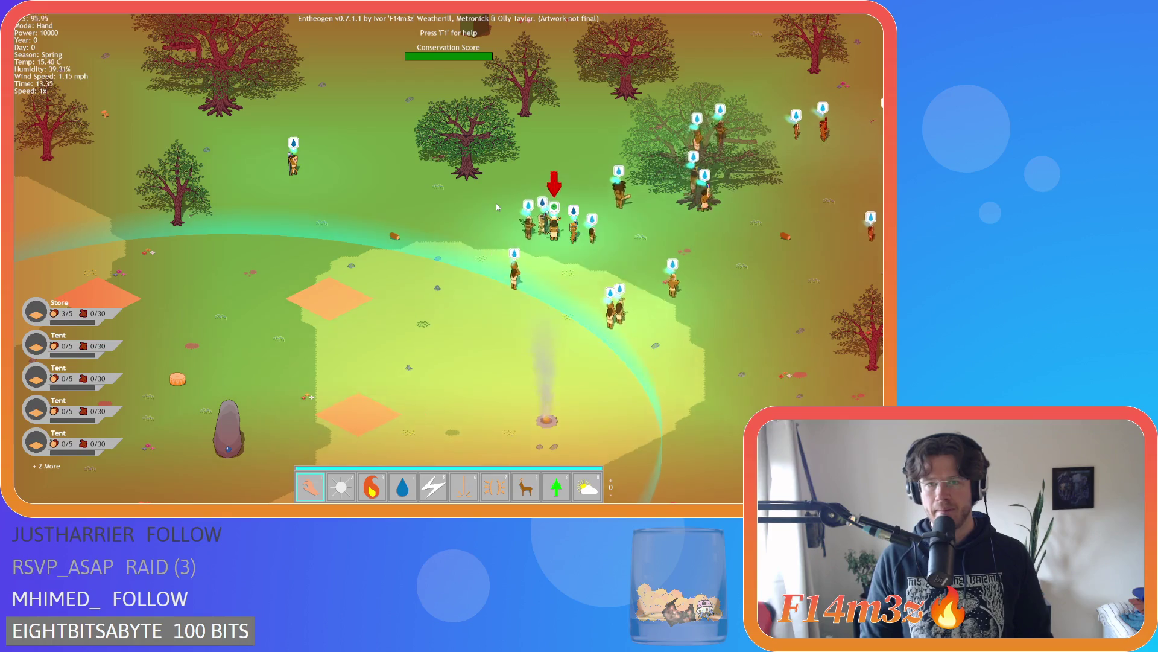
pyautogui.scroll(3, 496, 204)
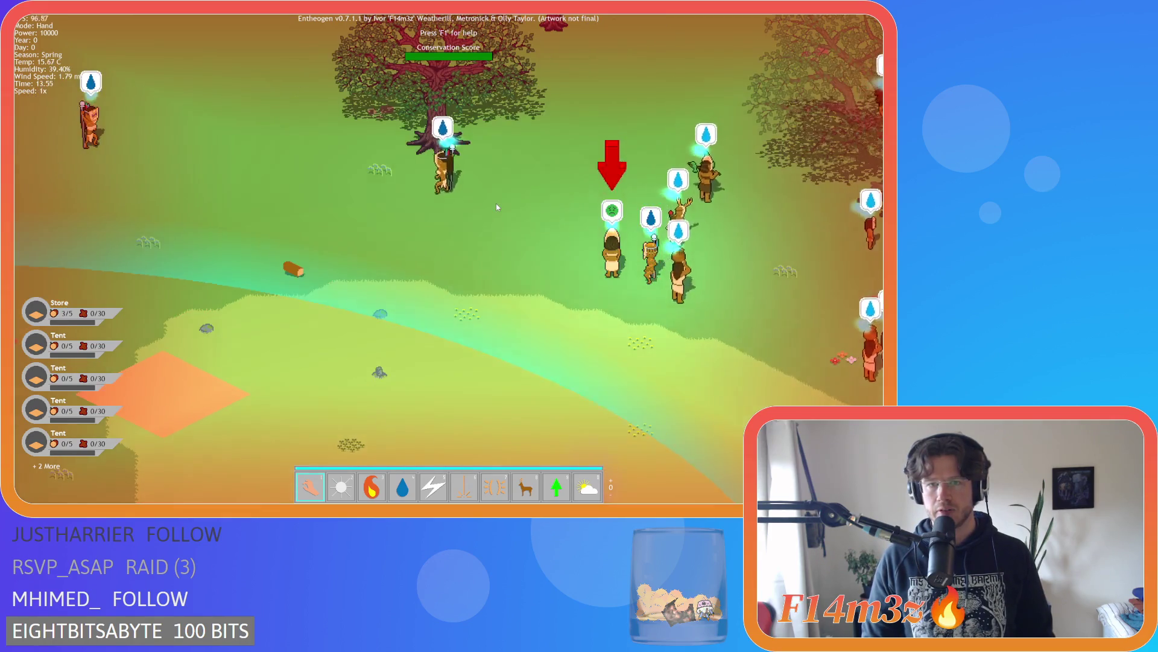
pyautogui.scroll(-5, 496, 204)
pyautogui.press('Escape')
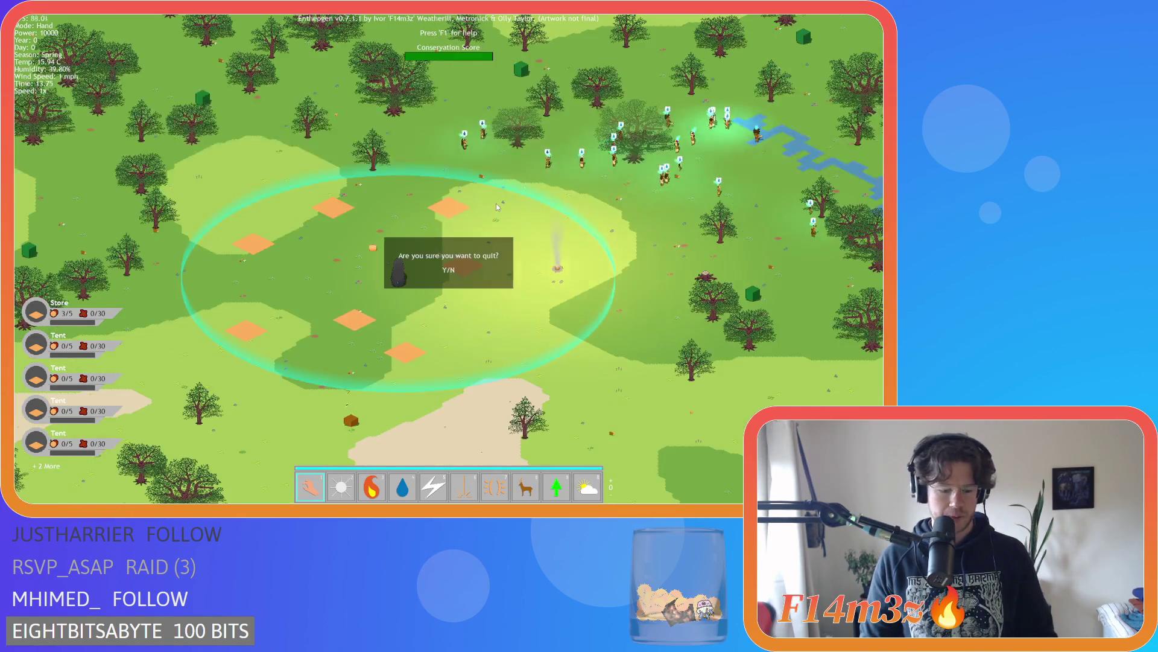
# Confirm quitting with Y, then start a fresh new game
pyautogui.press('y')
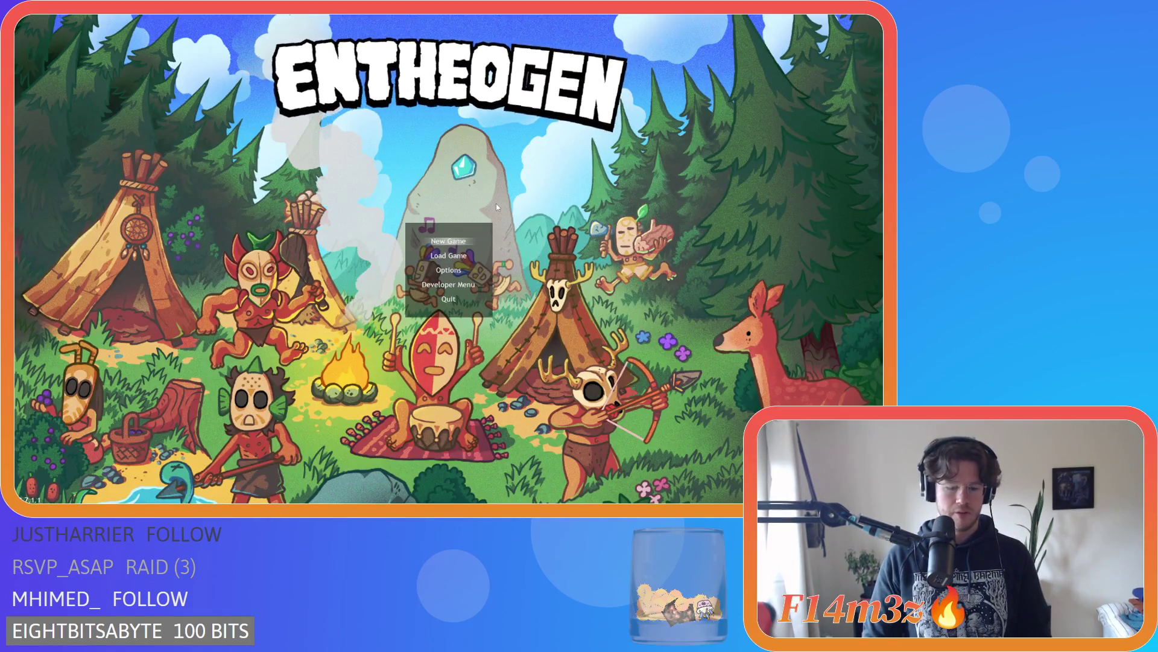
pyautogui.press('Return')
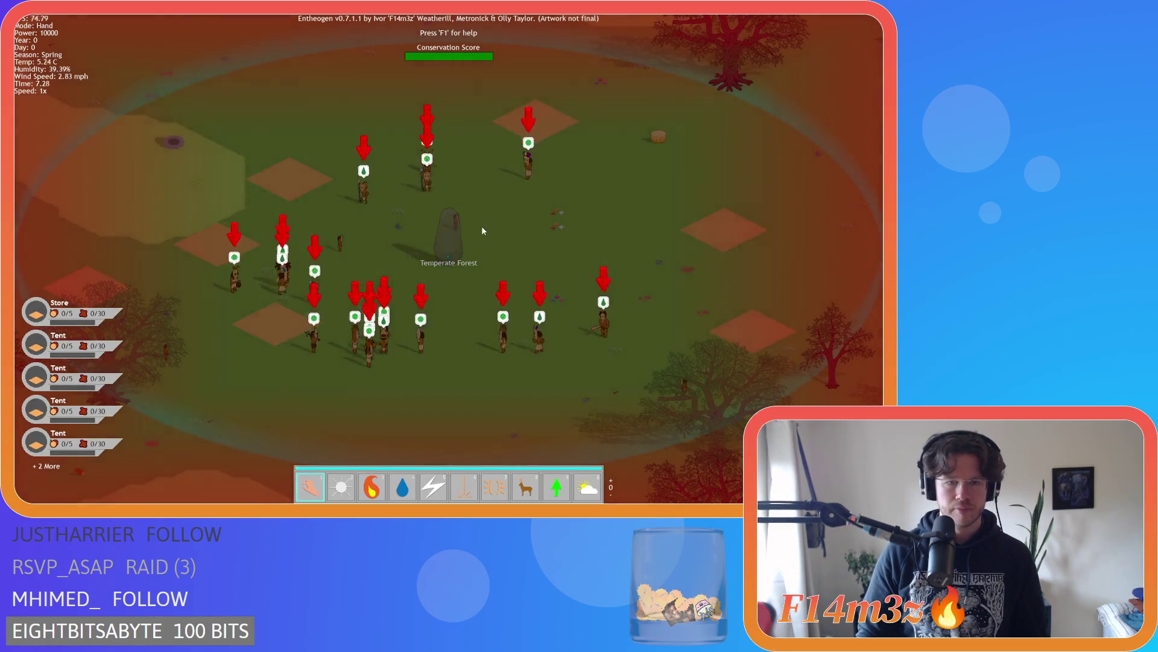
# Pan around the camp to watch the villagers, then quit the test build with Escape and Y
pyautogui.scroll(3, 477, 240)
pyautogui.press('a')
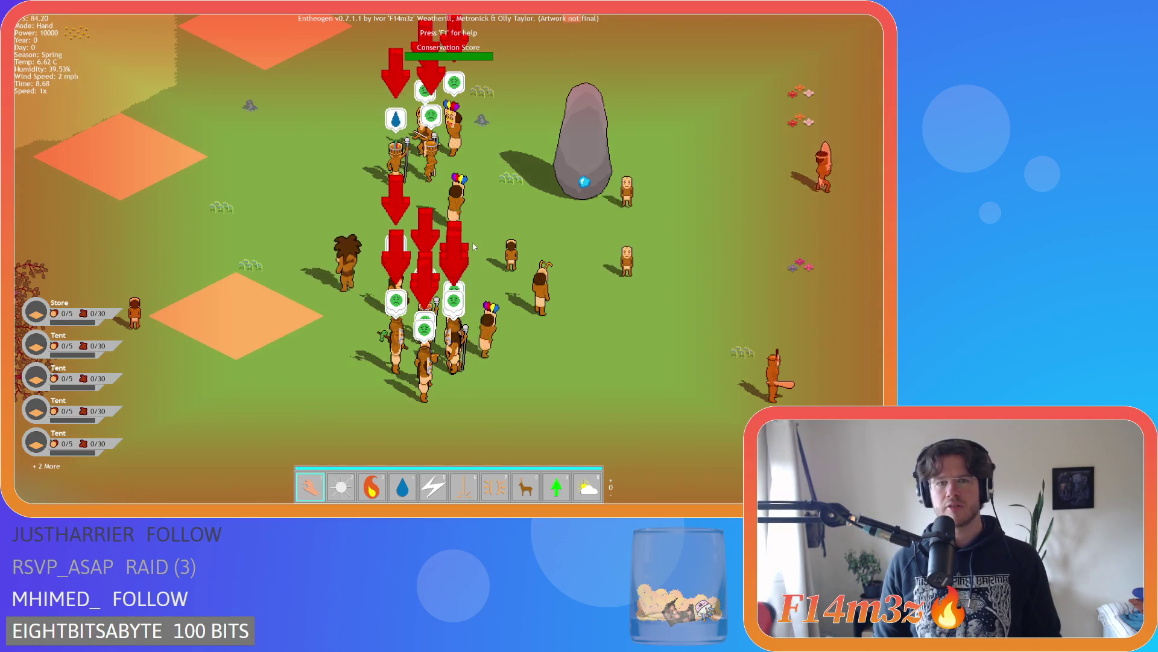
pyautogui.press('Up')
pyautogui.press('Left')
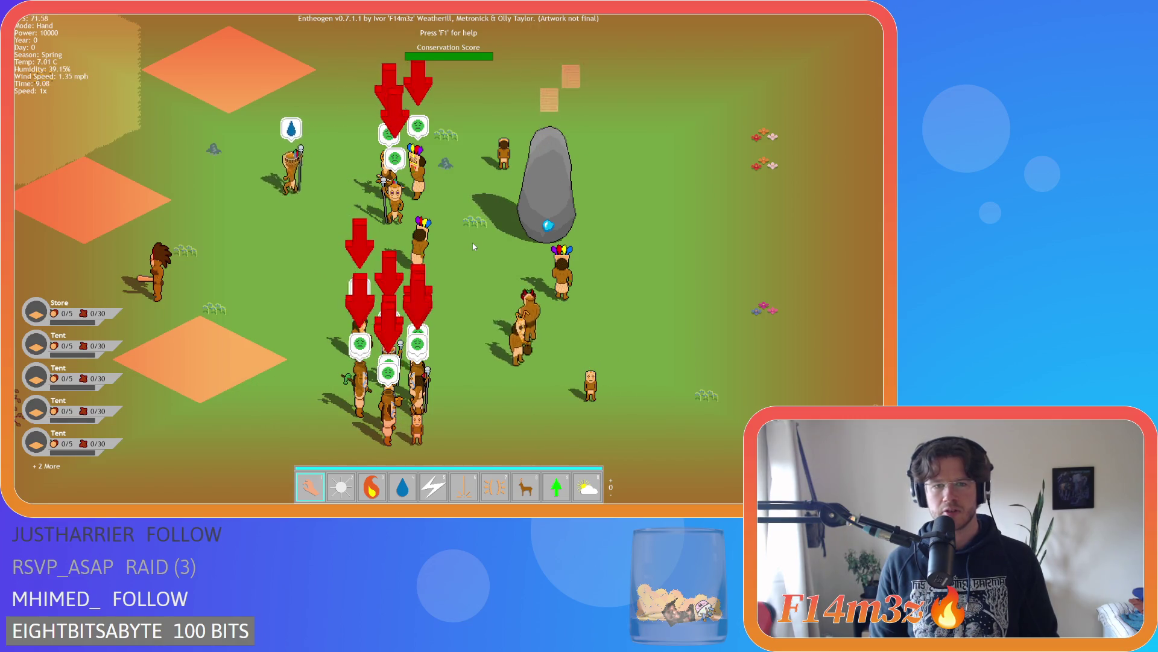
pyautogui.press('Left')
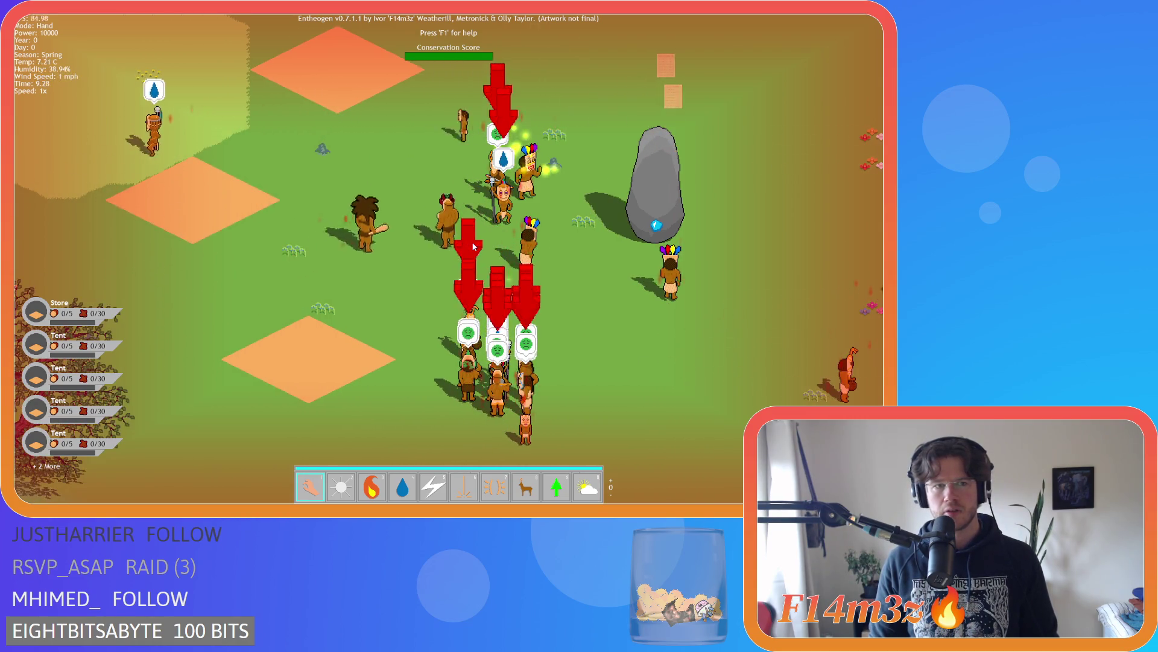
pyautogui.press('Right')
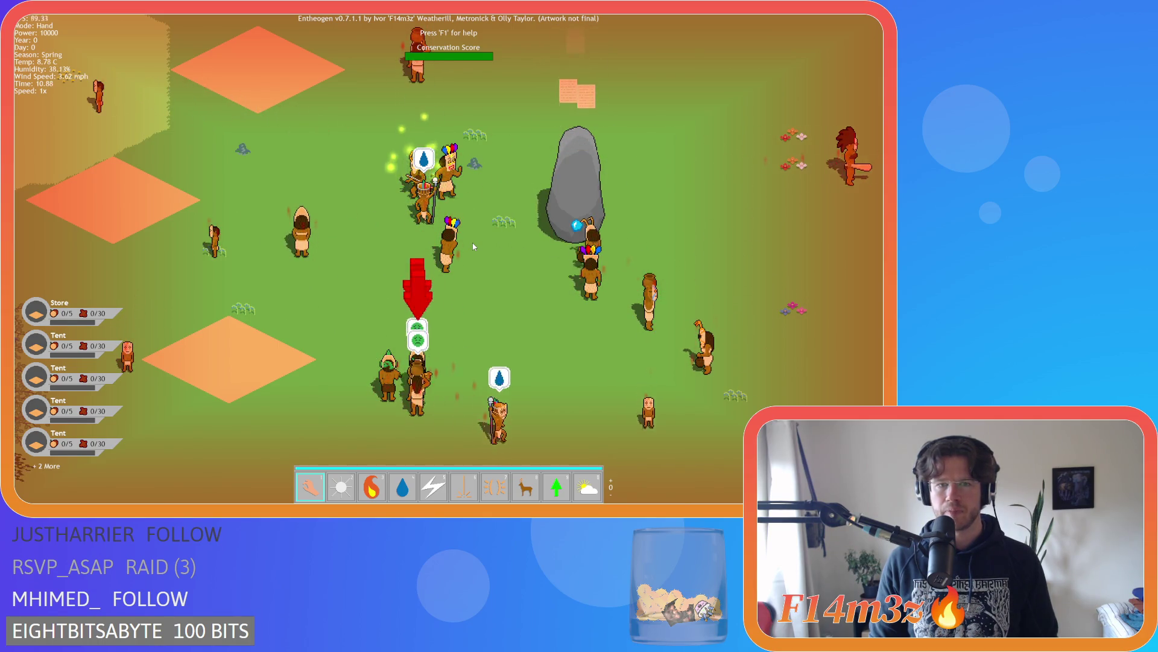
pyautogui.press('Escape')
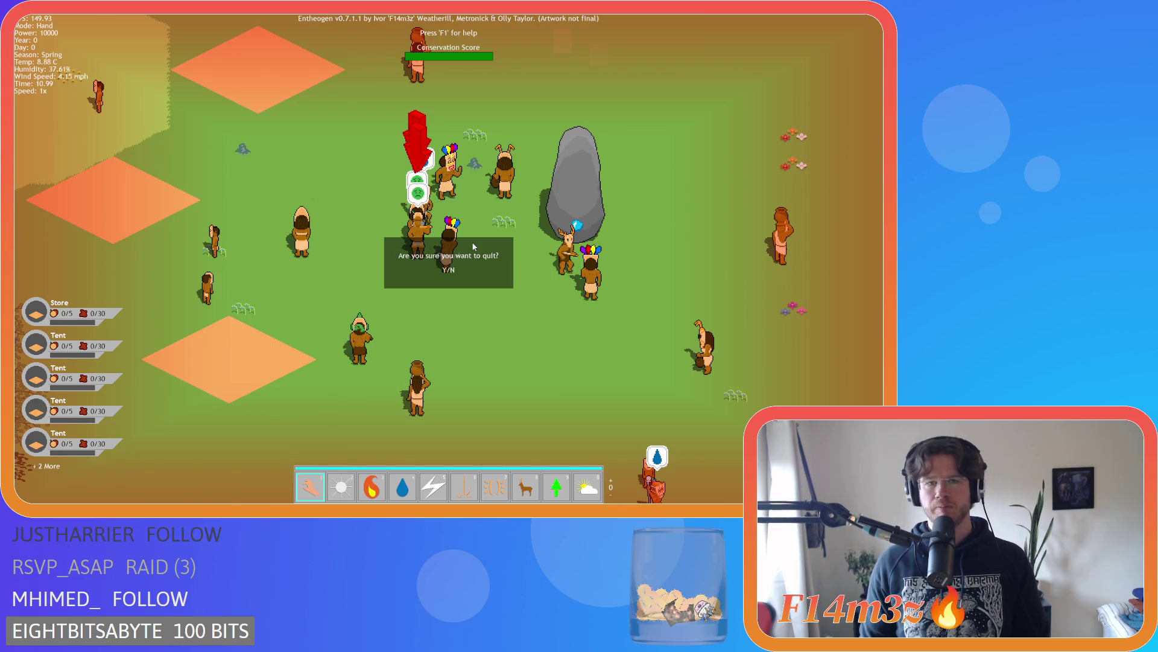
pyautogui.press('y')
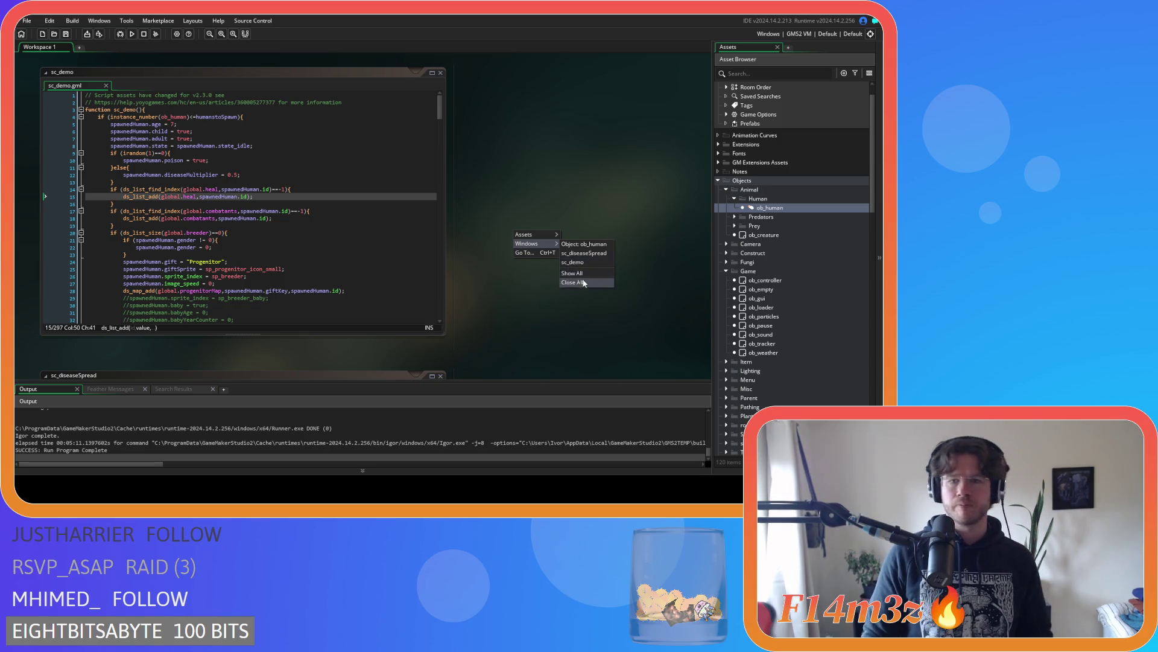
# Close the open code windows and open ob_human's Draw End event code
pyautogui.click(584, 281)
pyautogui.doubleClick(765, 207)
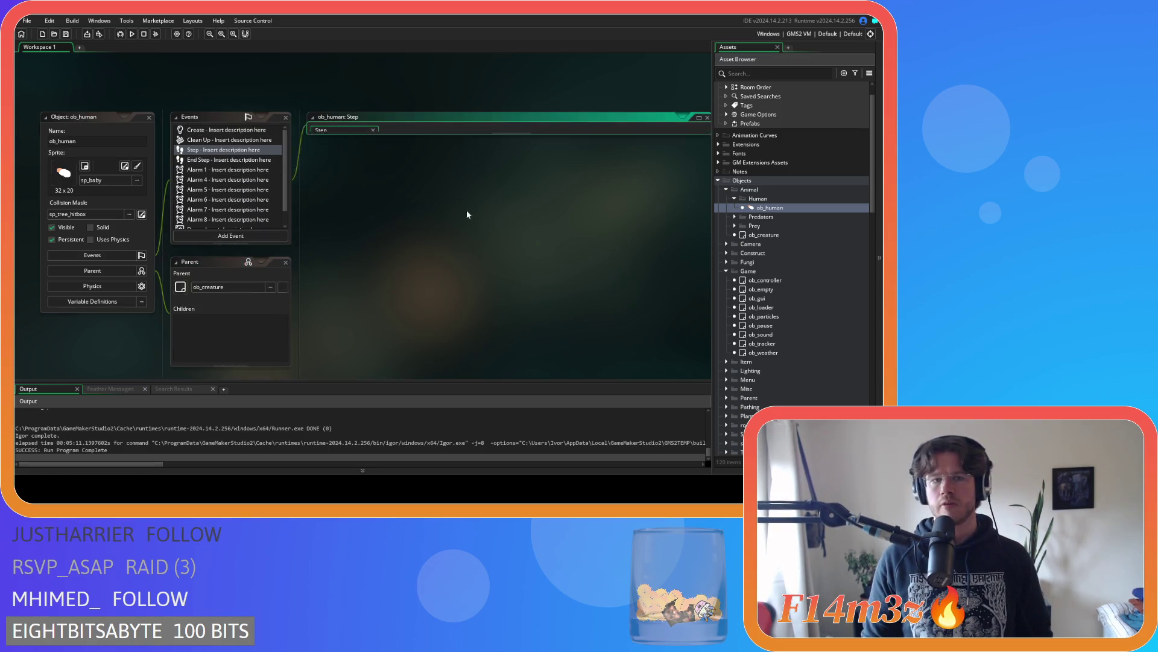
pyautogui.scroll(-1, 206, 179)
pyautogui.click(198, 224)
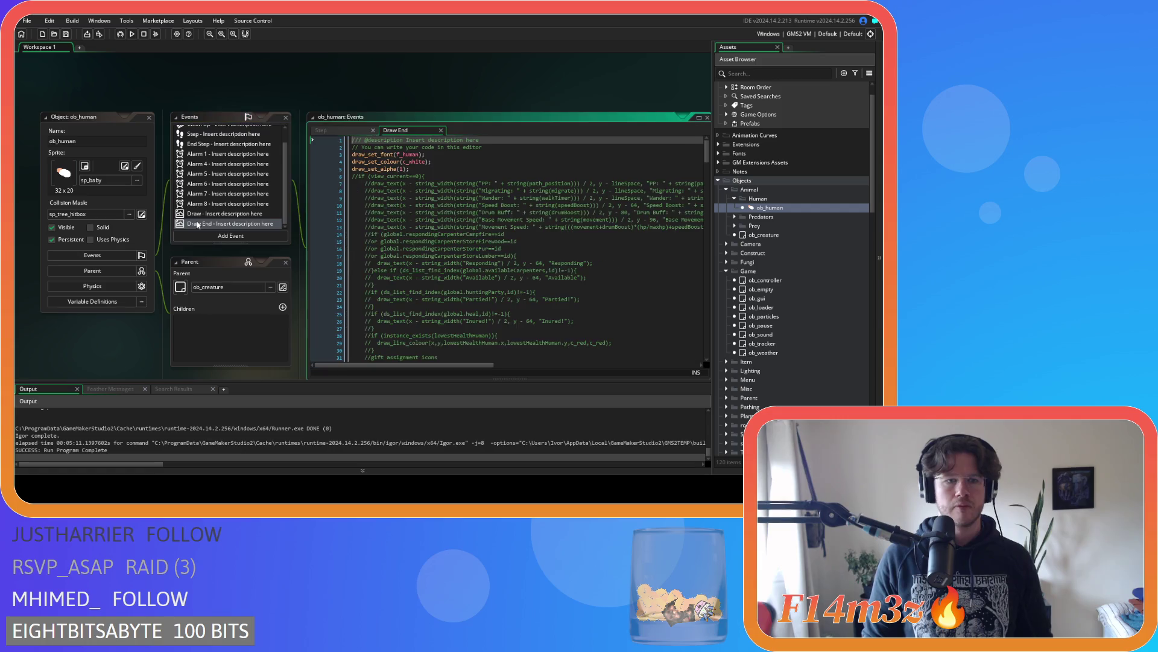
pyautogui.moveTo(710, 160); pyautogui.dragTo(712, 331)
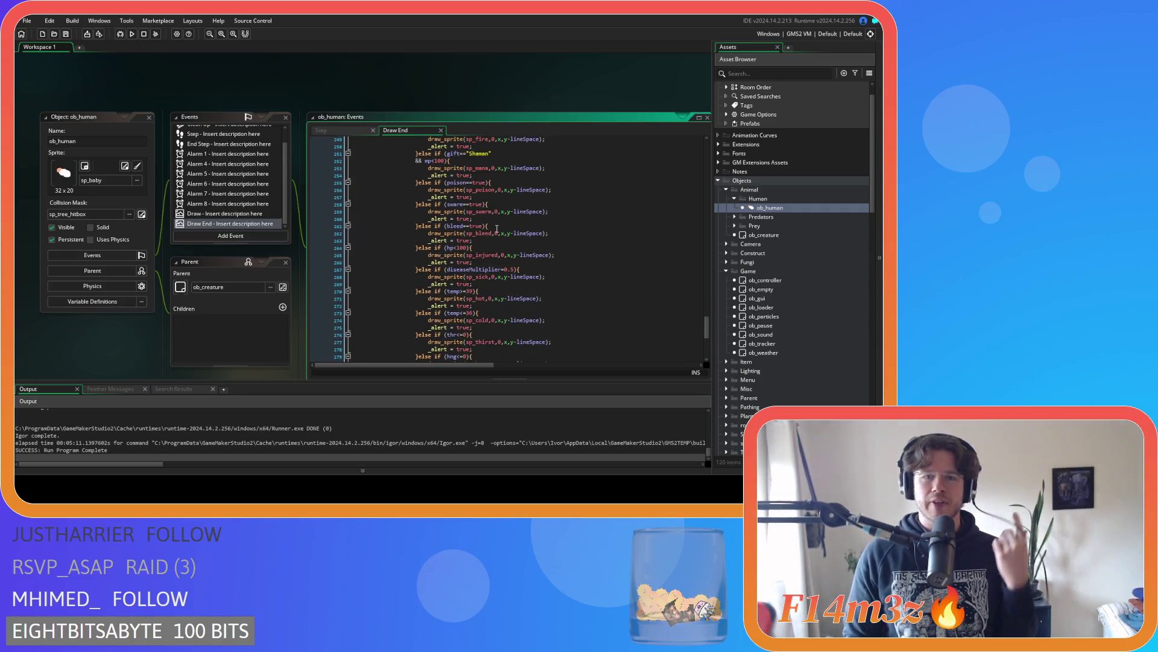
# Move the gift=="Shaman" && mp<100 block to just before the temp>=39 check, and save
pyautogui.click(470, 225)
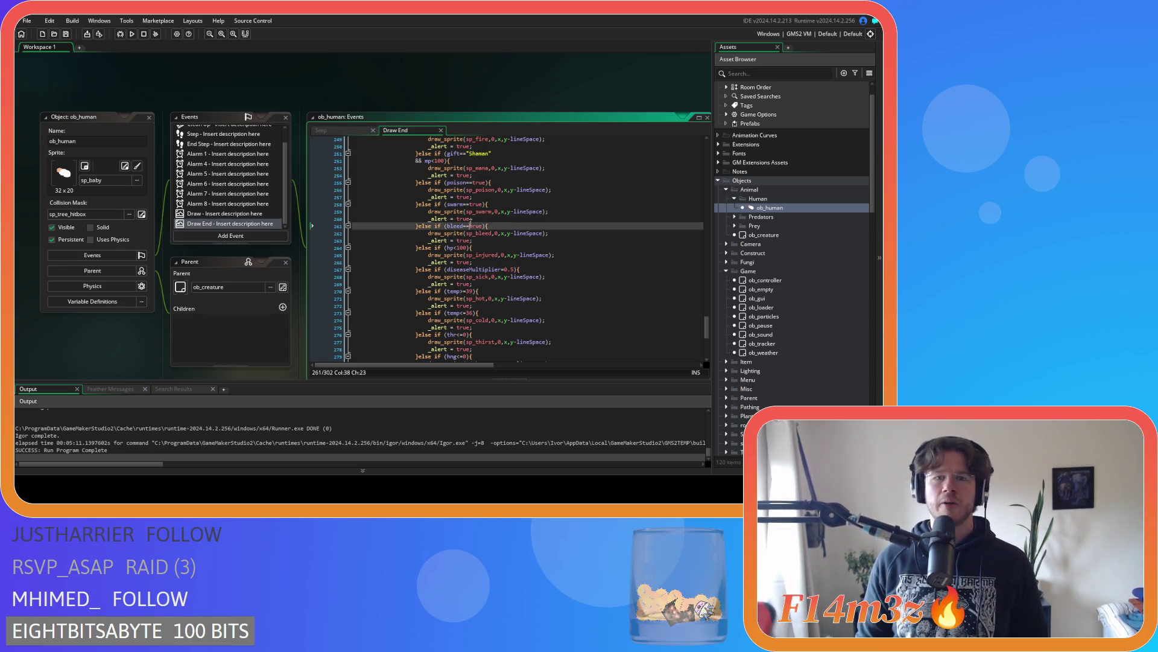
pyautogui.scroll(-1, 517, 284)
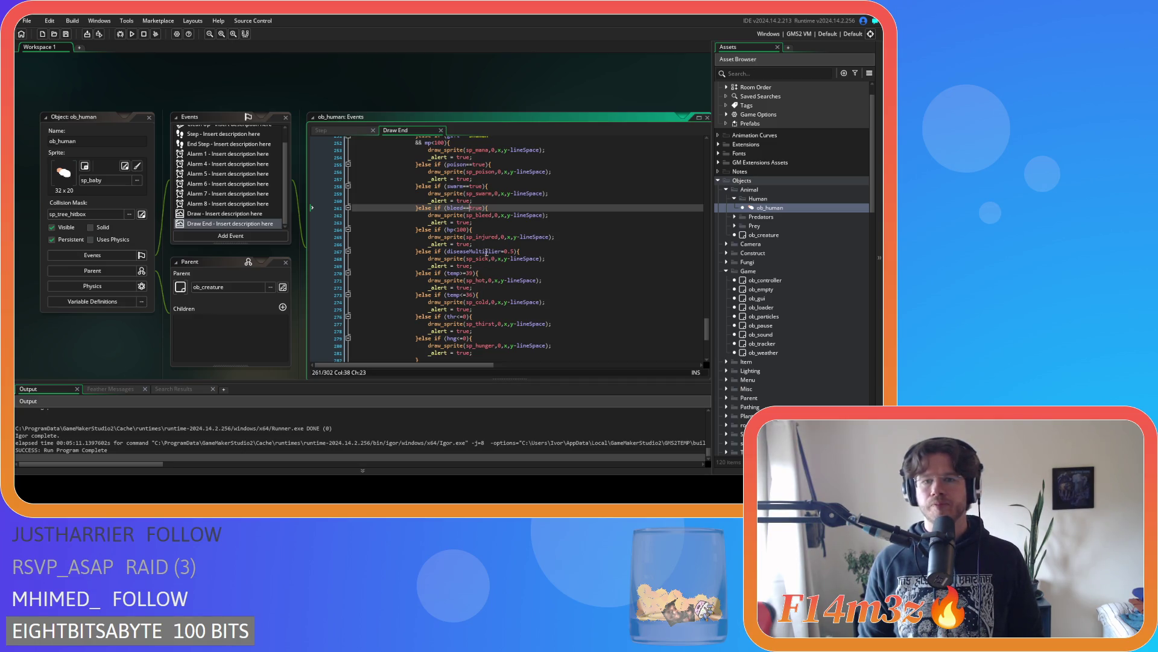
pyautogui.scroll(1, 468, 186)
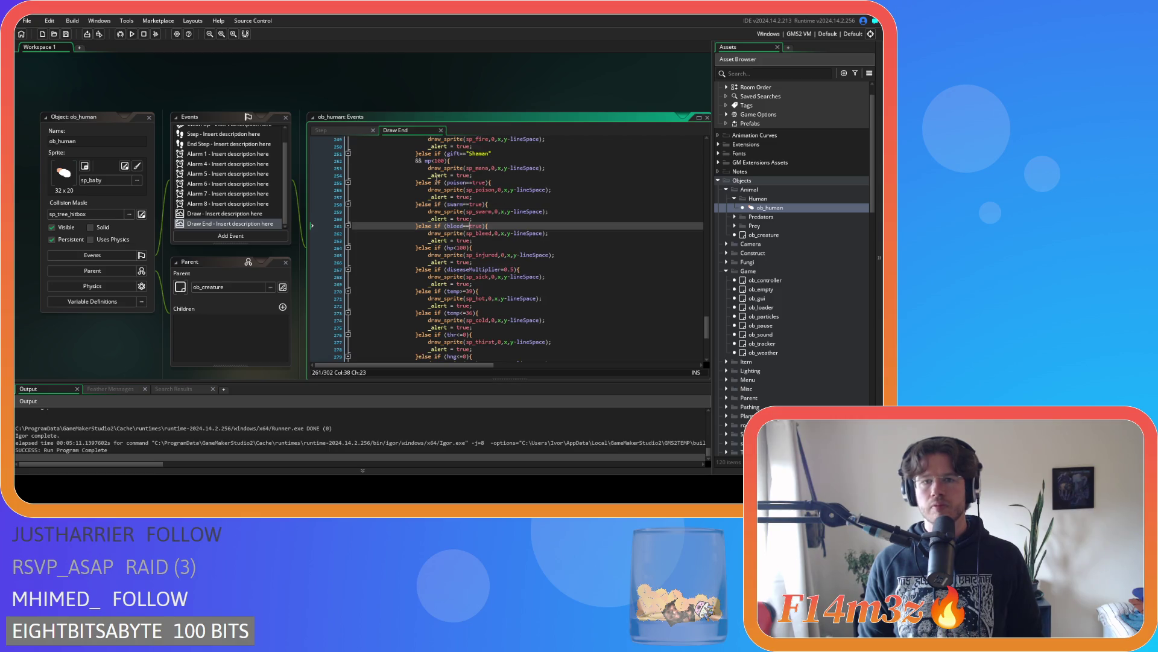
pyautogui.moveTo(416, 183); pyautogui.dragTo(420, 156)
pyautogui.scroll(1, 462, 216)
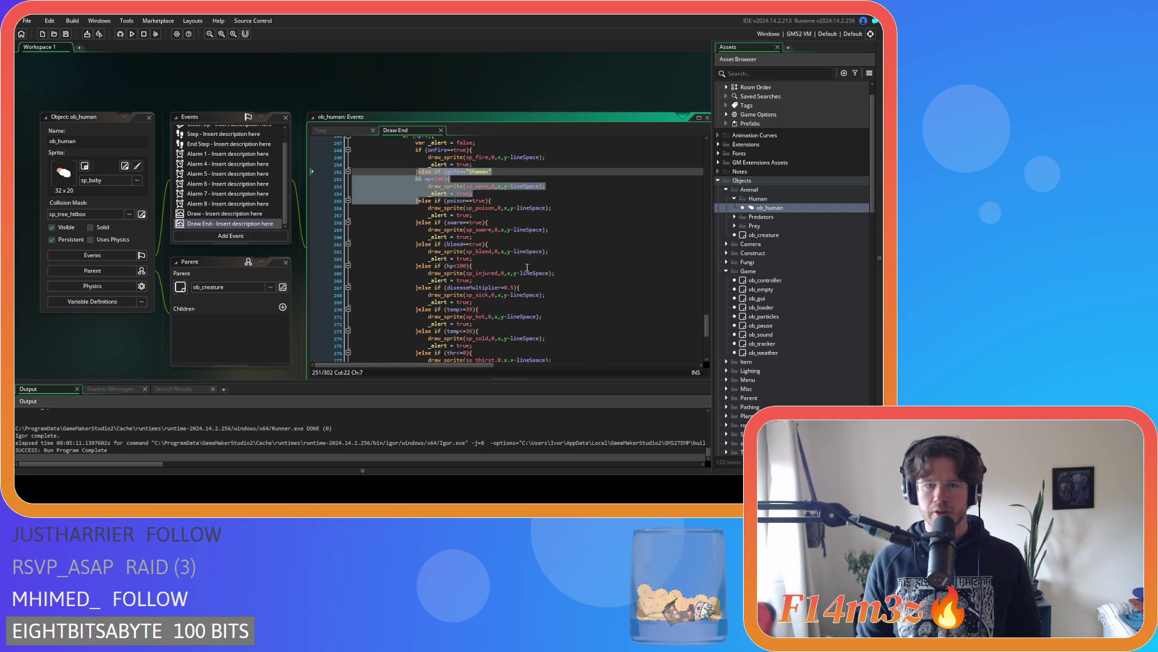
pyautogui.moveTo(493, 256)
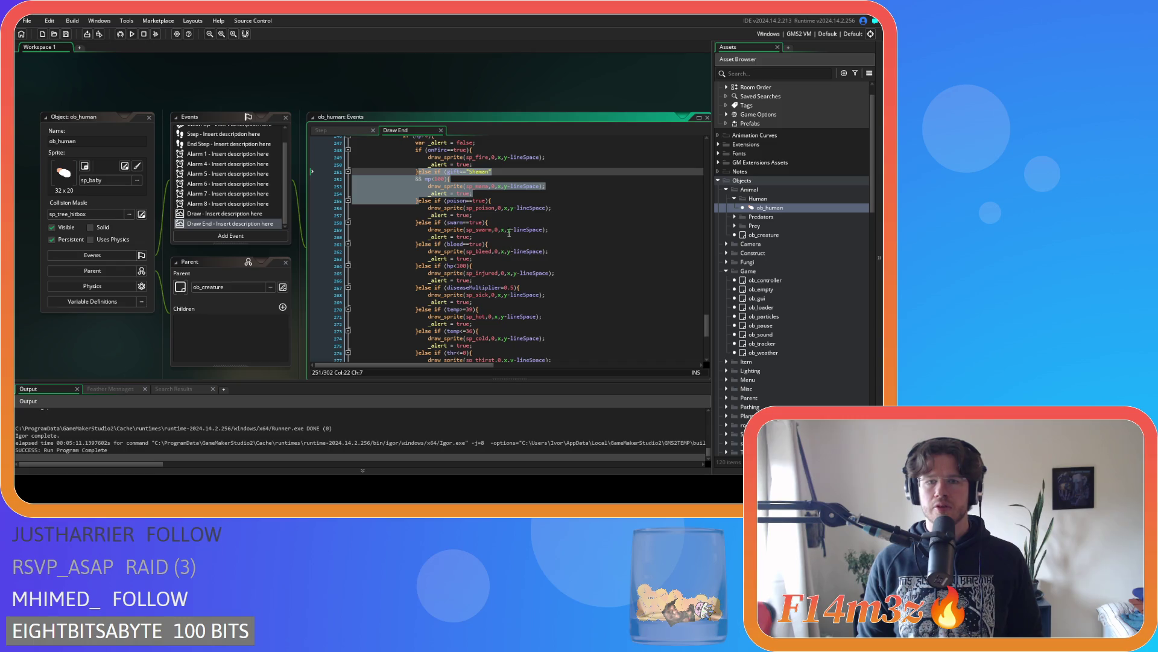
pyautogui.moveTo(478, 229)
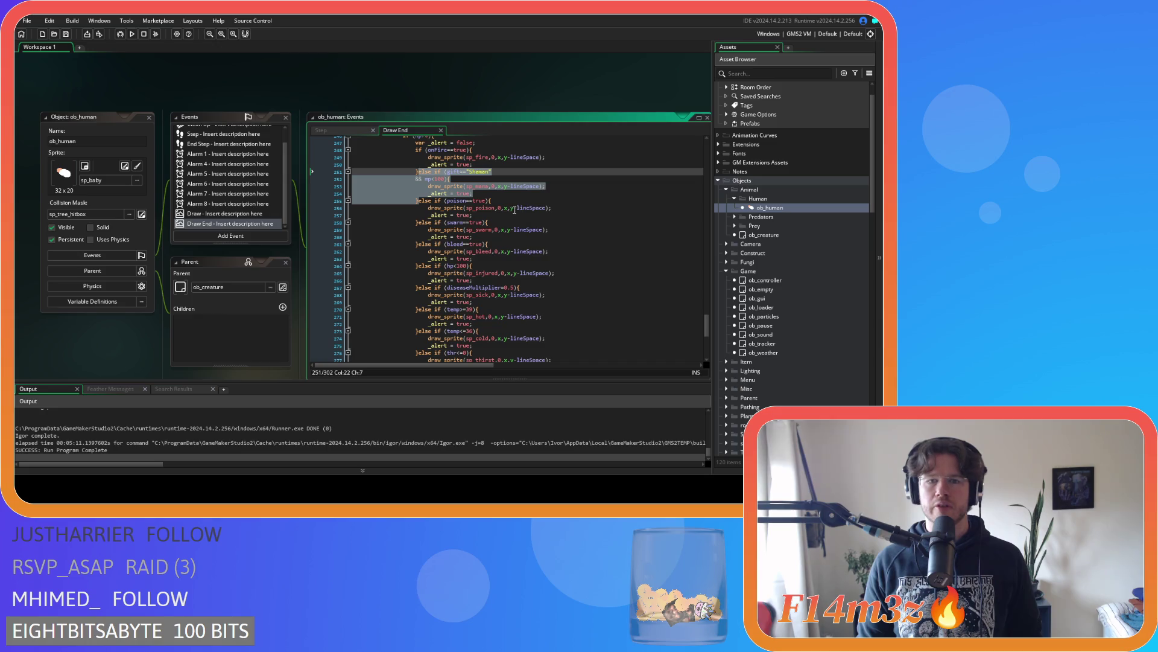
pyautogui.moveTo(479, 208)
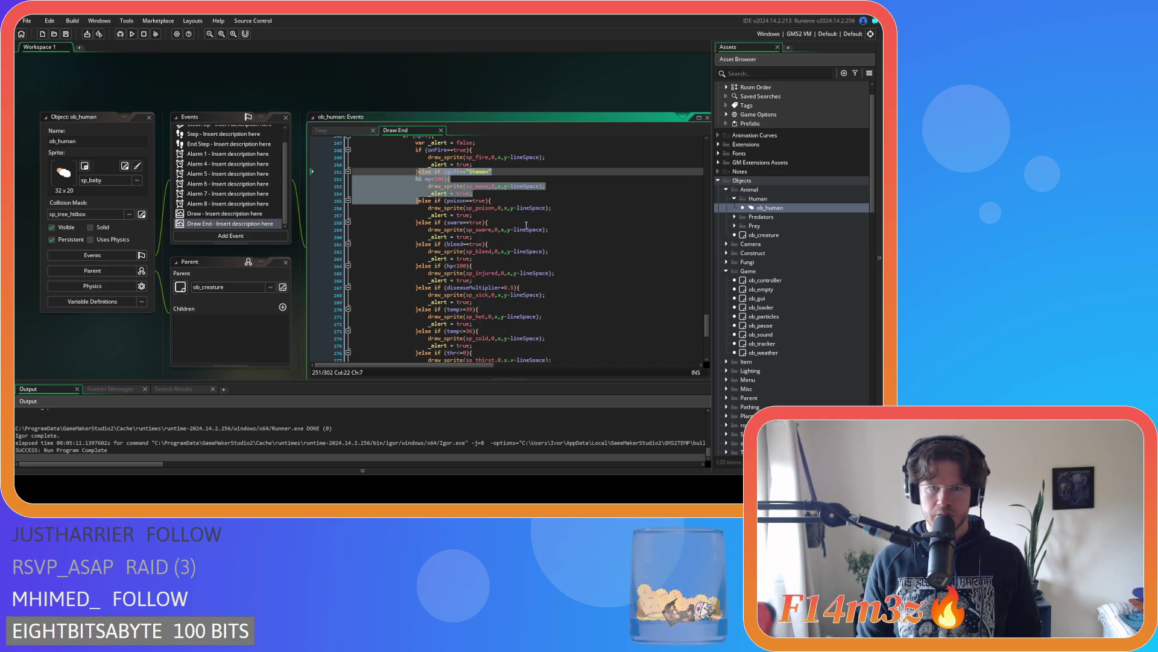
pyautogui.press('Delete')
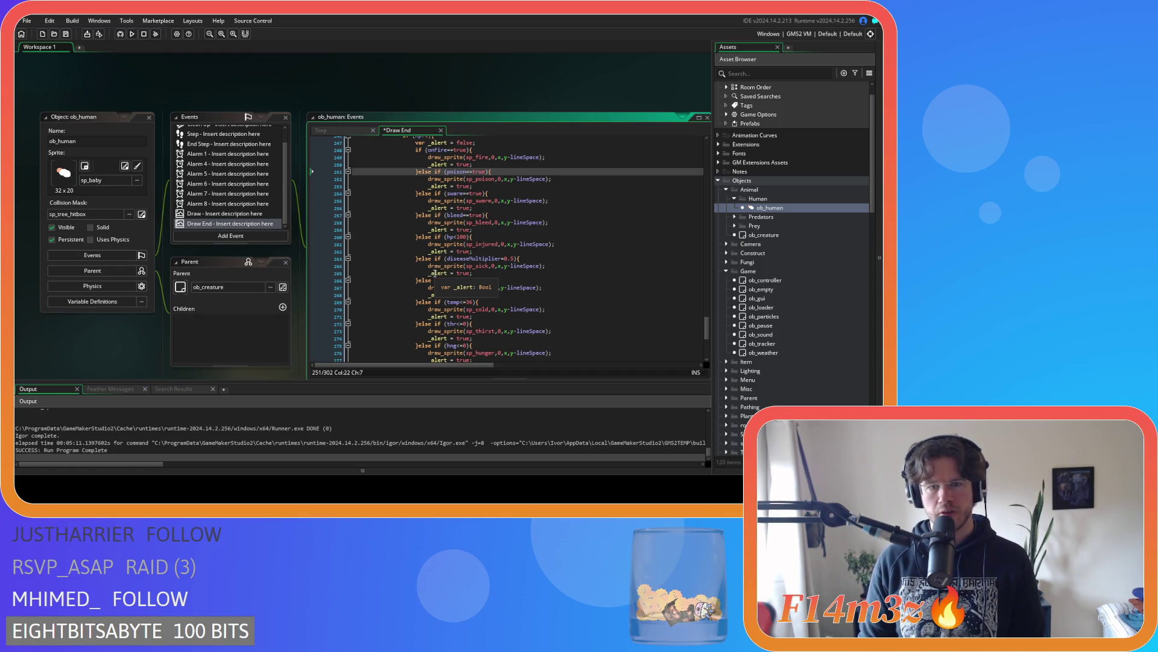
pyautogui.click(422, 280)
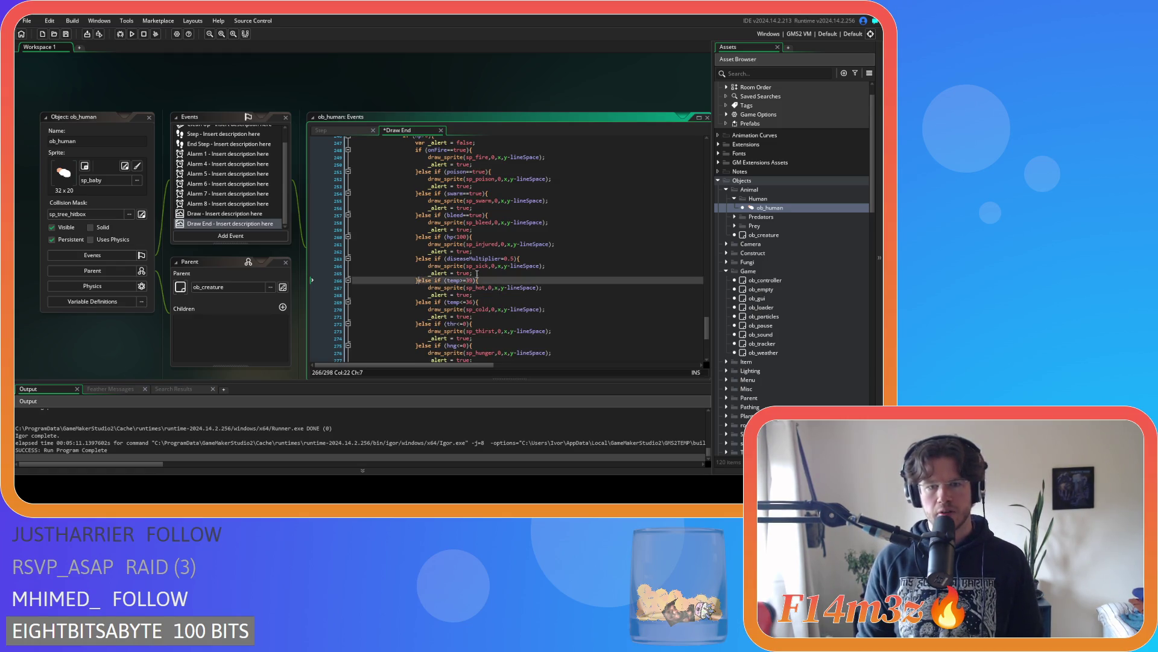
pyautogui.hotkey('ctrl', 'v')
pyautogui.hotkey('ctrl', 's')
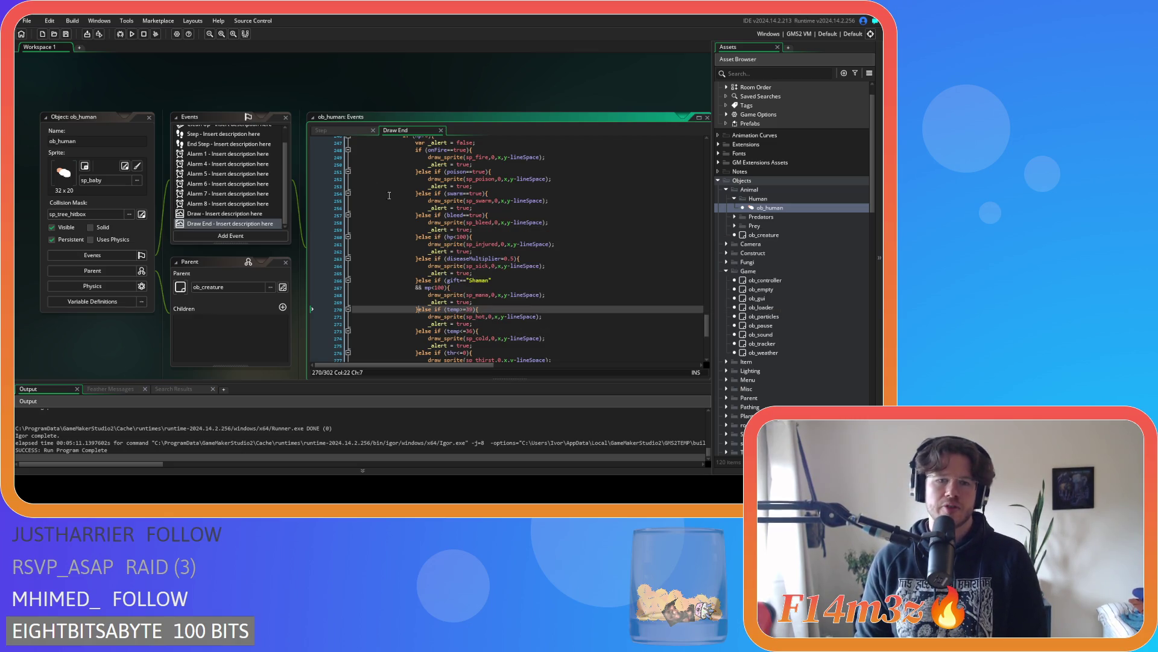
# Close all open editor windows in the workspace
pyautogui.rightClick(185, 89)
pyautogui.moveTo(209, 103)
pyautogui.click(260, 125)
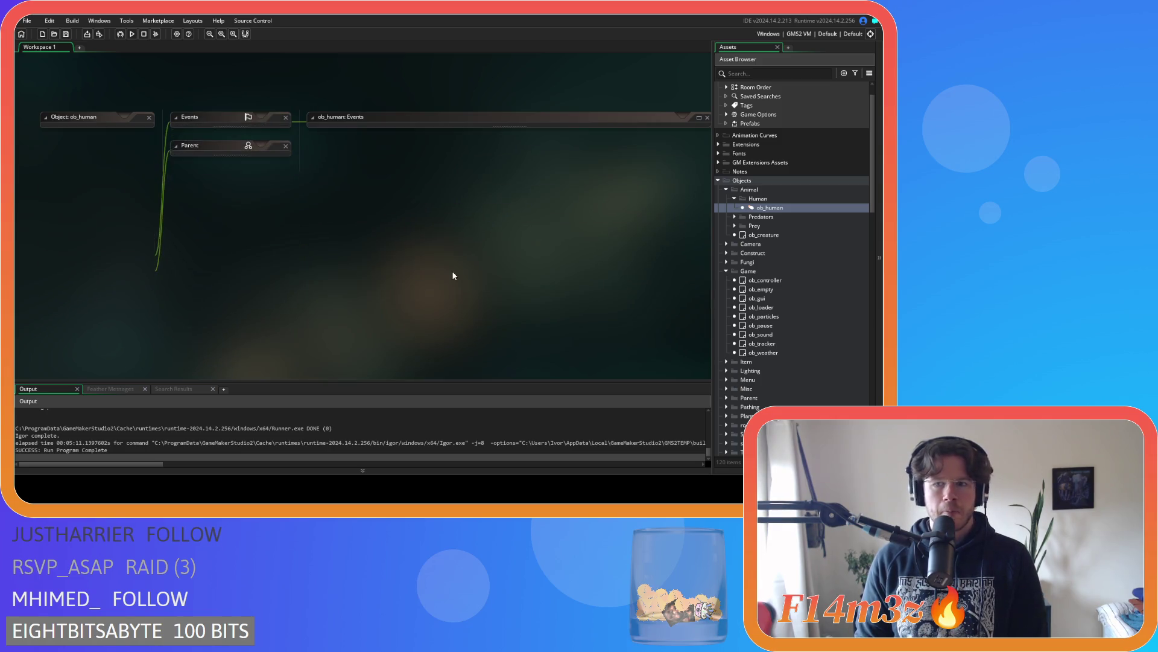
# Collapse the Human, Animal, Objects, Game scripts and Scripts folders, then run the game with F5
pyautogui.click(734, 199)
pyautogui.click(727, 190)
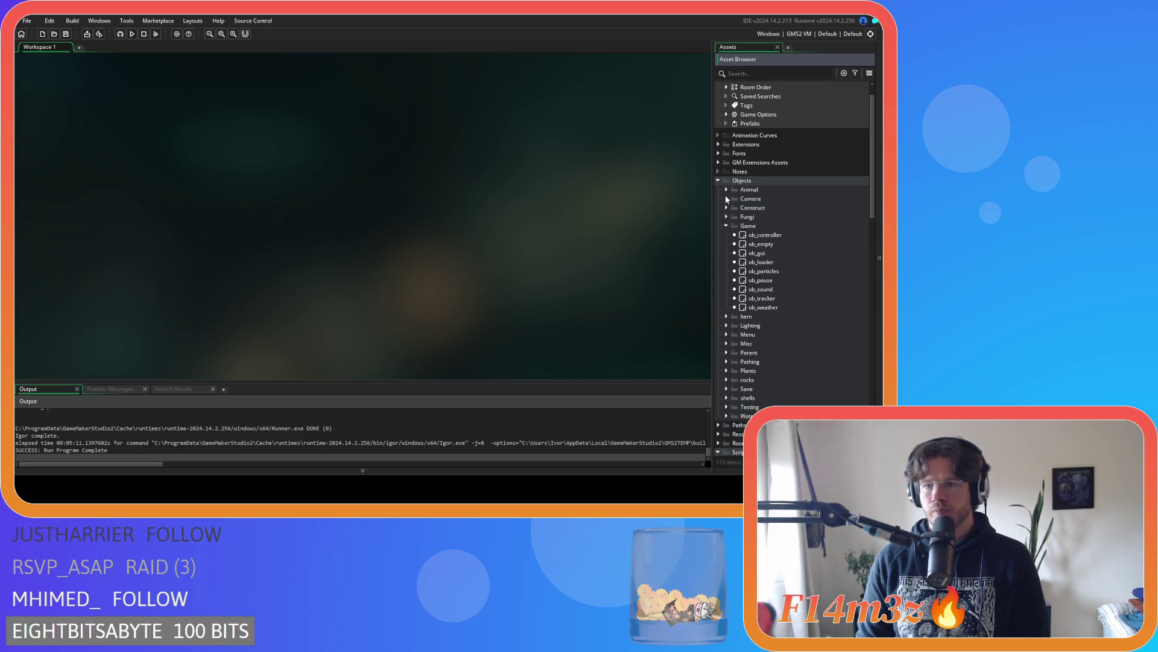
pyautogui.click(718, 180)
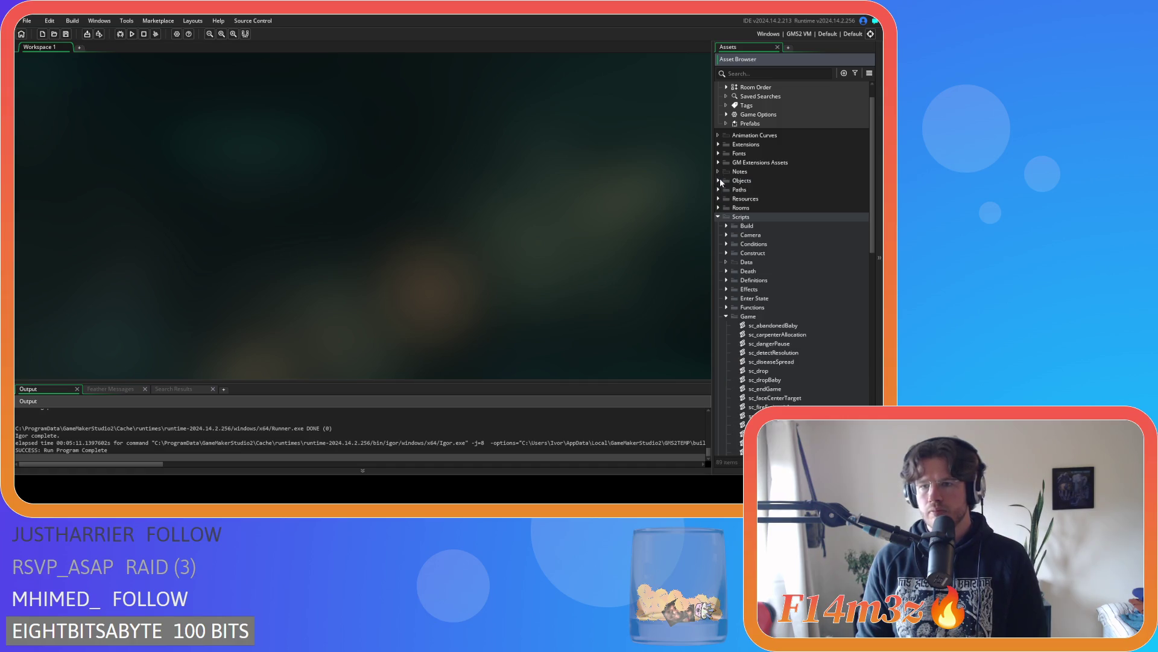
pyautogui.click(725, 316)
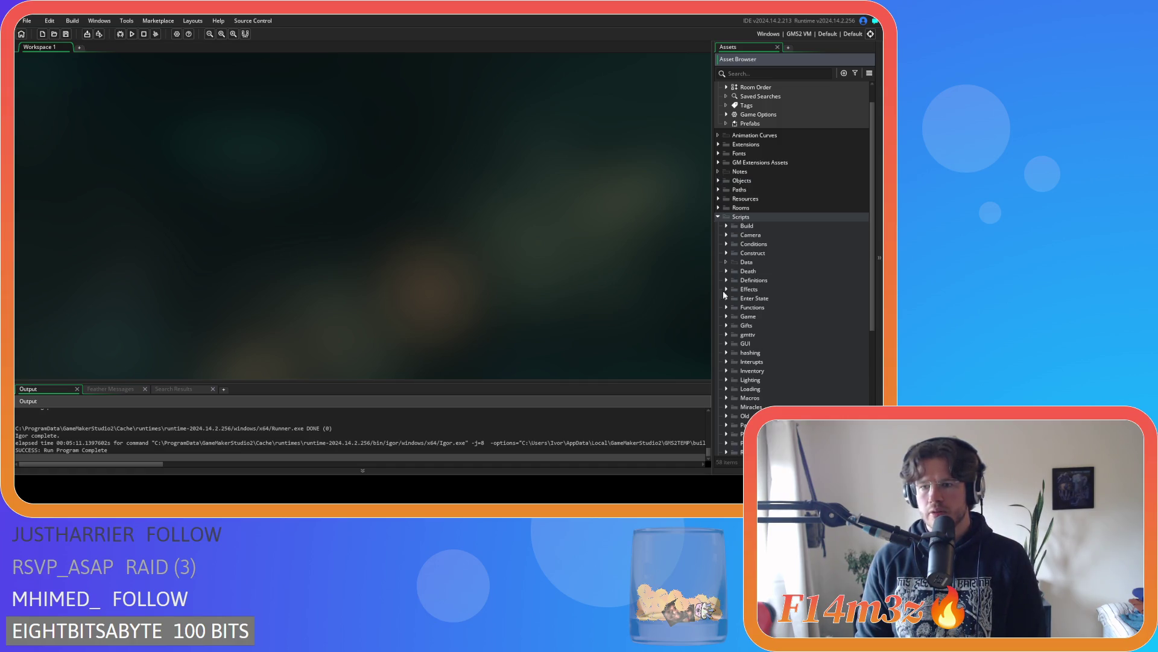
pyautogui.click(719, 218)
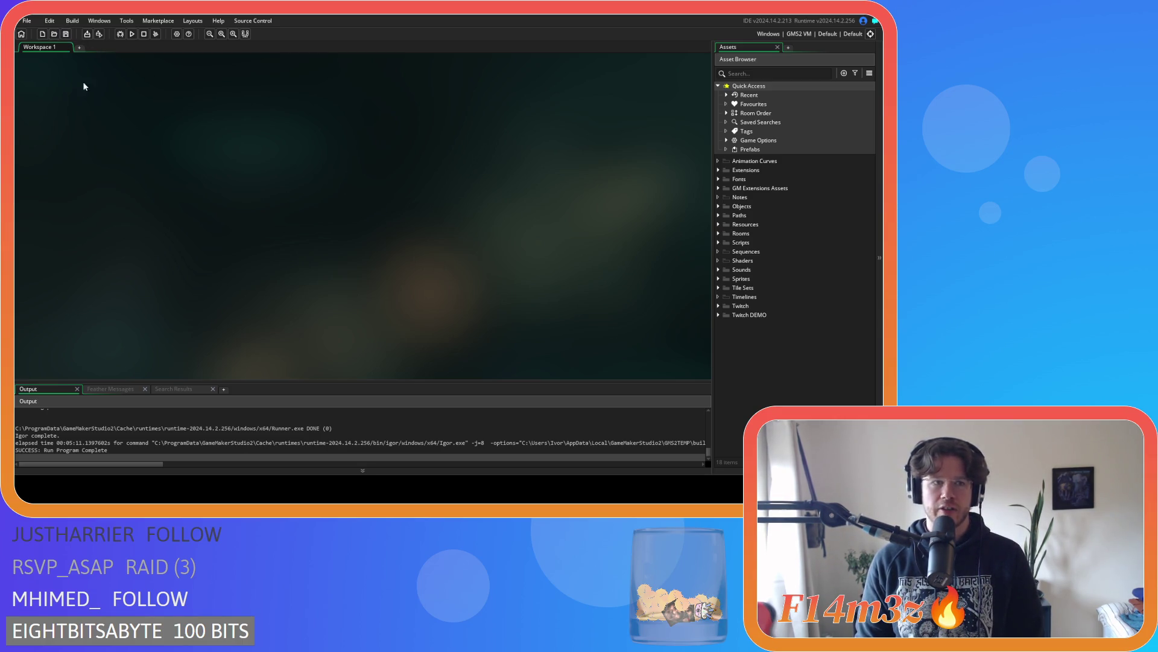
pyautogui.press('F5')
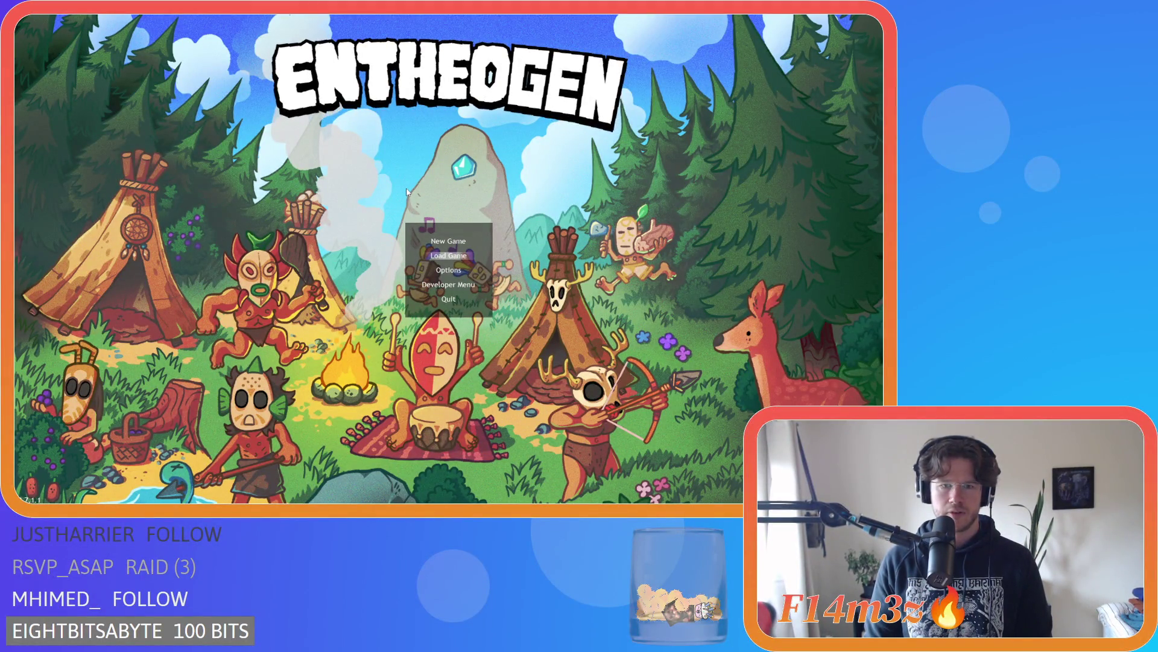
# Quickload the save, jump to the villagers by the stone with F9, then quit the game
pyautogui.press('Return')
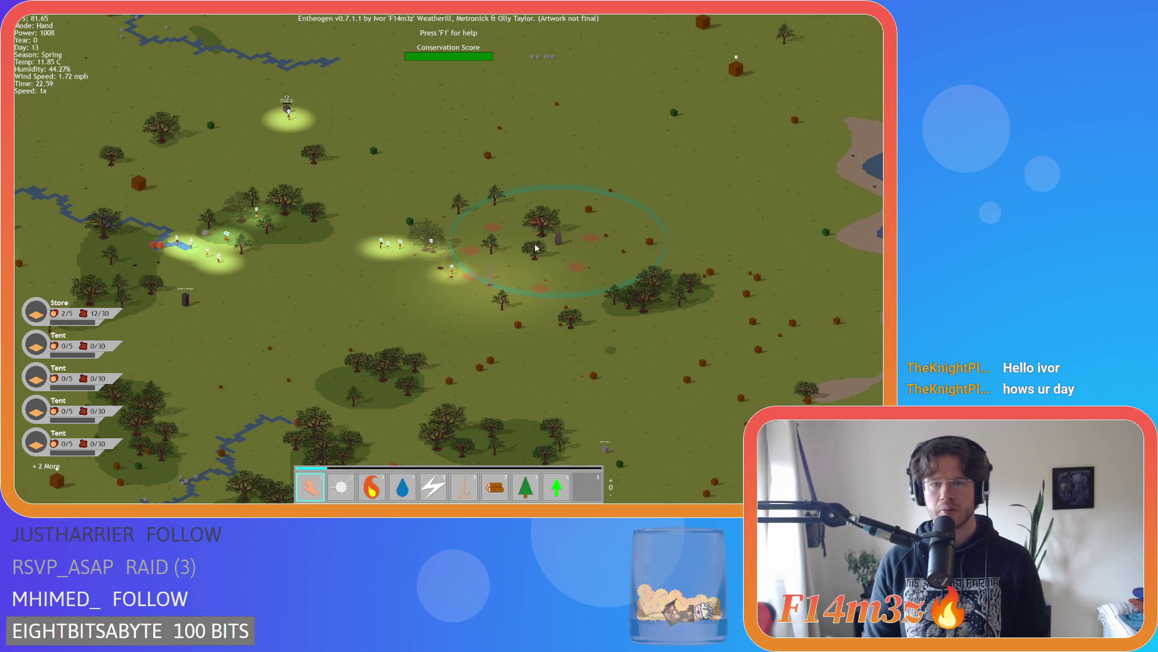
pyautogui.press('F9')
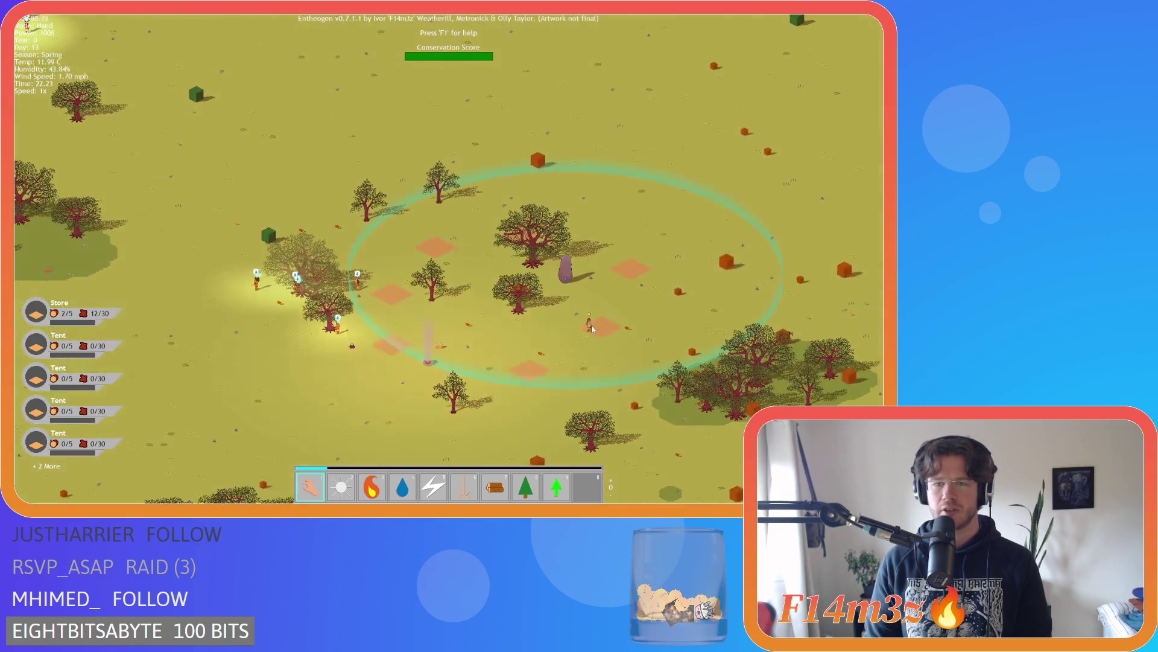
pyautogui.press('Escape')
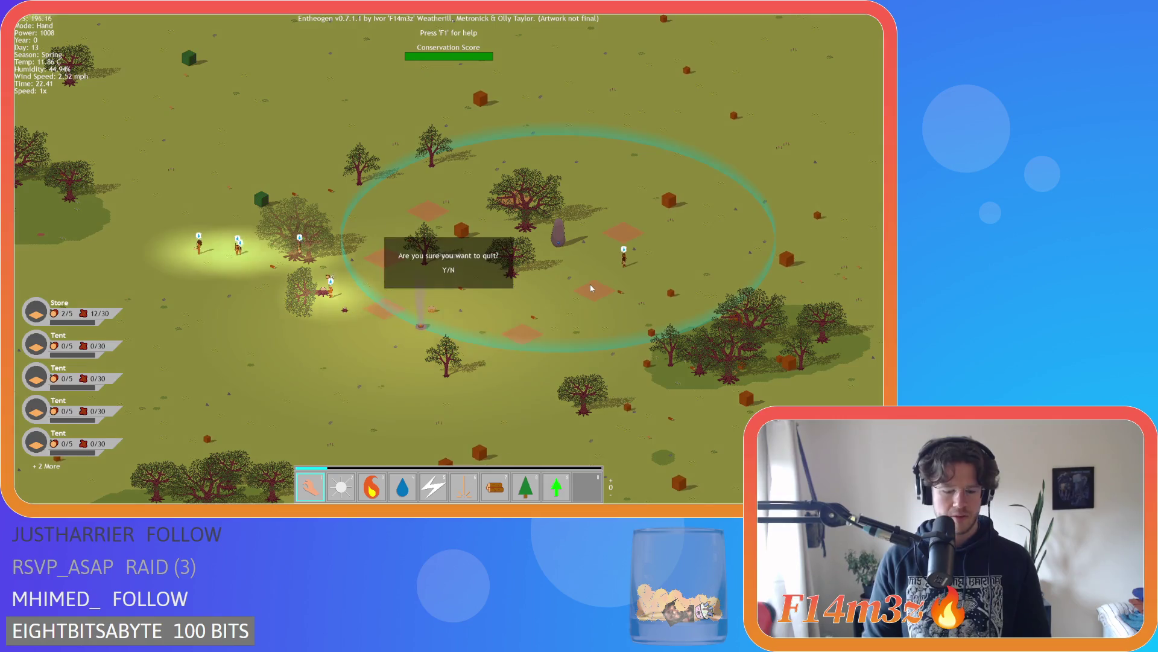
pyautogui.press('y')
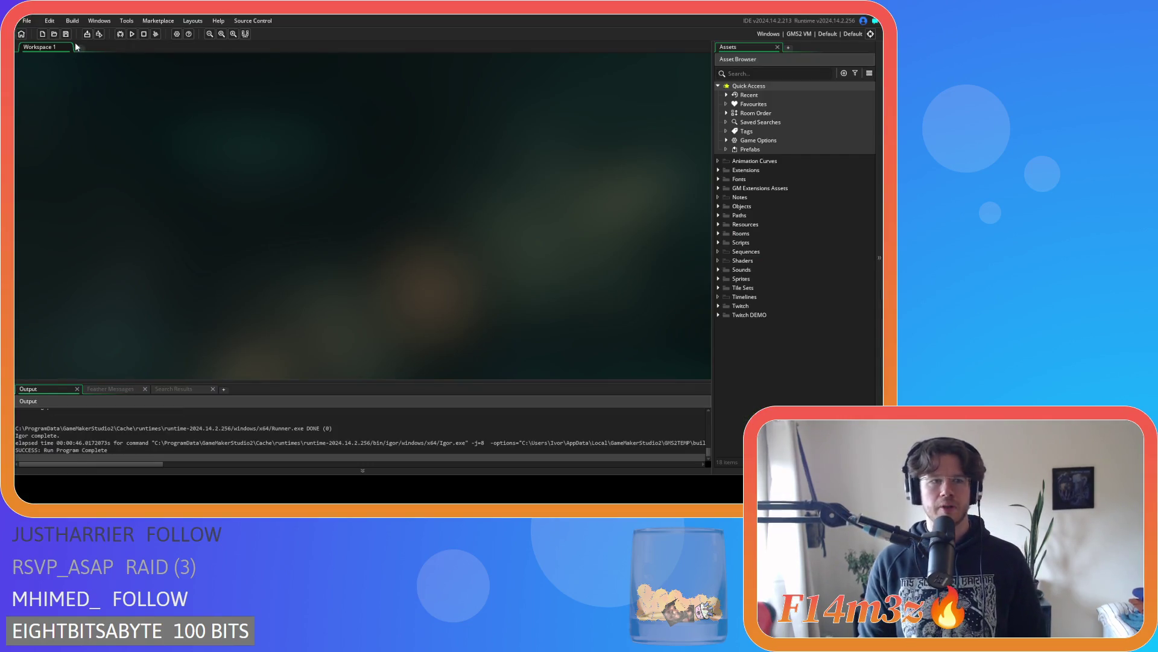
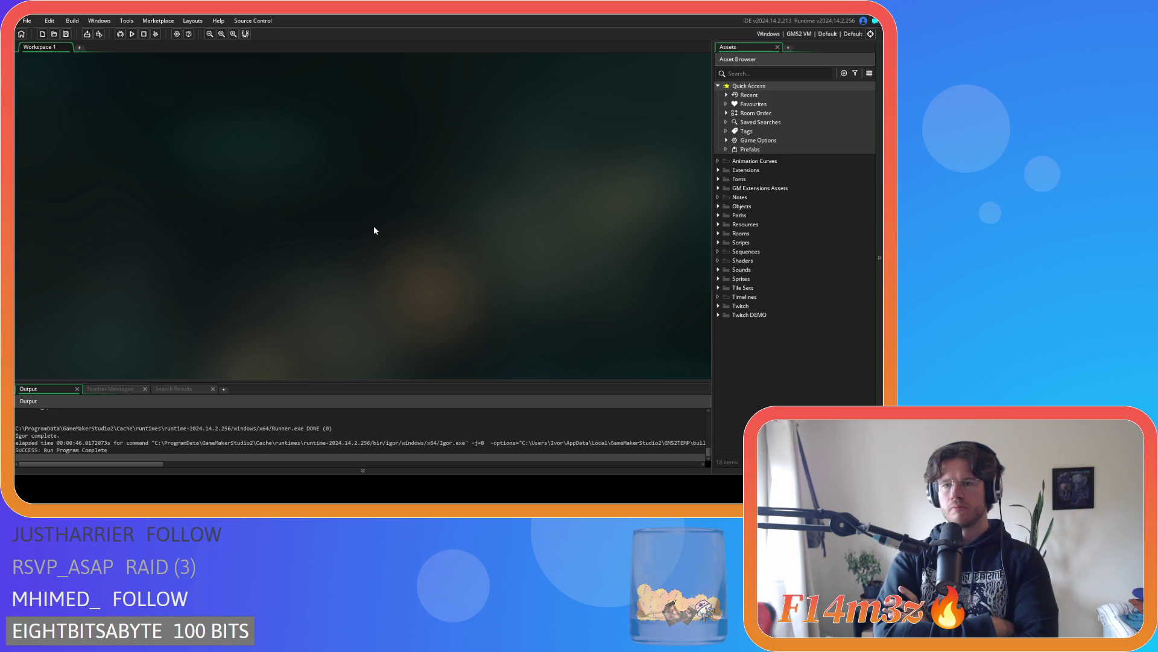
# Expand the Scripts and Miracles folders in the Asset Browser, collapsing Spawn
pyautogui.click(717, 242)
pyautogui.scroll(-5, 743, 299)
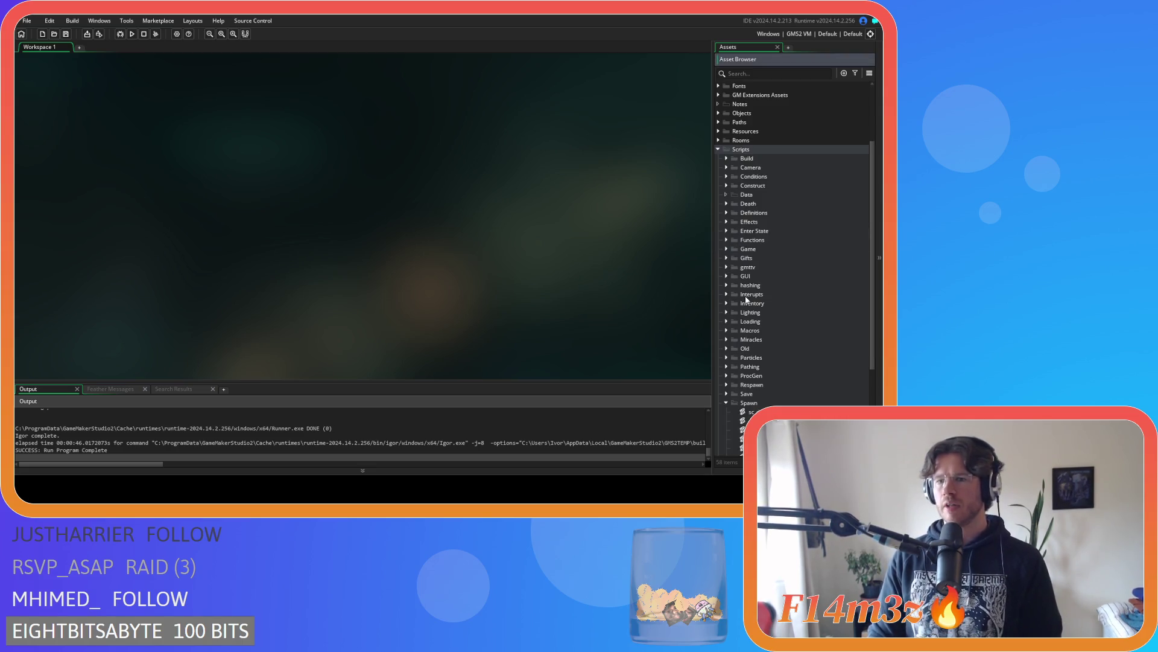
pyautogui.click(727, 367)
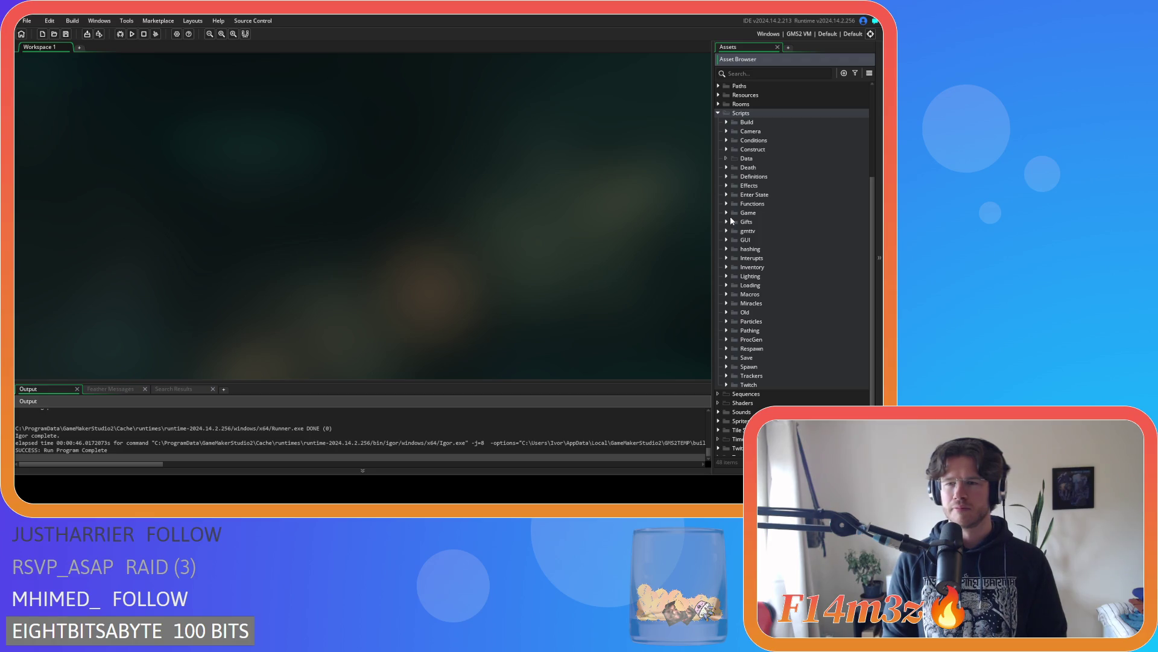
pyautogui.click(726, 304)
pyautogui.scroll(-7, 742, 307)
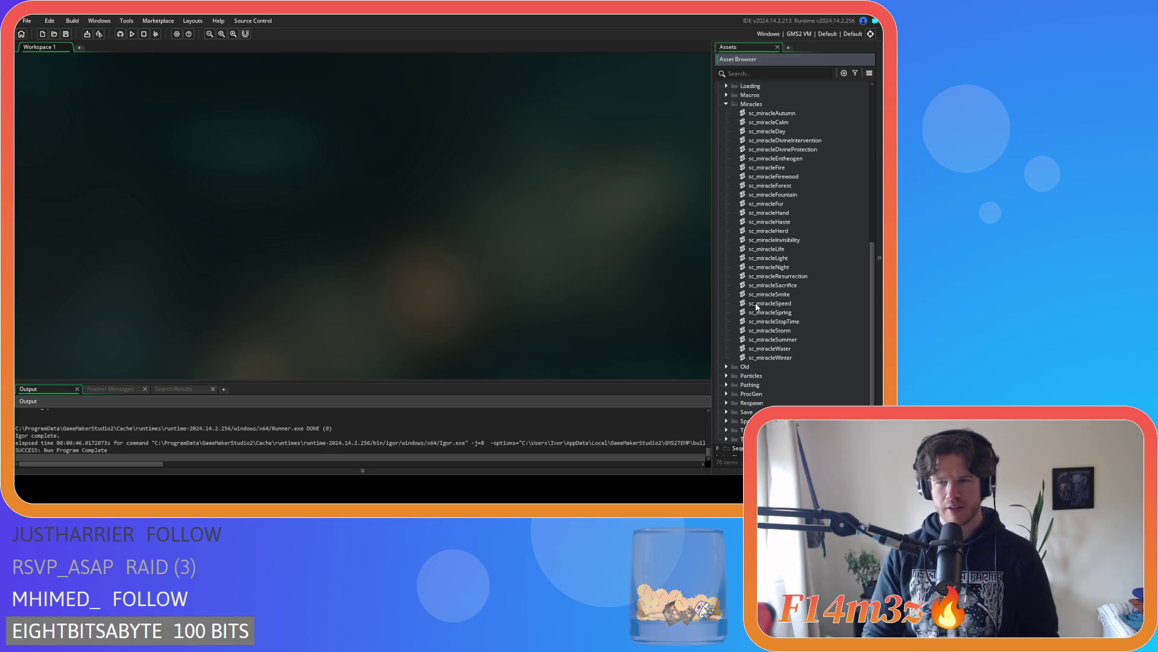
# Duplicate sc_miracleSmite, name the copy sc_miracleHeal, and open it
pyautogui.click(786, 297)
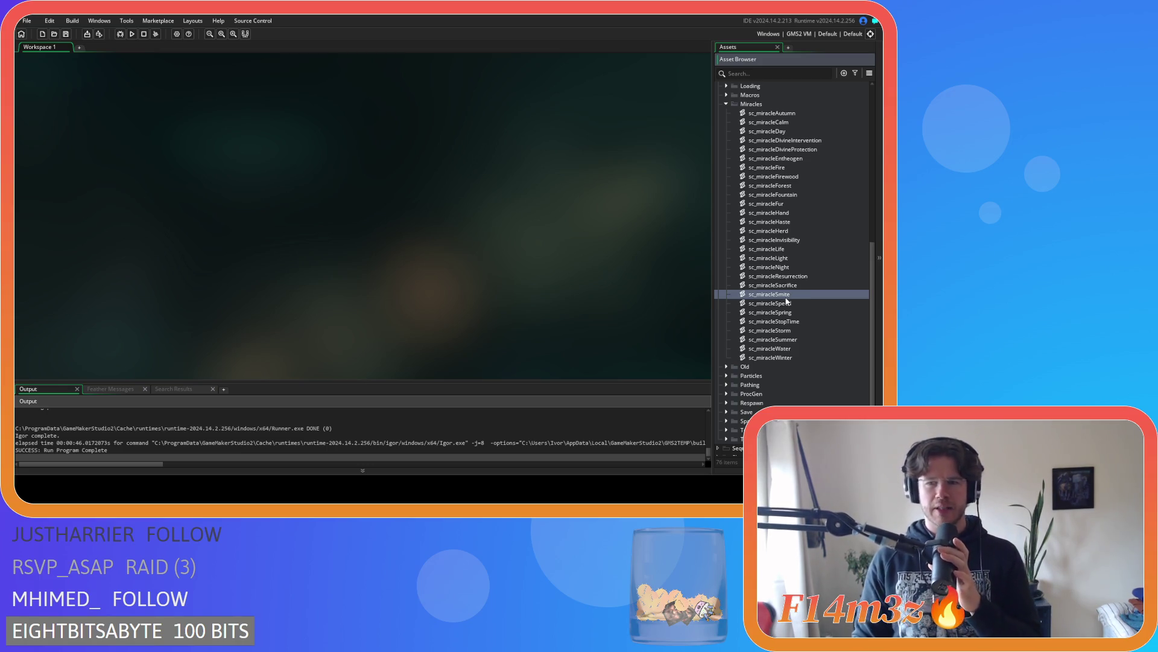
pyautogui.hotkey('ctrl', 'd')
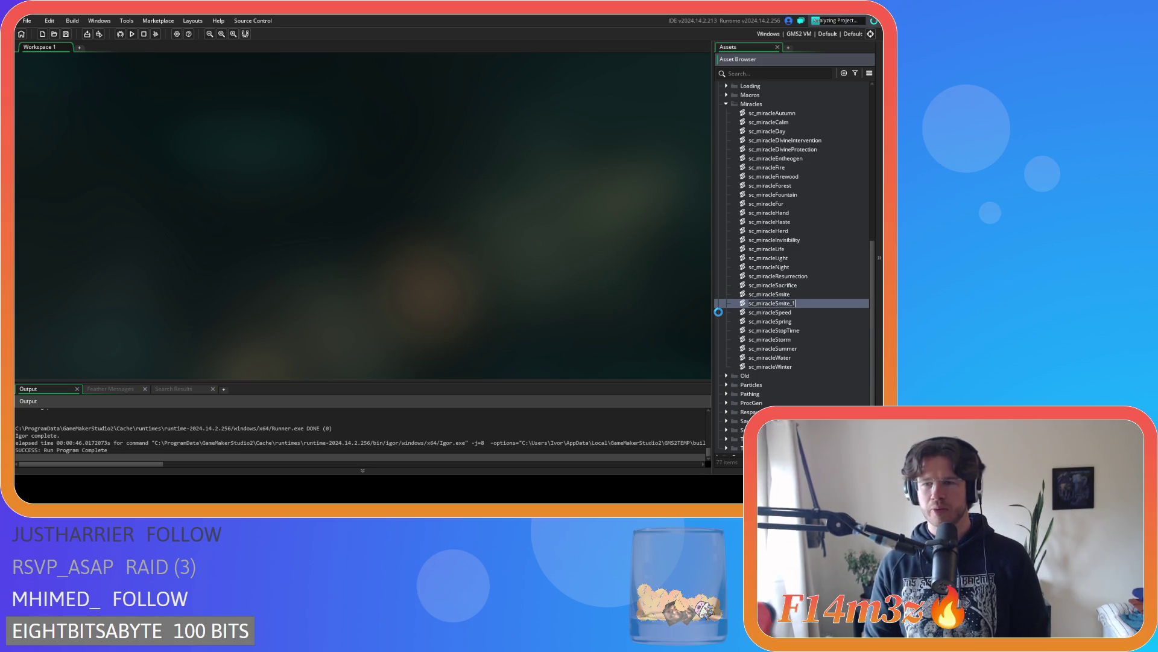
pyautogui.press('BackSpace')
pyautogui.press('BackSpace')
pyautogui.press('BackSpace')
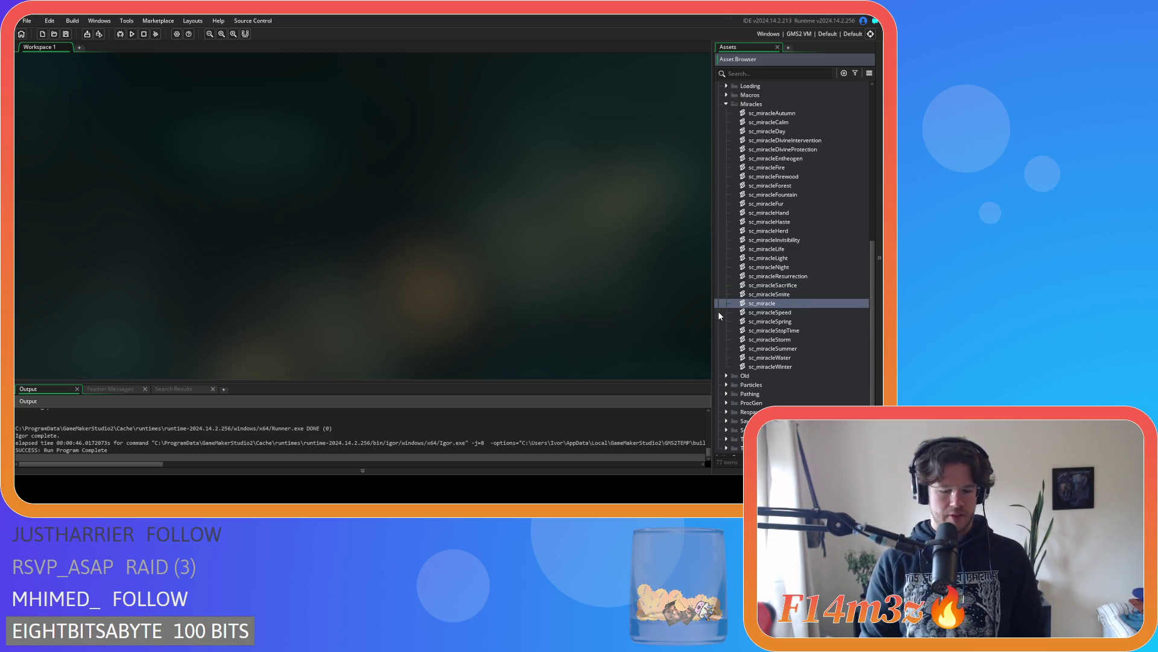
pyautogui.write('Heal')
pyautogui.press('Return')
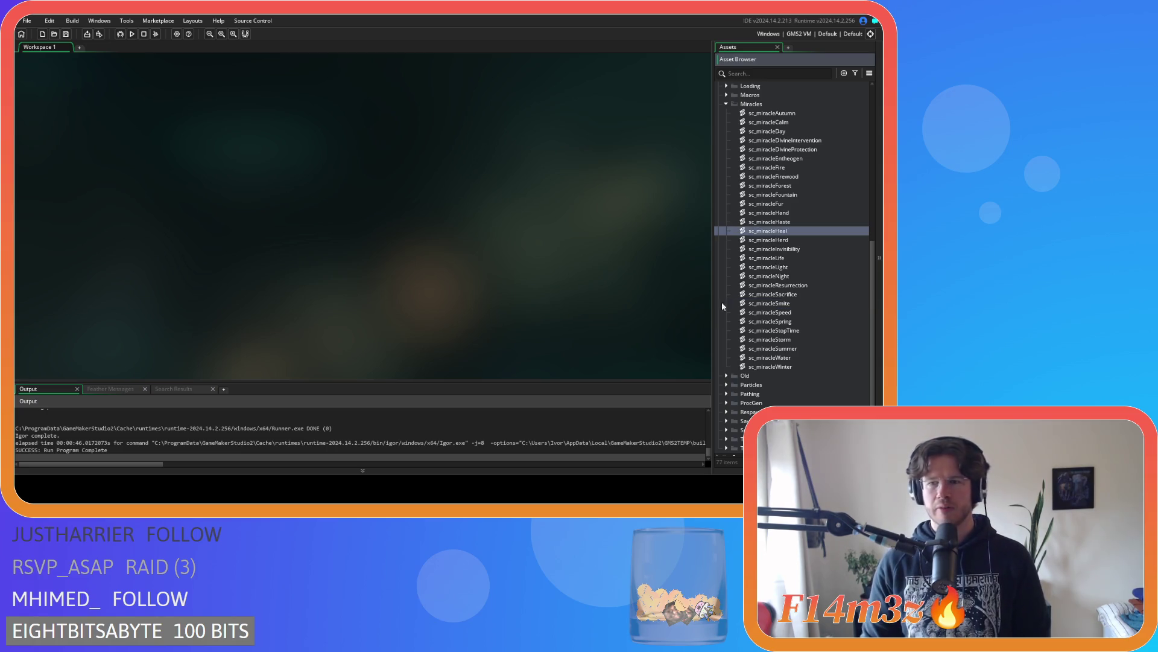
pyautogui.doubleClick(801, 230)
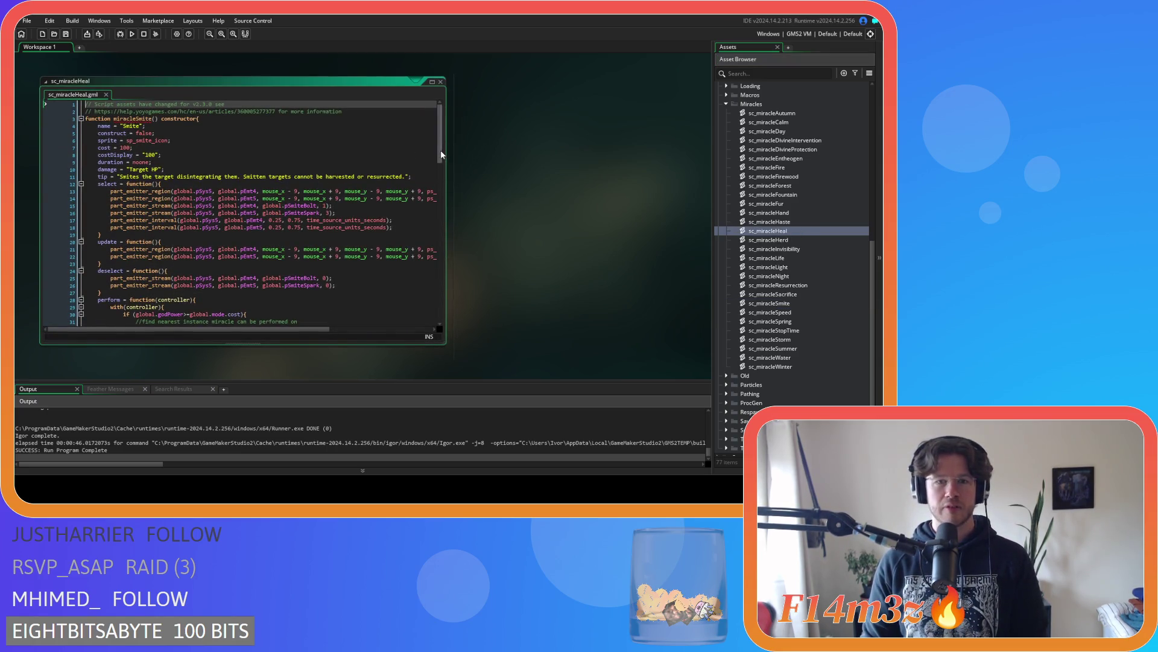
# Replace the particle lines in select, update and deselect with '//no action' and save
pyautogui.scroll(-2, 441, 155)
pyautogui.scroll(1, 442, 159)
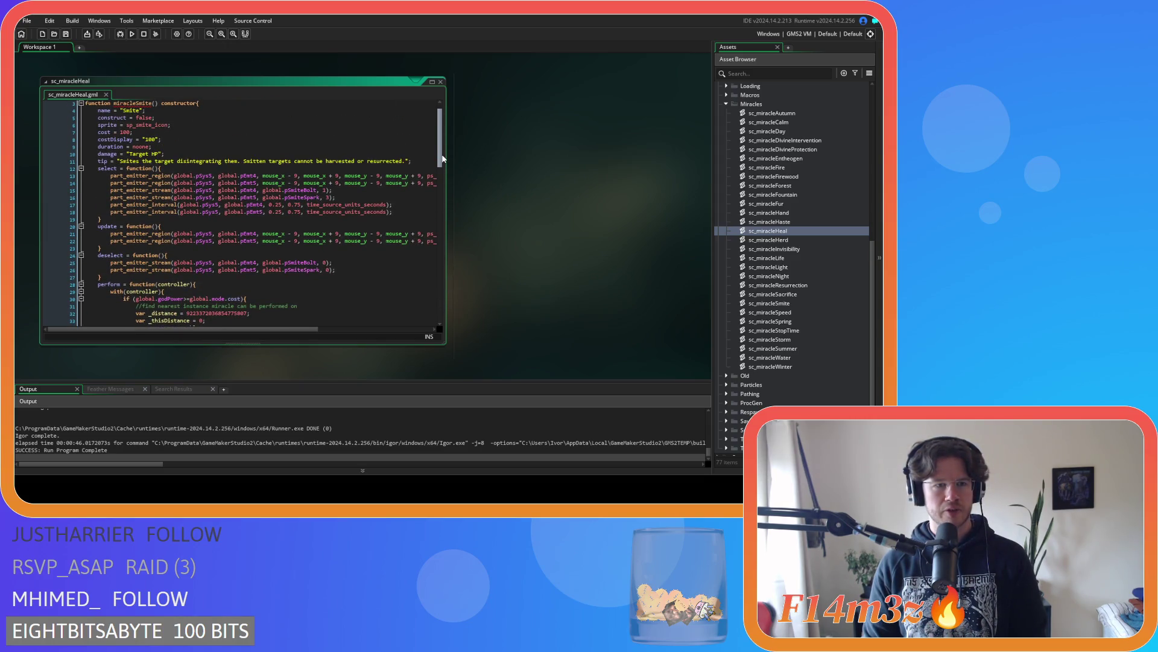
pyautogui.moveTo(395, 212)
pyautogui.mouseDown()
pyautogui.moveTo(181, 212)
pyautogui.moveTo(111, 176)
pyautogui.mouseUp()
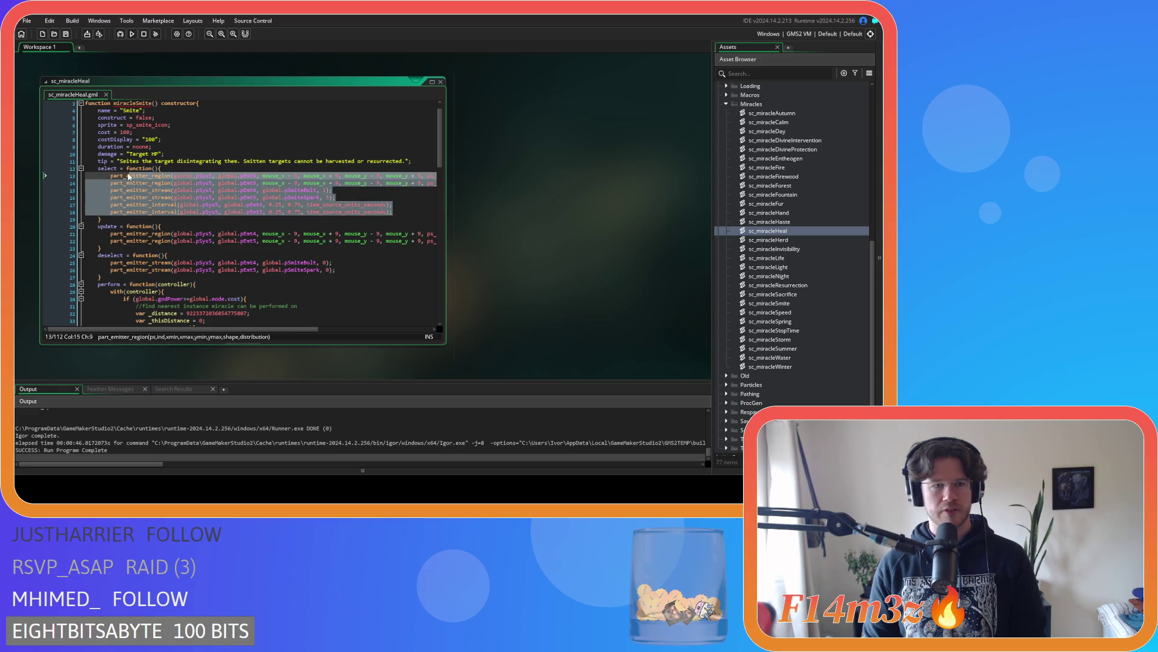
pyautogui.write('//no ')
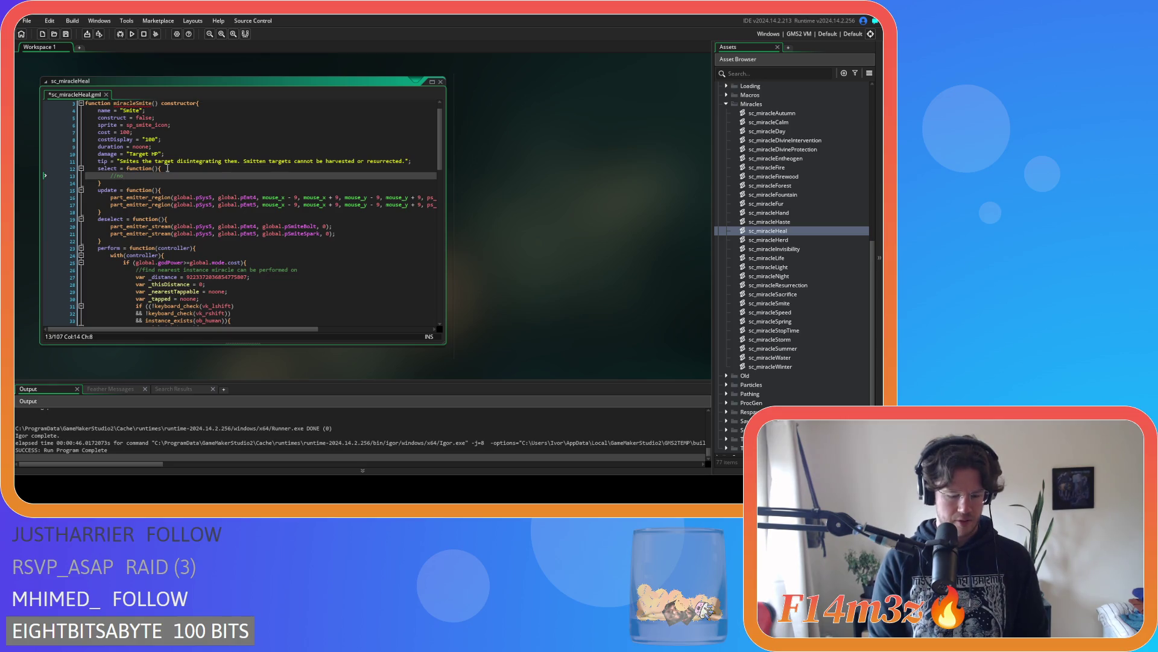
pyautogui.write('ac')
pyautogui.press('BackSpace')
pyautogui.press('BackSpace')
pyautogui.press('BackSpace')
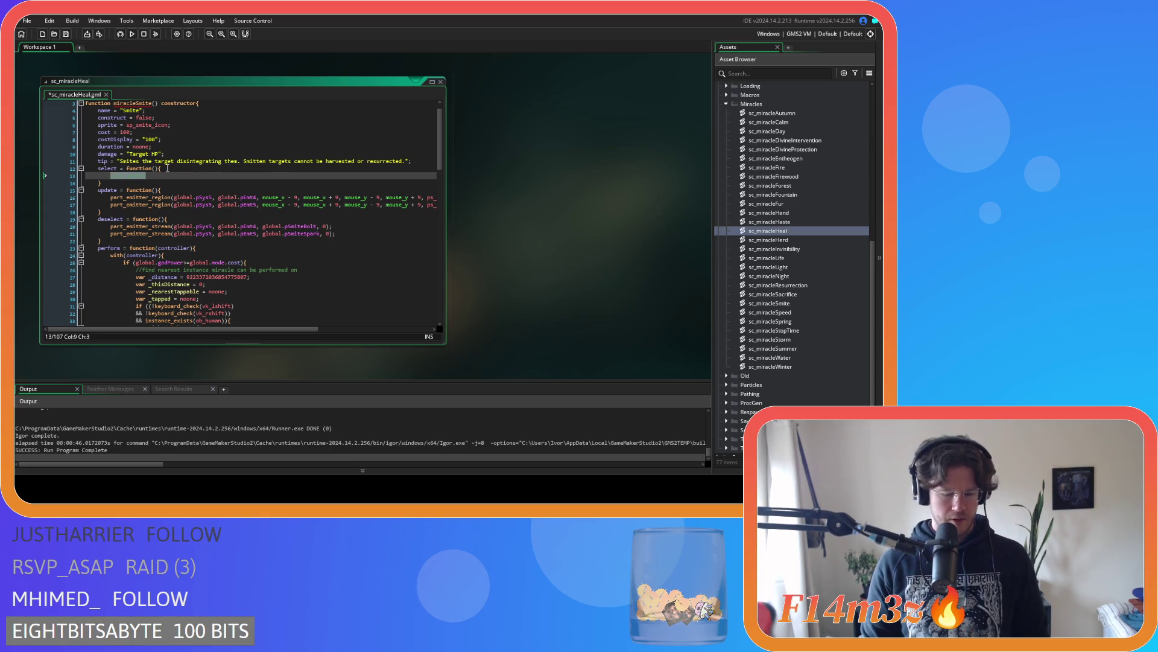
pyautogui.moveTo(273, 328); pyautogui.dragTo(388, 332)
pyautogui.moveTo(121, 213)
pyautogui.mouseDown()
pyautogui.moveTo(84, 196)
pyautogui.moveTo(111, 200)
pyautogui.mouseUp()
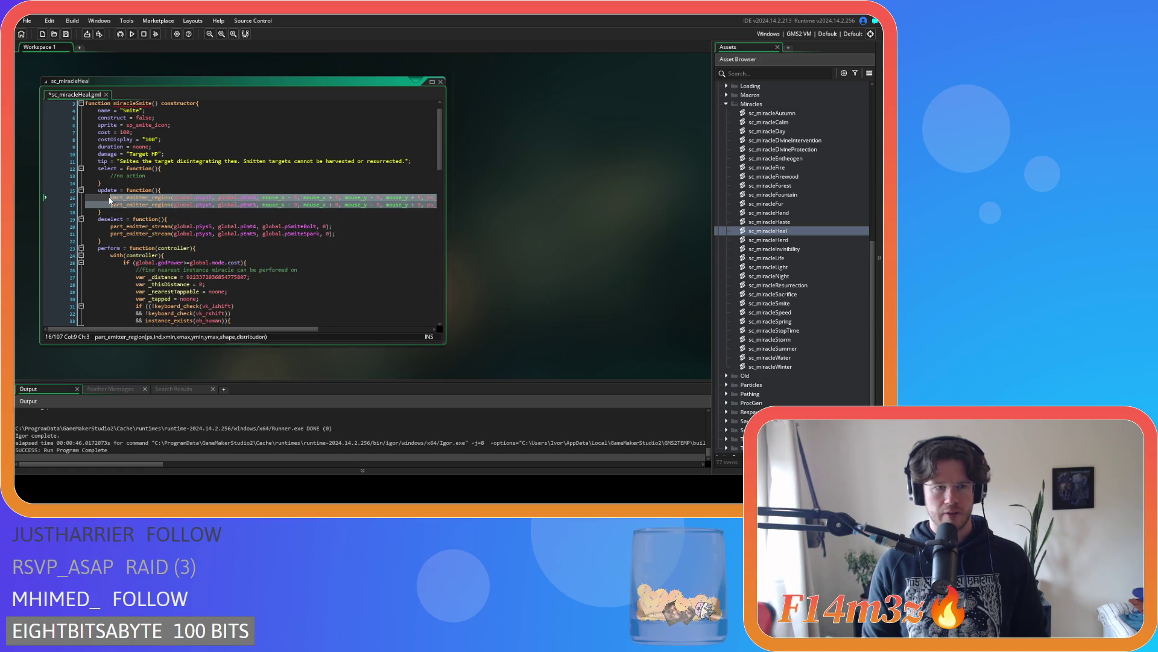
pyautogui.write('//no action')
pyautogui.moveTo(348, 227); pyautogui.dragTo(111, 221)
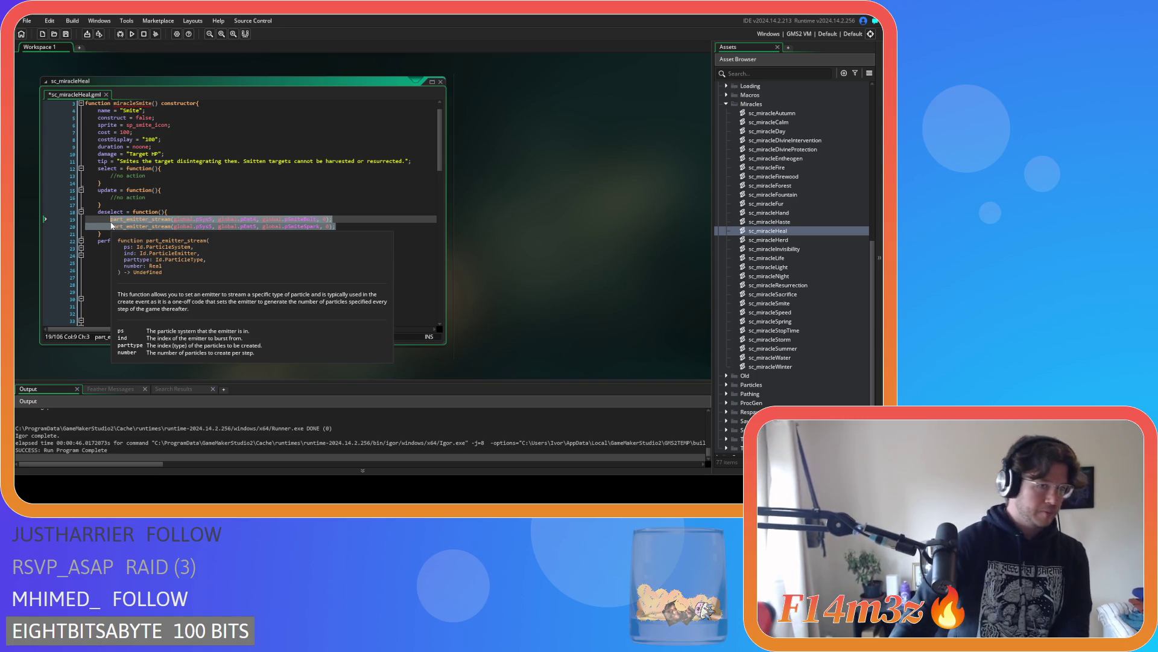
pyautogui.write('//no action')
pyautogui.hotkey('ctrl', 's')
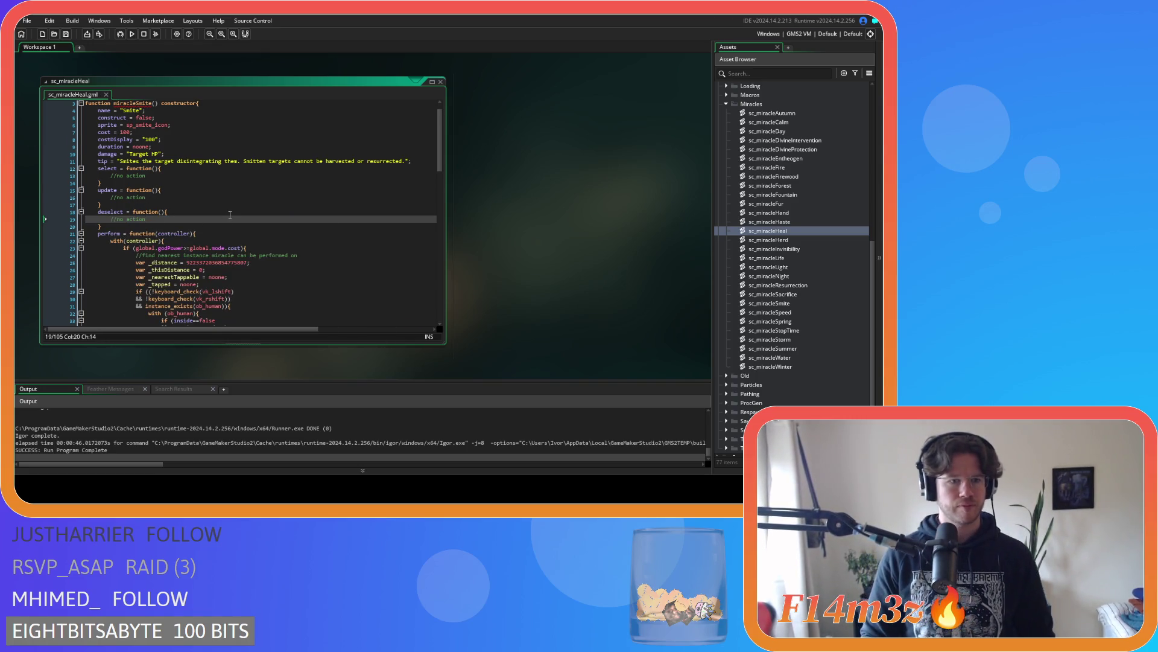
# Rename the constructor on line 3 from miracleSmite to miracleHeal
pyautogui.scroll(-2, 218, 219)
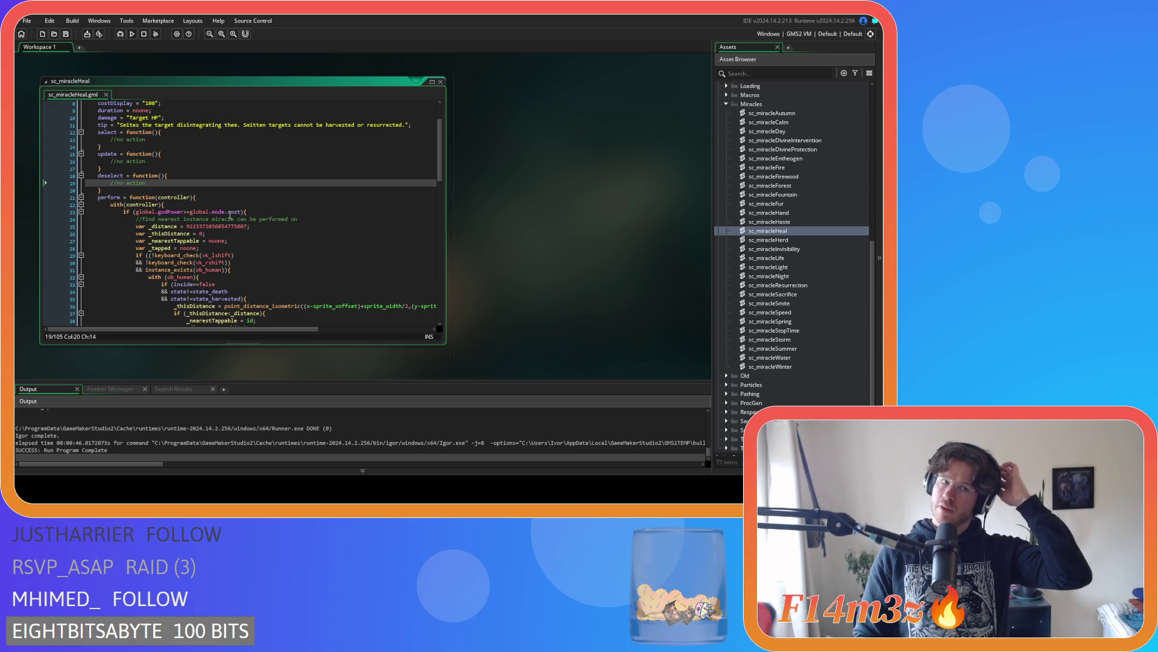
pyautogui.scroll(-2, 281, 220)
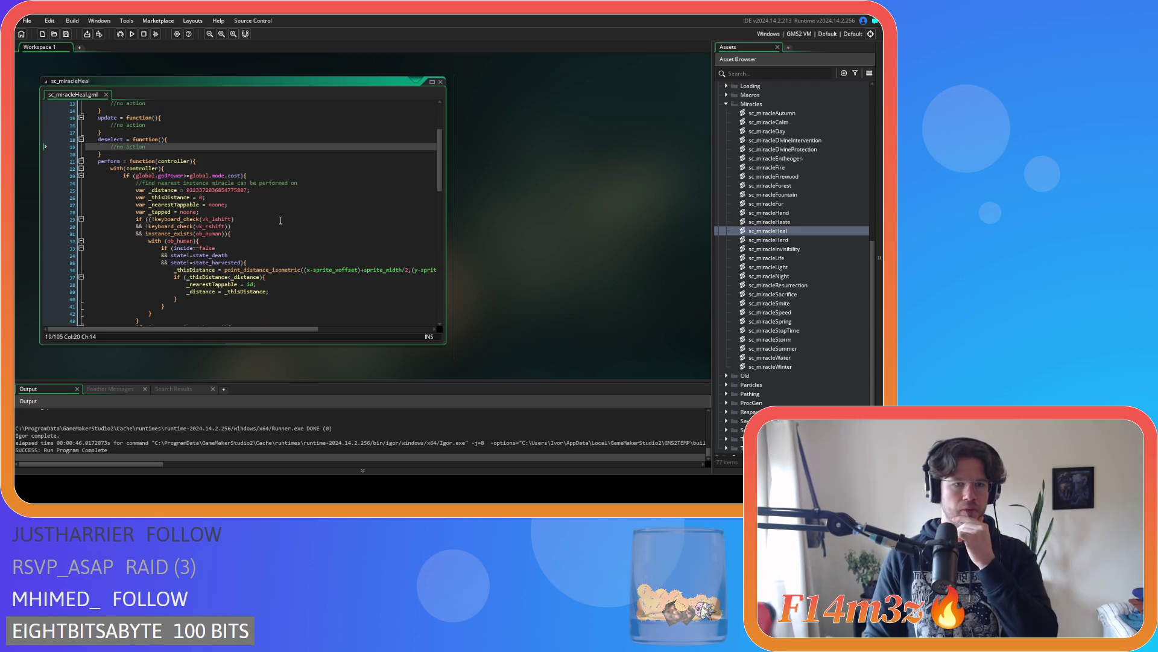
pyautogui.scroll(5, 260, 202)
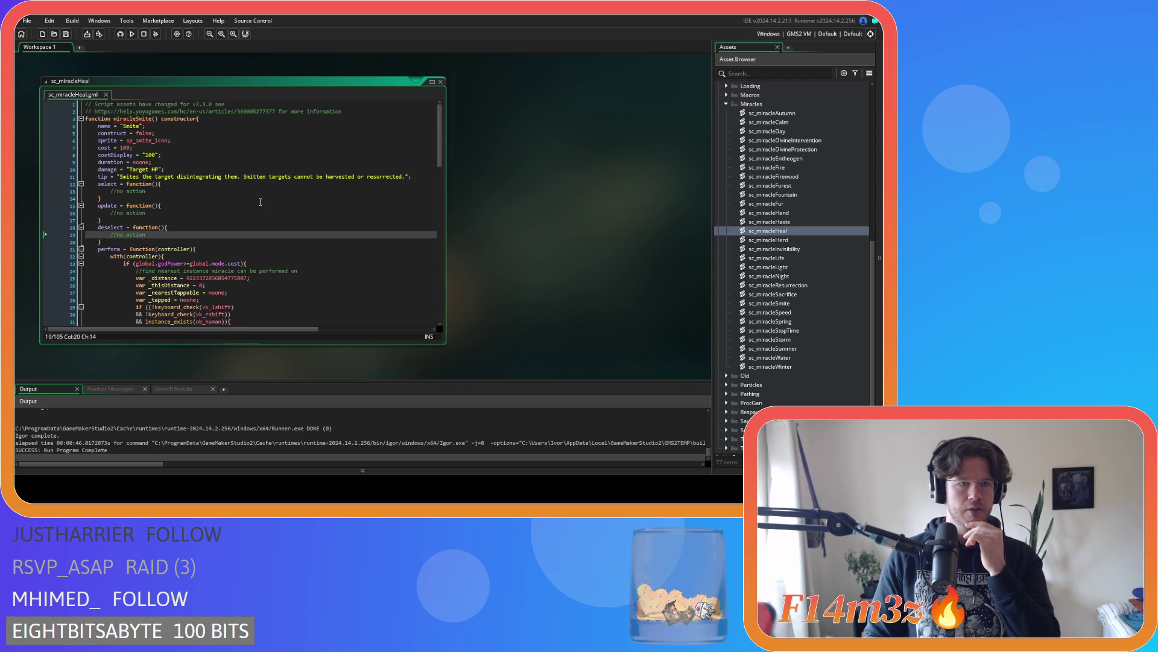
pyautogui.click(136, 119)
pyautogui.moveTo(137, 119); pyautogui.dragTo(152, 119)
pyautogui.write('Heal')
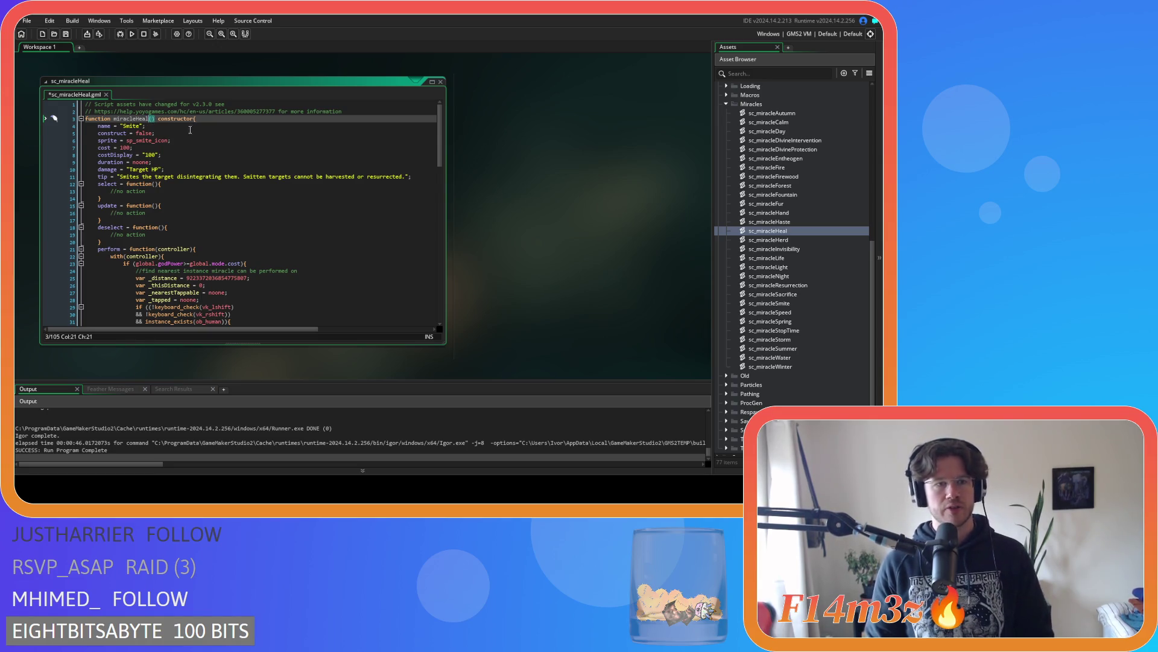
# Replace the quoted Target HP damage value with noone
pyautogui.click(174, 130)
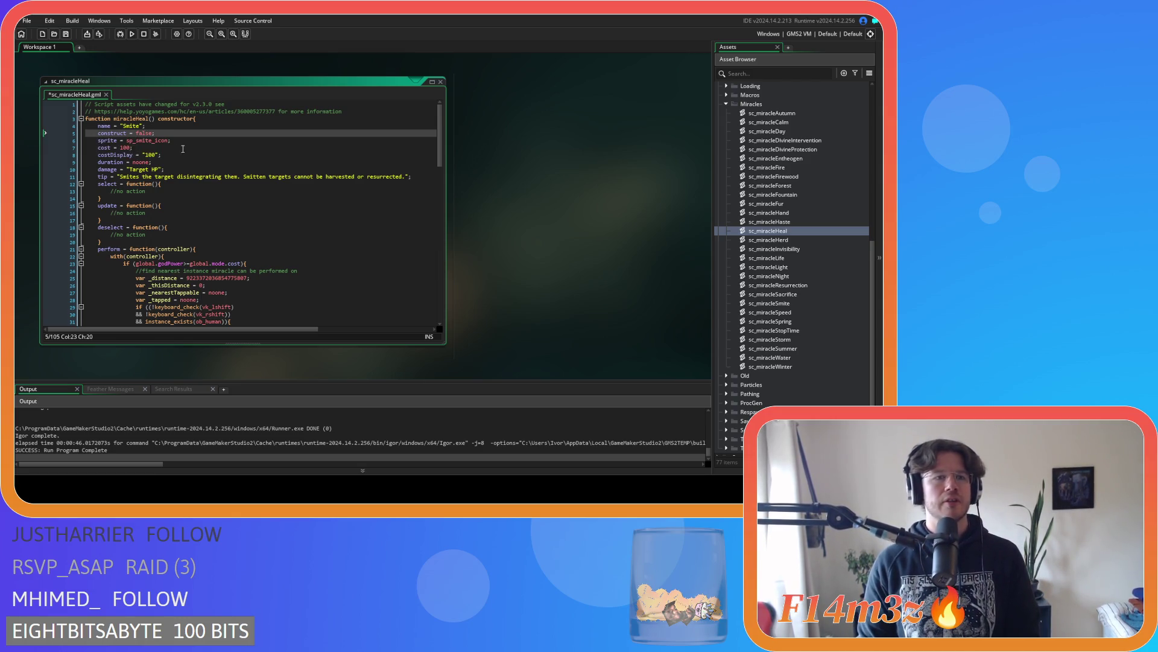
pyautogui.click(139, 140)
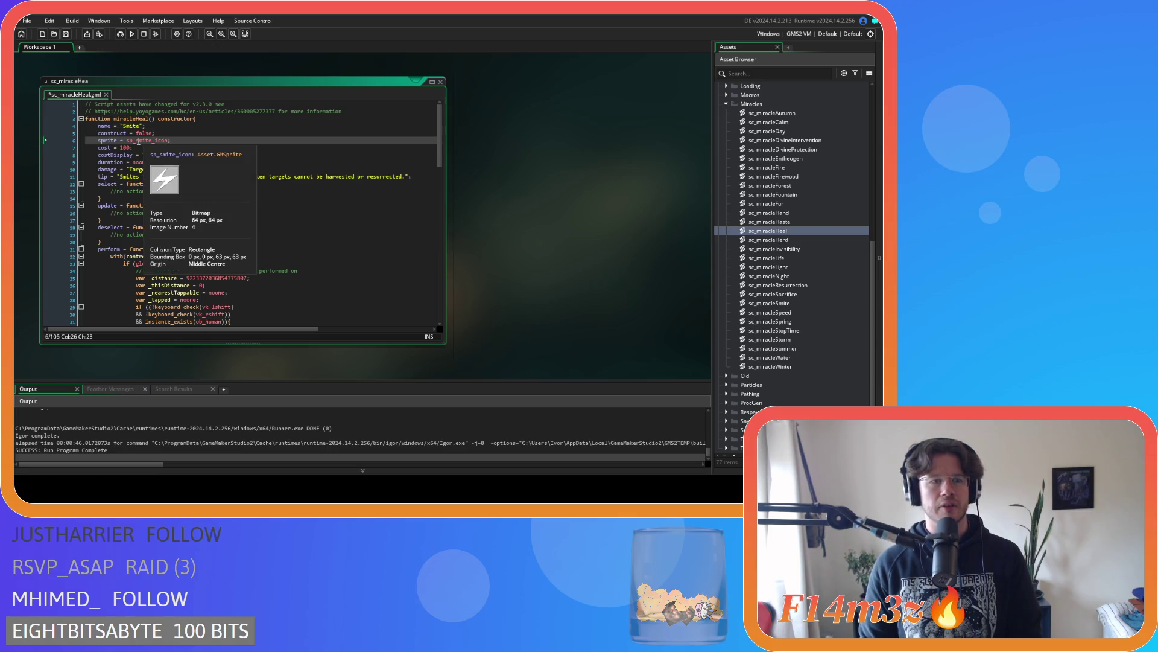
pyautogui.click(202, 150)
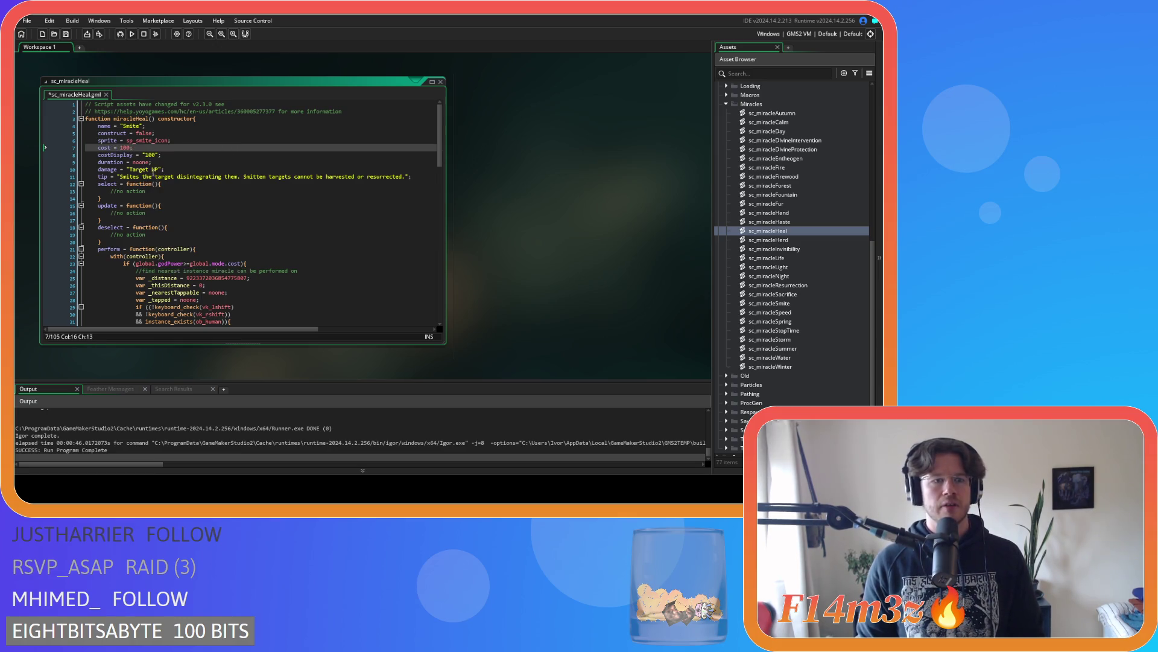
pyautogui.click(158, 170)
pyautogui.moveTo(158, 169); pyautogui.dragTo(131, 172)
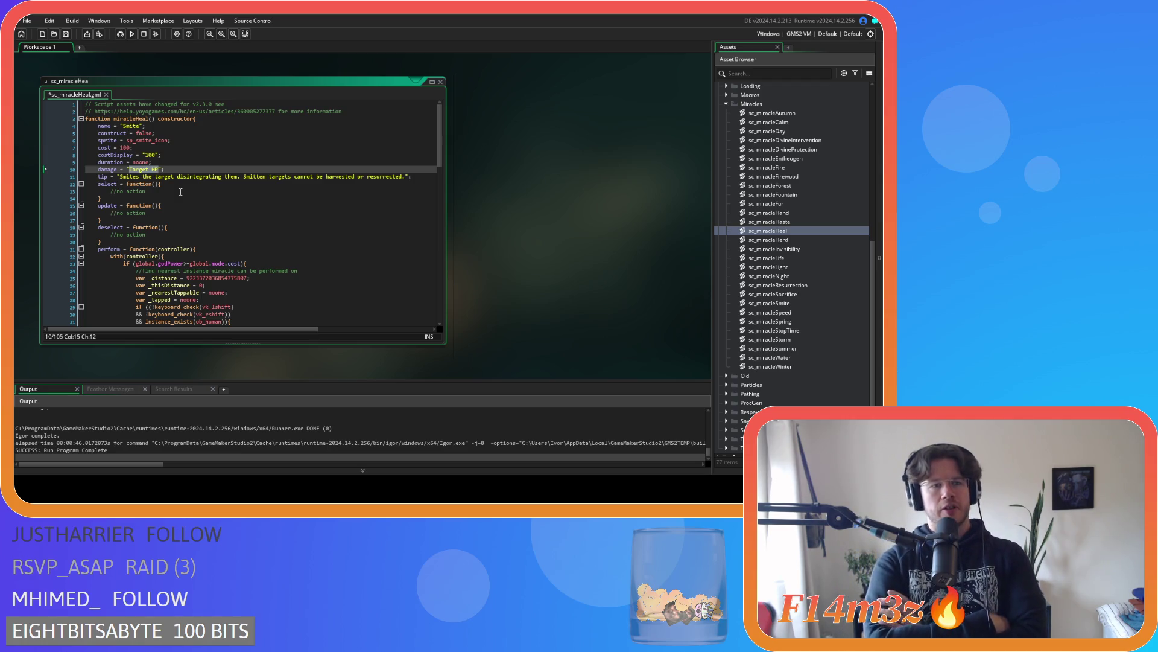
pyautogui.moveTo(163, 169); pyautogui.dragTo(128, 172)
pyautogui.write('noone')
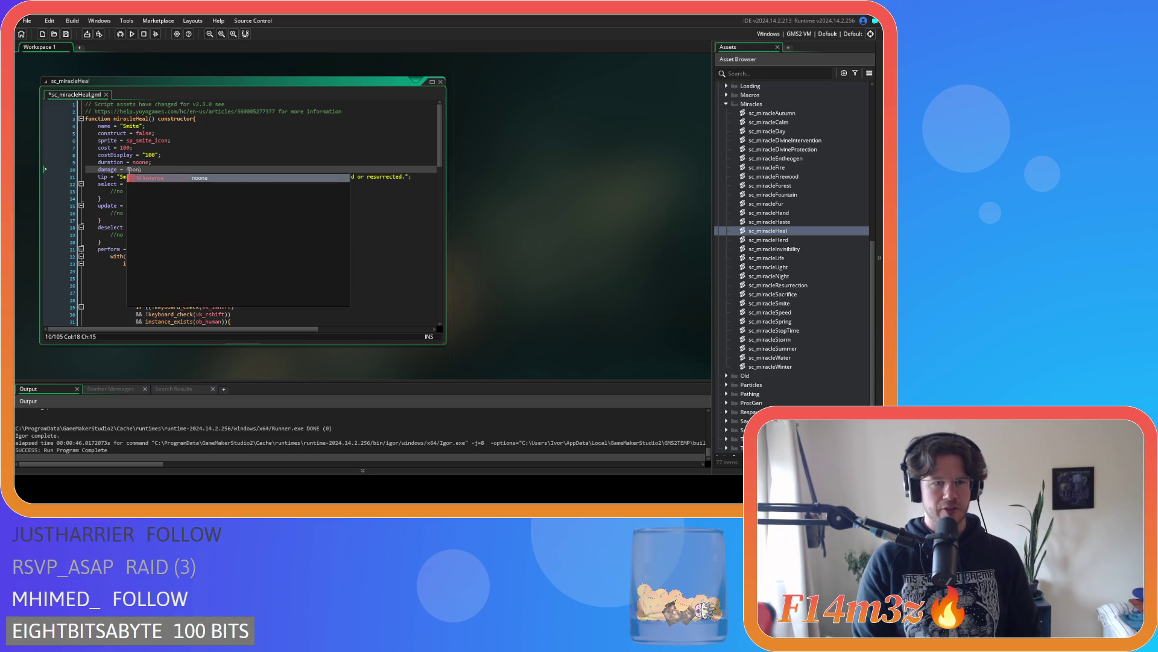
# Set the tip to 'Heals the target to full health and removes any poison or disease.' and save
pyautogui.click(192, 179)
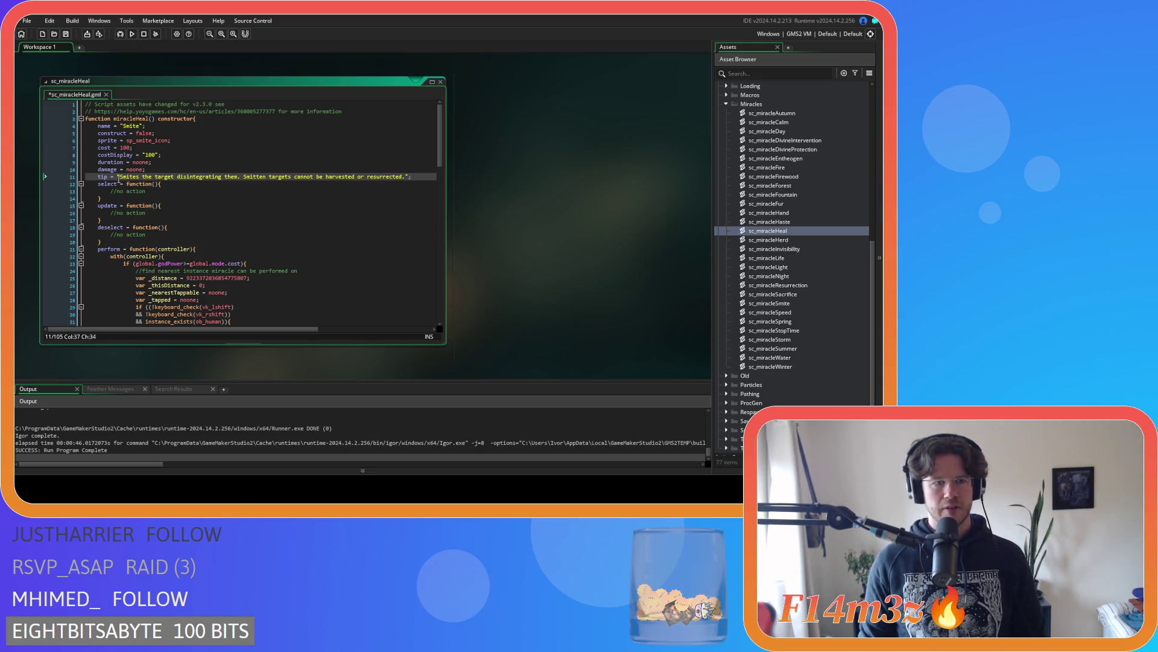
pyautogui.moveTo(122, 178); pyautogui.dragTo(408, 179)
pyautogui.write('Heals the ta')
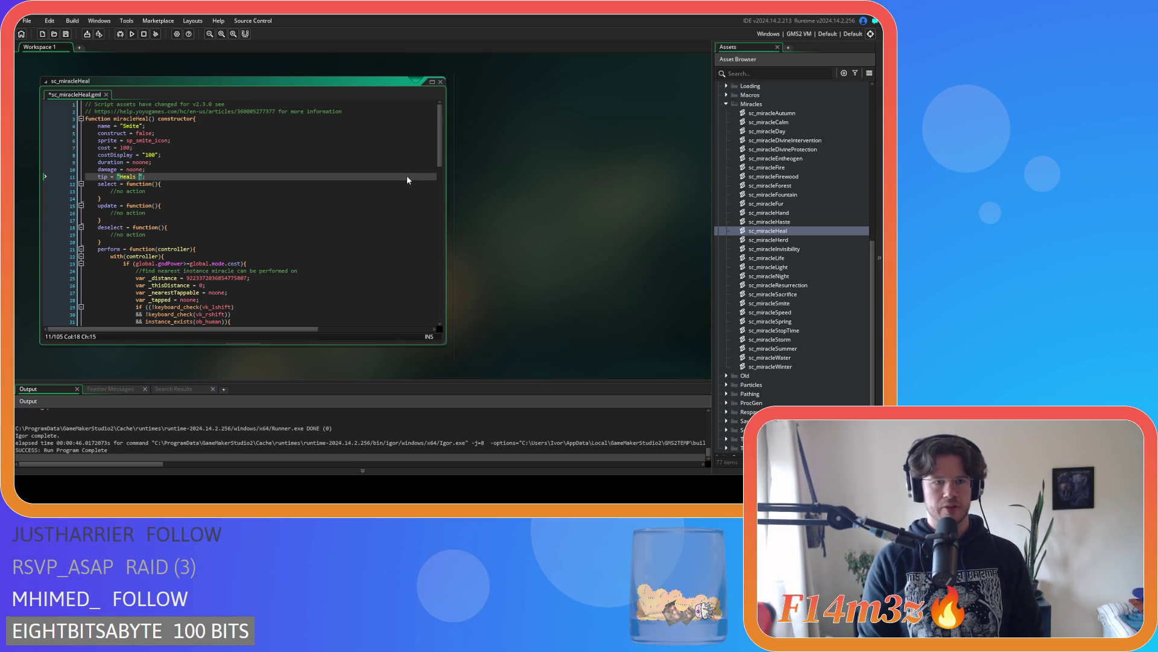
pyautogui.write('rget ')
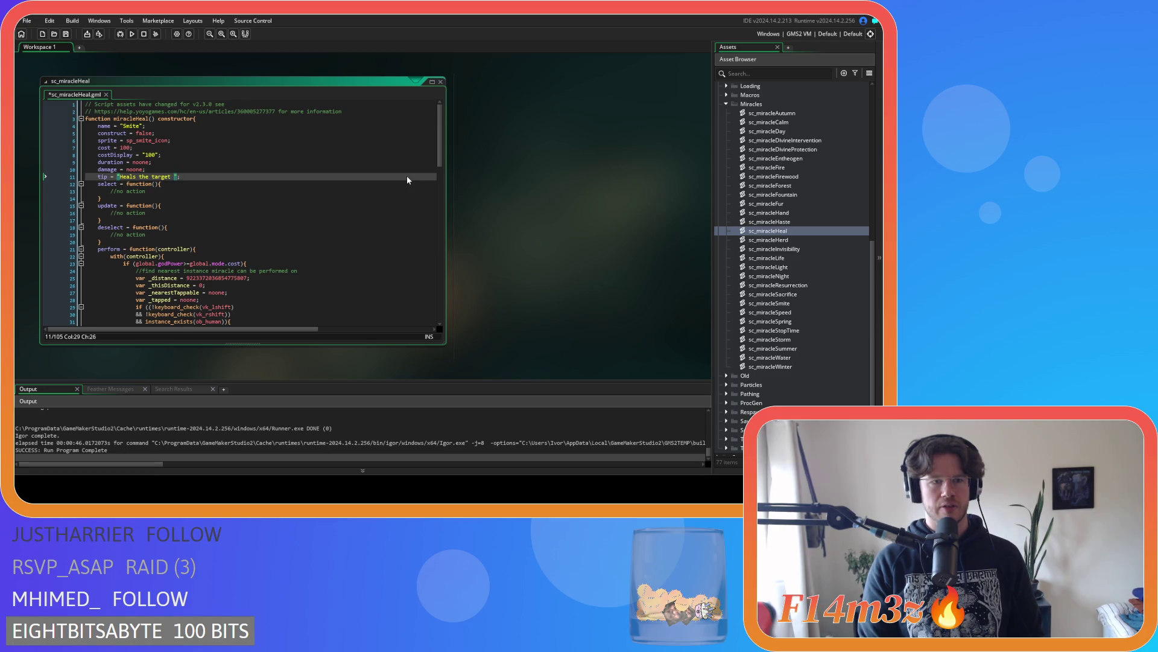
pyautogui.write('to ')
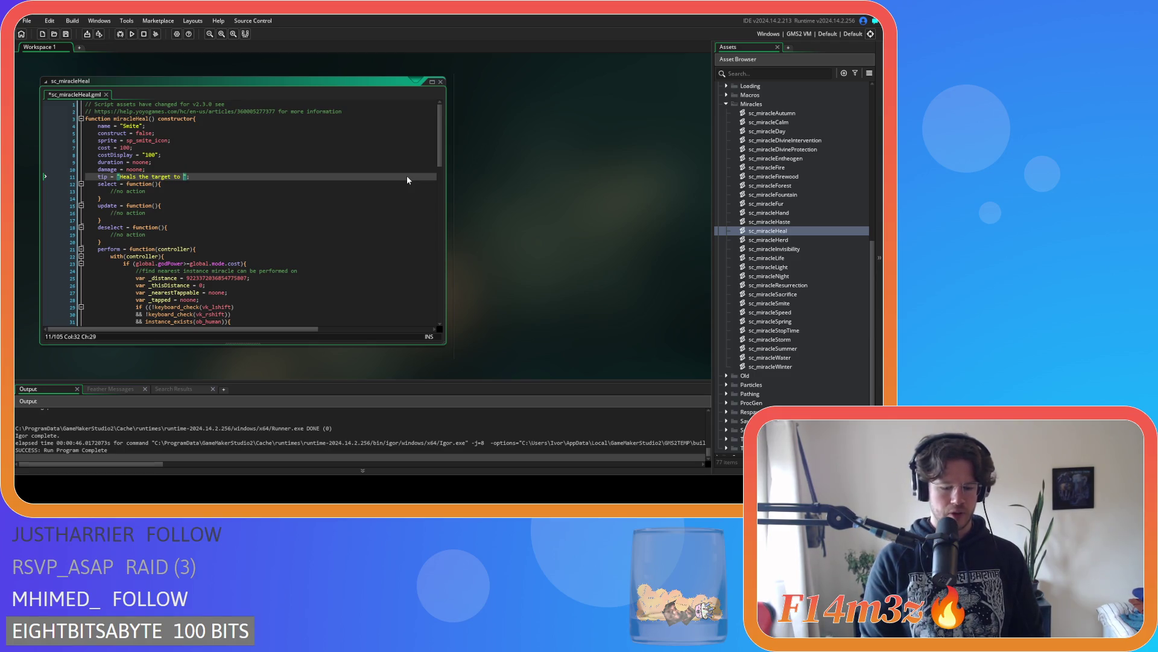
pyautogui.write('full health and removes ')
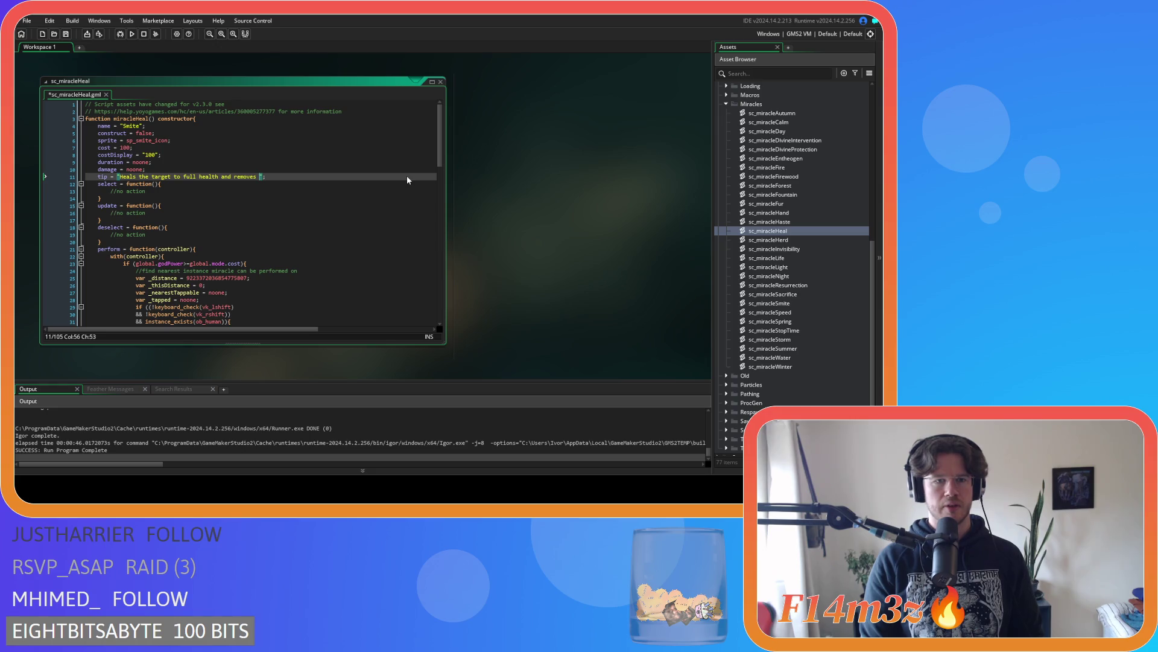
pyautogui.write('any ')
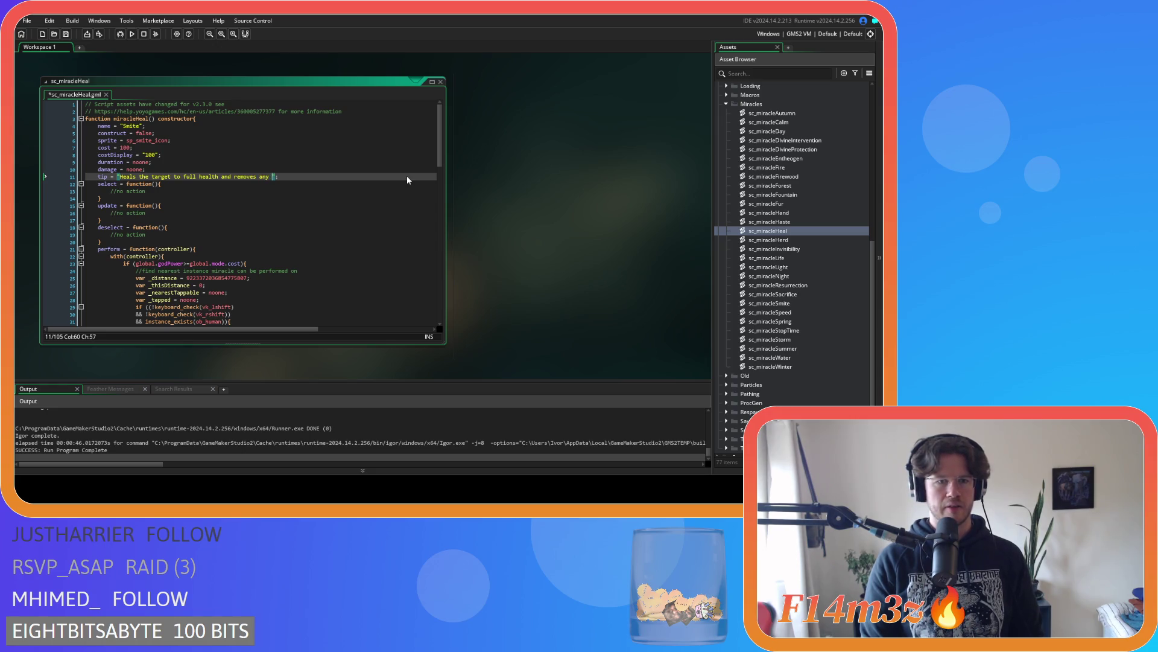
pyautogui.write('poison')
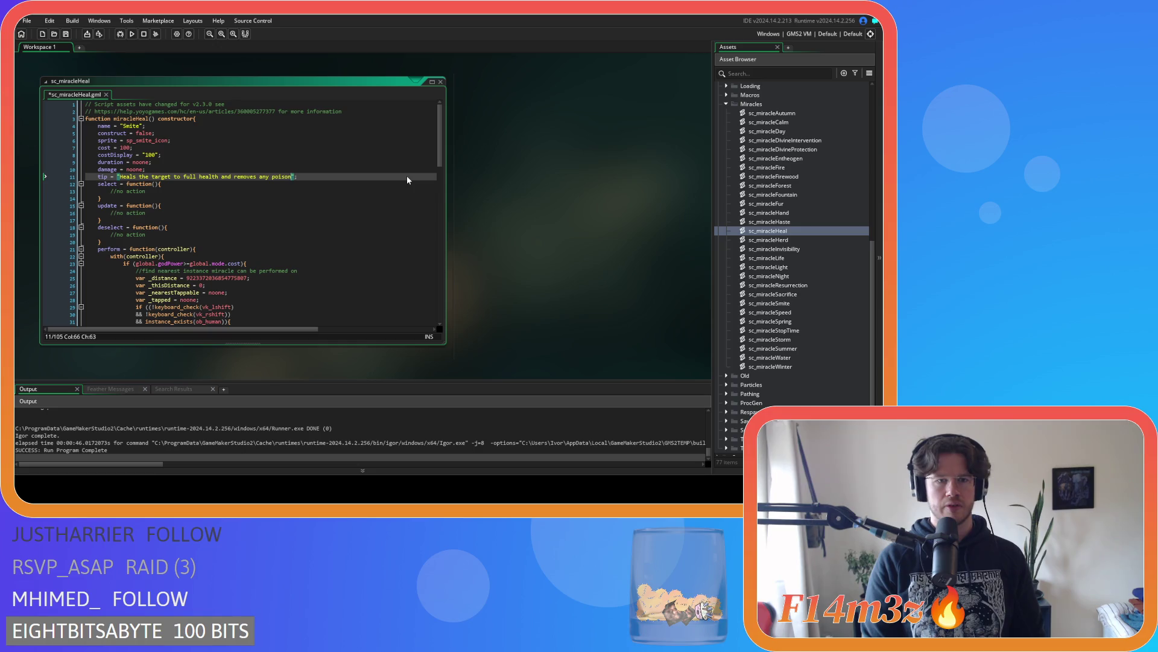
pyautogui.write(',')
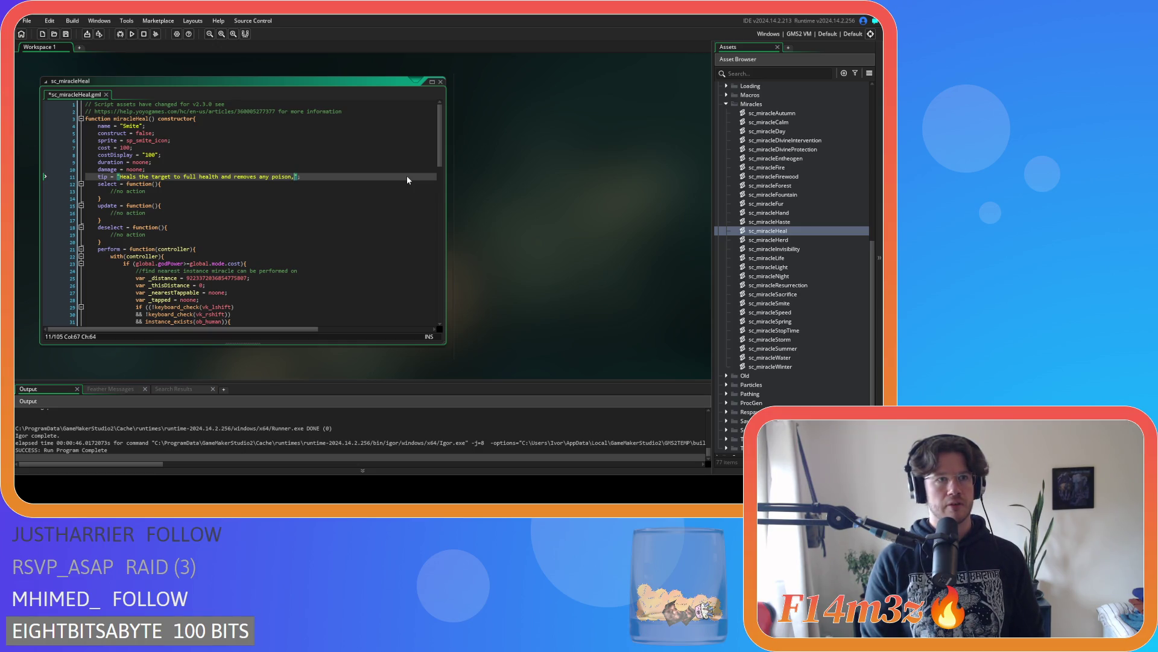
pyautogui.press('BackSpace')
pyautogui.write('or d')
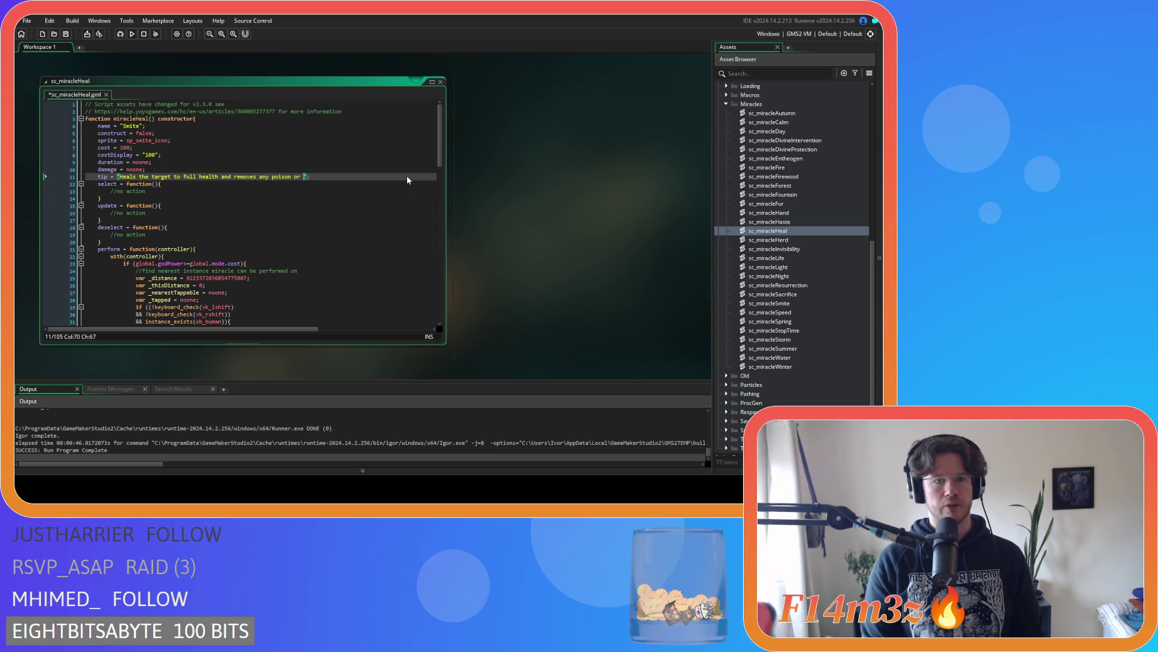
pyautogui.write('isease.')
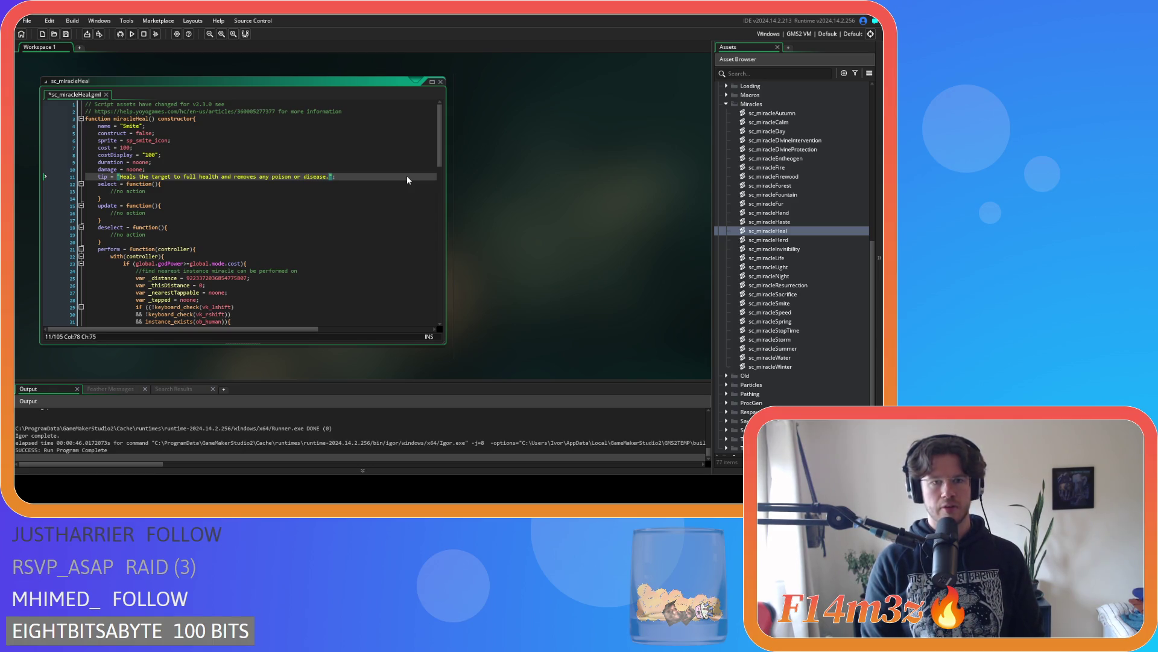
pyautogui.click(312, 190)
pyautogui.hotkey('ctrl', 's')
# Expand Sprites > UI > Hotbar > Miracles in the Asset Browser
pyautogui.scroll(-3, 286, 210)
pyautogui.scroll(-3, 285, 210)
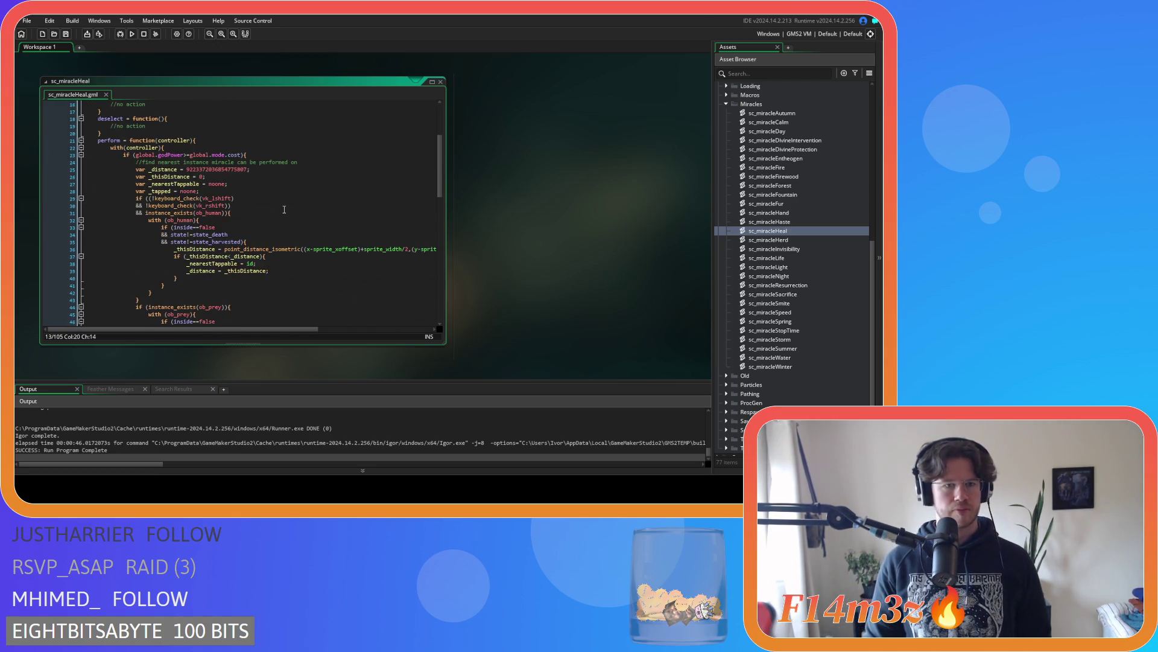
pyautogui.scroll(6, 285, 209)
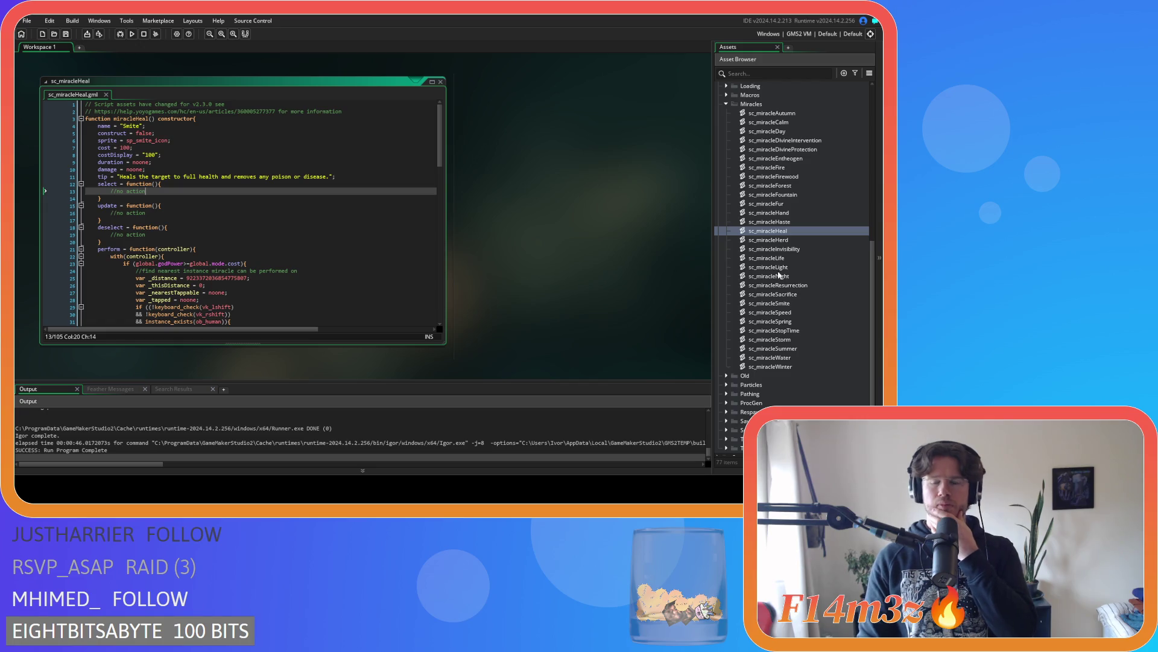
pyautogui.scroll(-3, 736, 123)
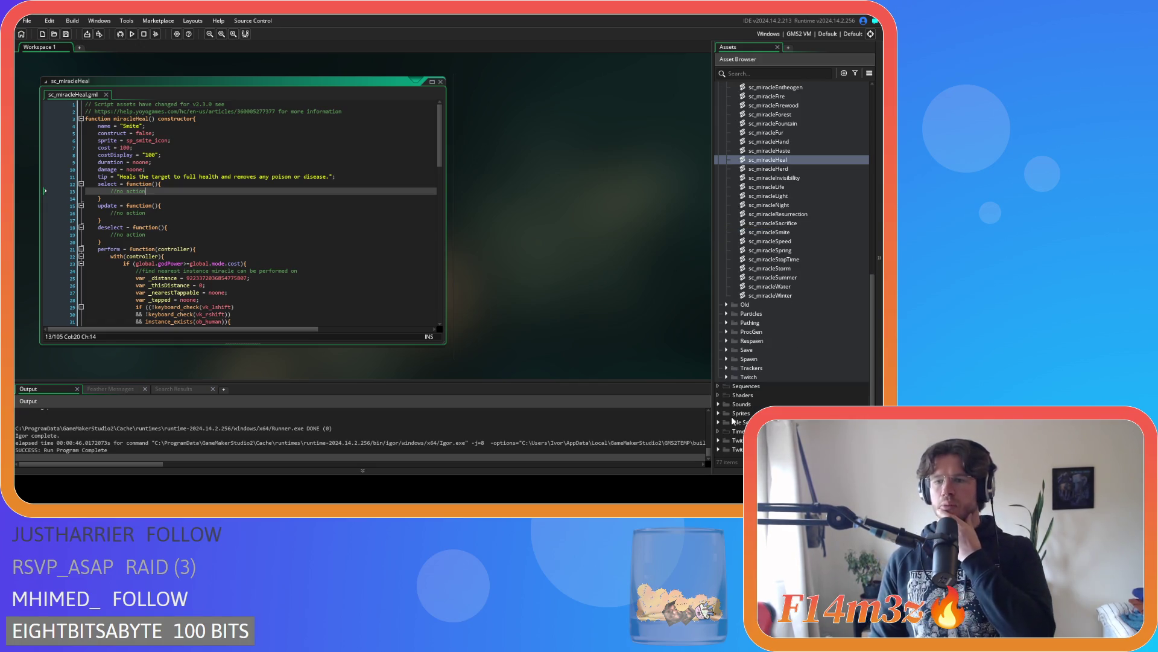
pyautogui.click(718, 414)
pyautogui.scroll(-7, 718, 418)
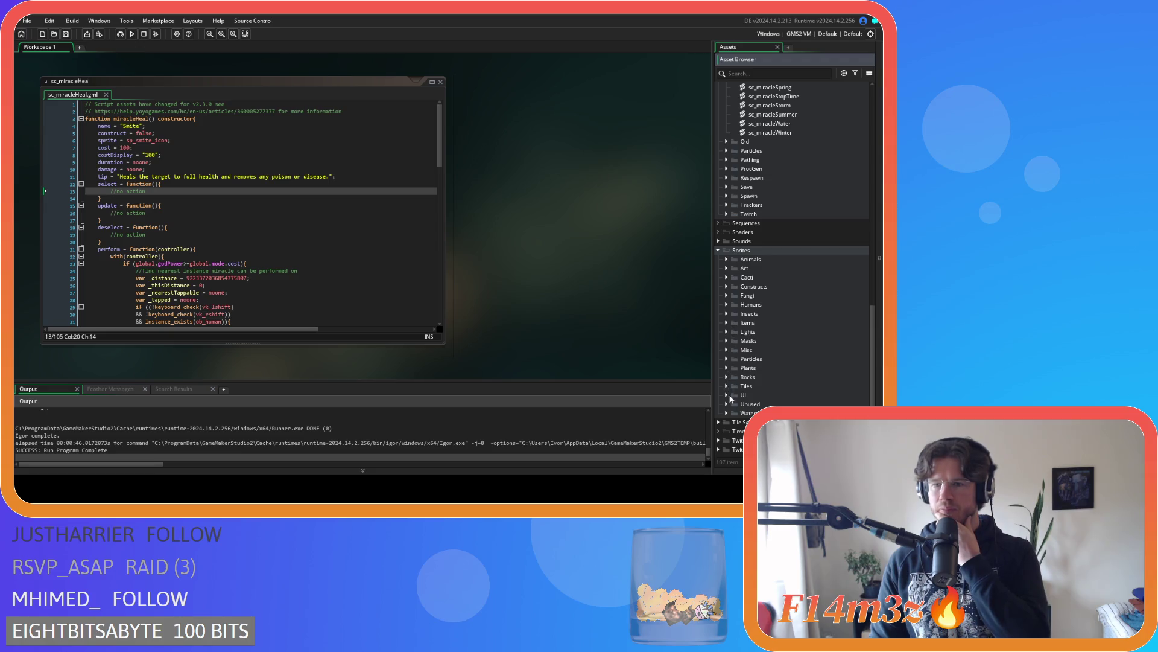
pyautogui.click(726, 394)
pyautogui.scroll(-5, 730, 395)
pyautogui.click(734, 313)
pyautogui.click(744, 324)
pyautogui.scroll(-7, 743, 324)
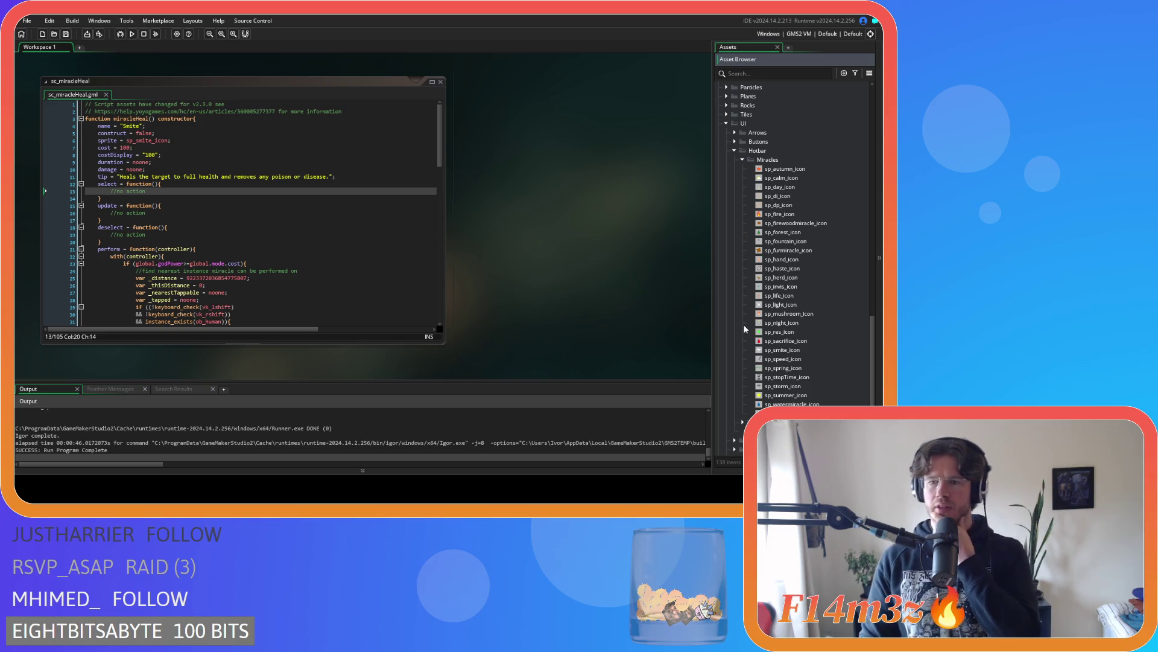
pyautogui.scroll(-1, 745, 329)
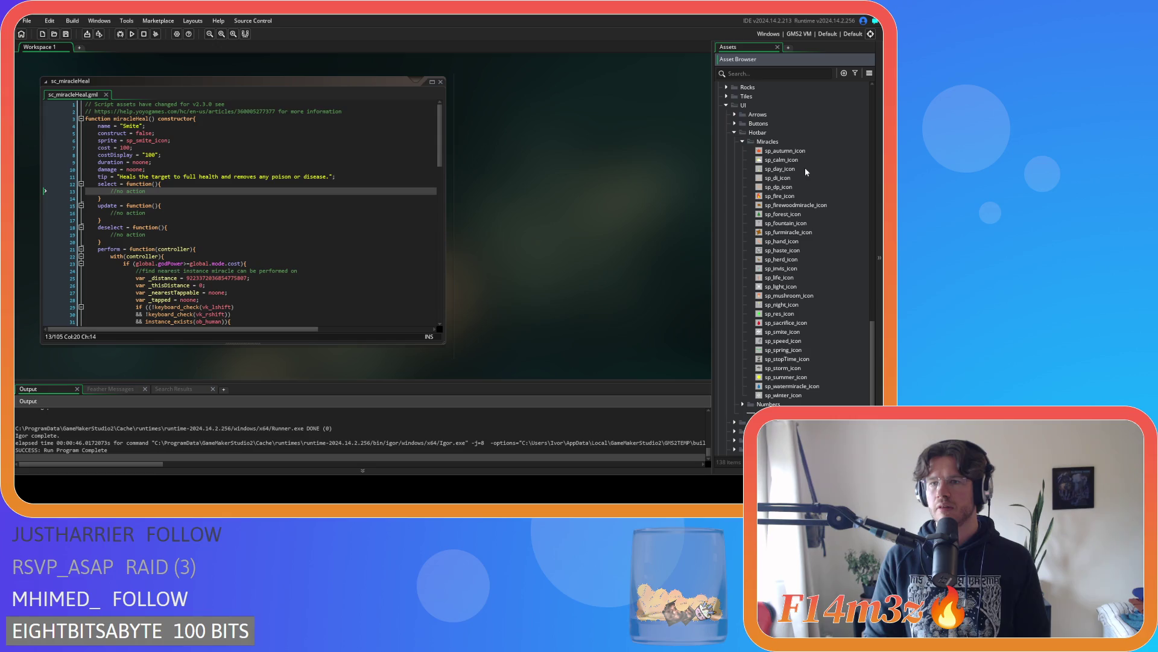
# Duplicate sp_day_icon as sp_heal_icon and open it
pyautogui.click(805, 168)
pyautogui.hotkey('ctrl', 'd')
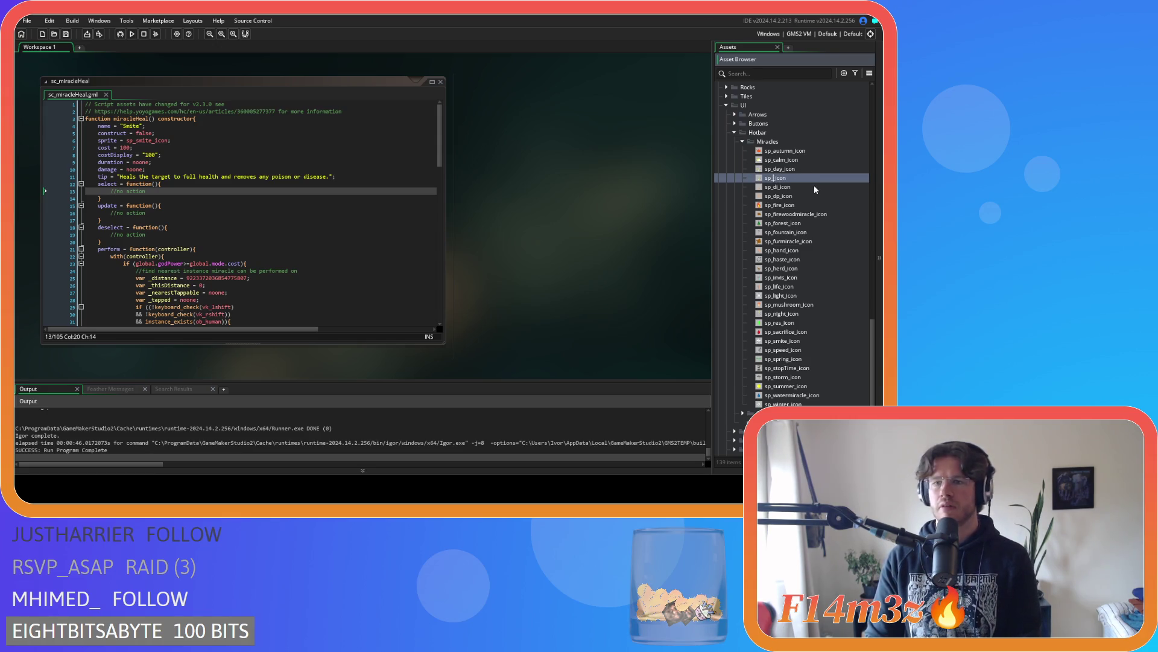
pyautogui.write('_heal')
pyautogui.press('Return')
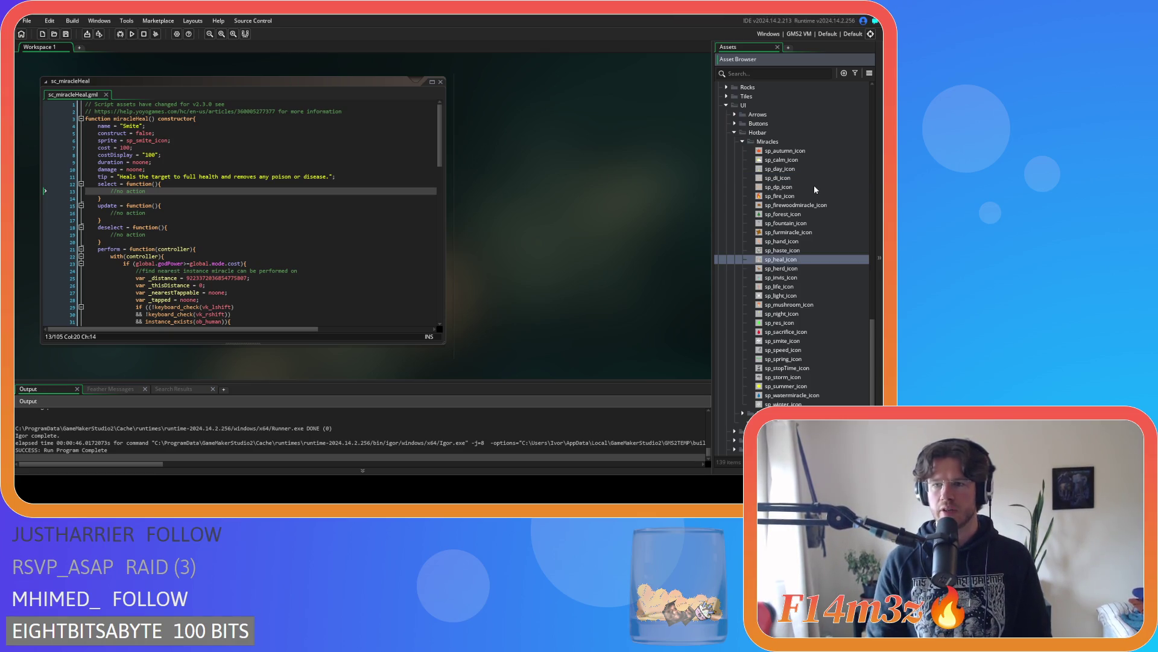
pyautogui.press('Return')
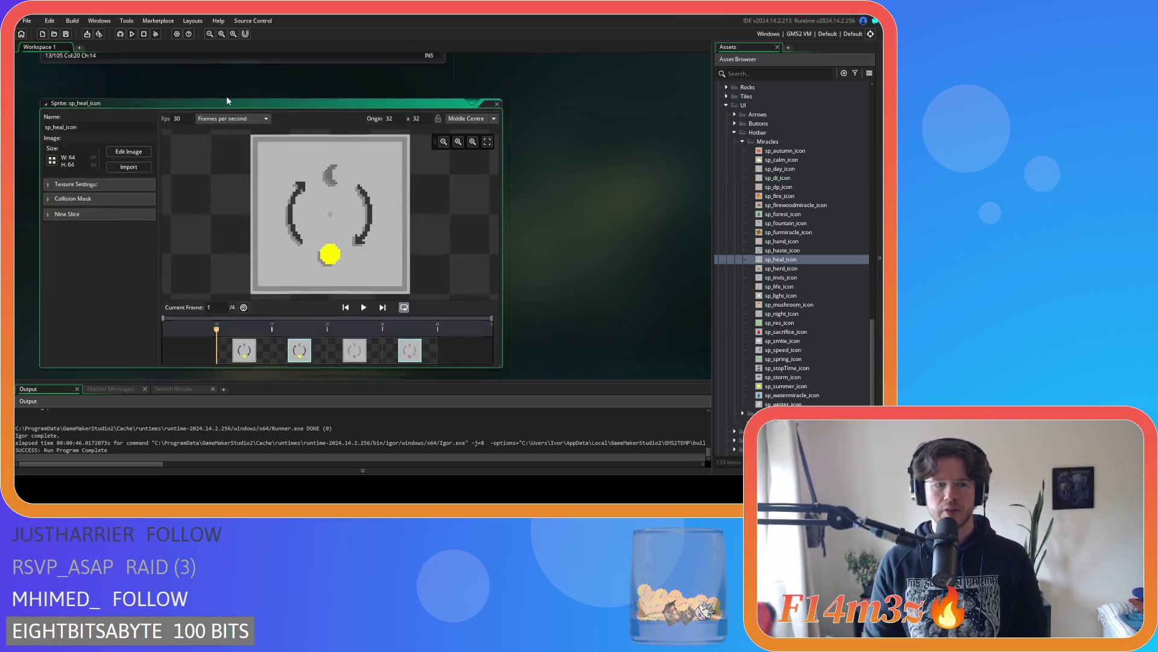
# In Edit Image, erase the arrows, moon and dot from both layers of frames 1 and 2
pyautogui.click(128, 129)
pyautogui.hotkey('ctrl', 'a')
pyautogui.press('Delete')
pyautogui.click(620, 332)
pyautogui.hotkey('ctrl', 'a')
pyautogui.press('Delete')
pyautogui.press('pagedown')
pyautogui.hotkey('ctrl', 'a')
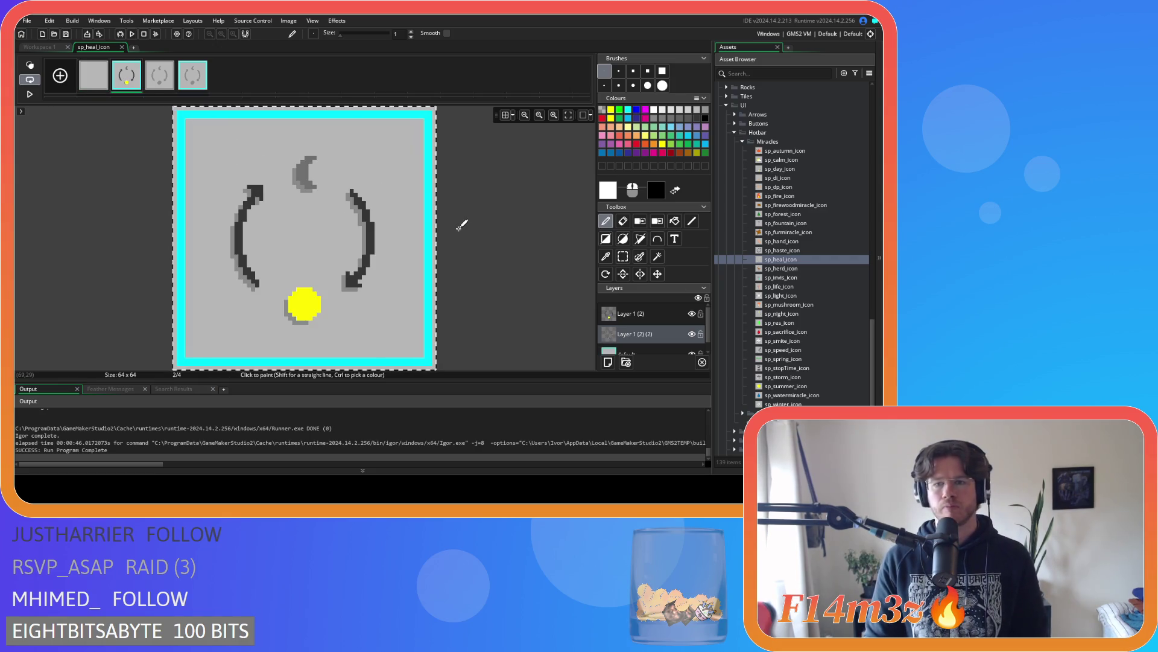
pyautogui.press('Delete')
pyautogui.hotkey('ctrl', 'Up')
pyautogui.press('Delete')
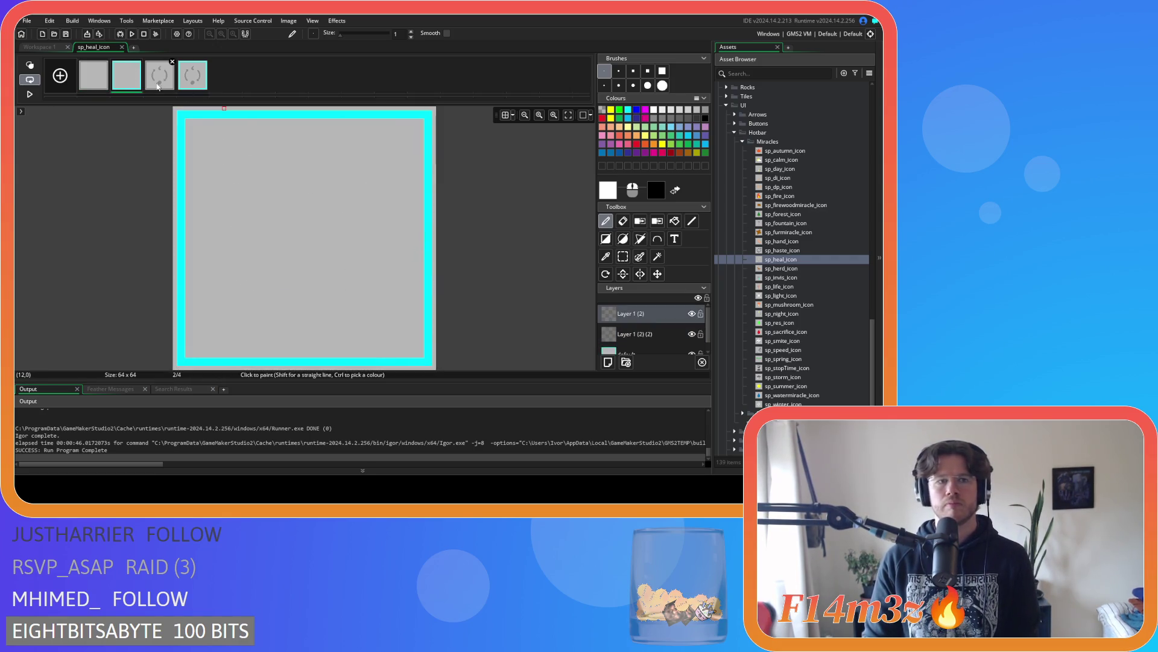
# Erase the remaining arrows and dot from frames 3 and 4, then return to frame 1
pyautogui.press('pagedown')
pyautogui.press('Delete')
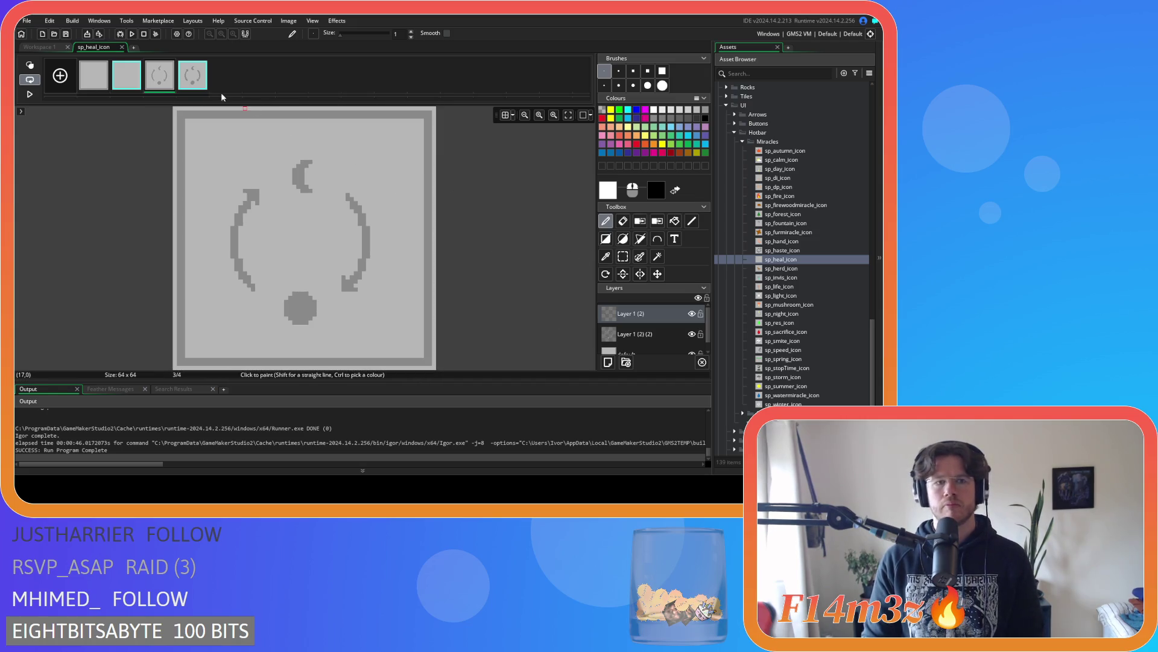
pyautogui.press('pagedown')
pyautogui.click(656, 337)
pyautogui.press('Delete')
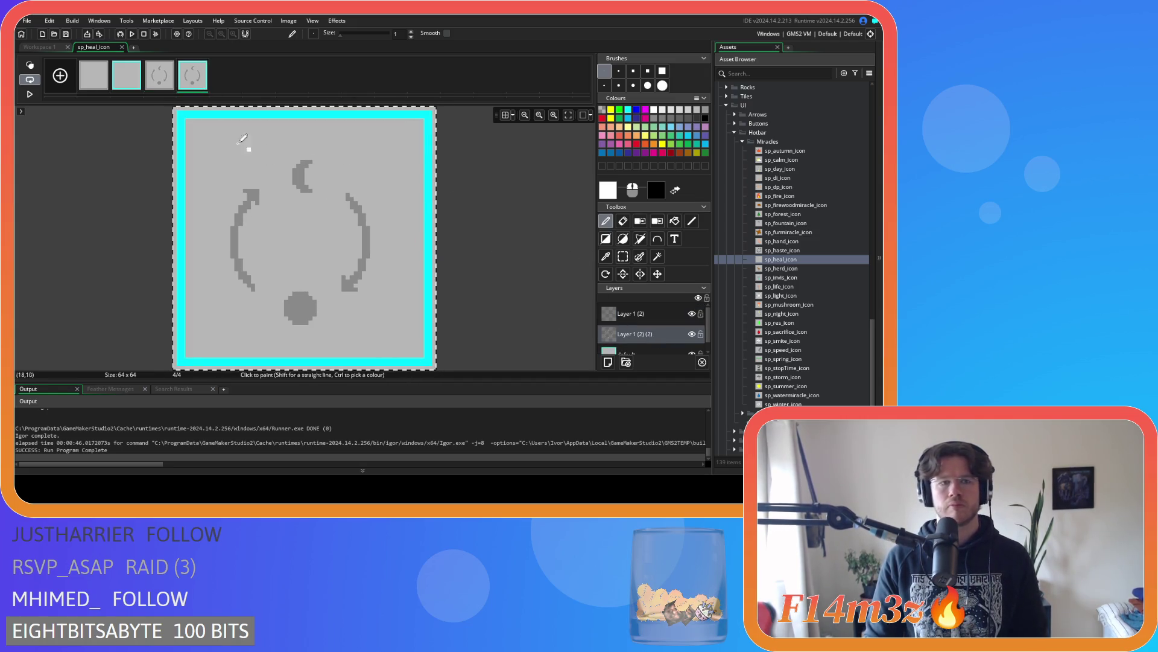
pyautogui.click(161, 81)
pyautogui.press('Delete')
pyautogui.press('pageup')
pyautogui.press('pageup')
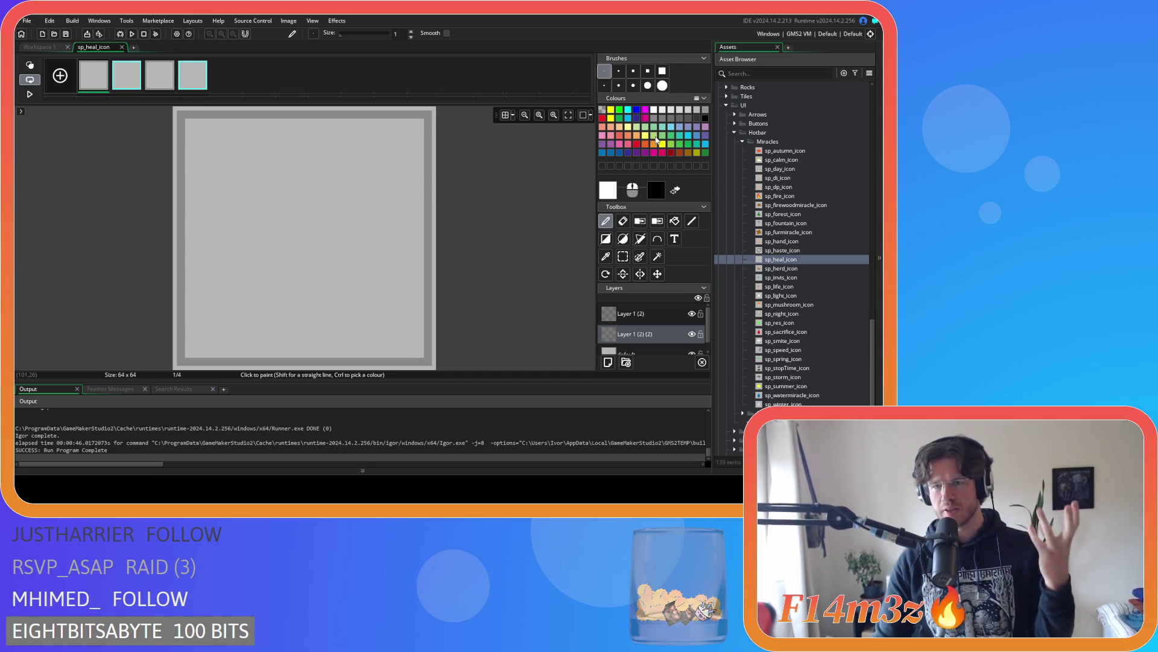
pyautogui.click(611, 118)
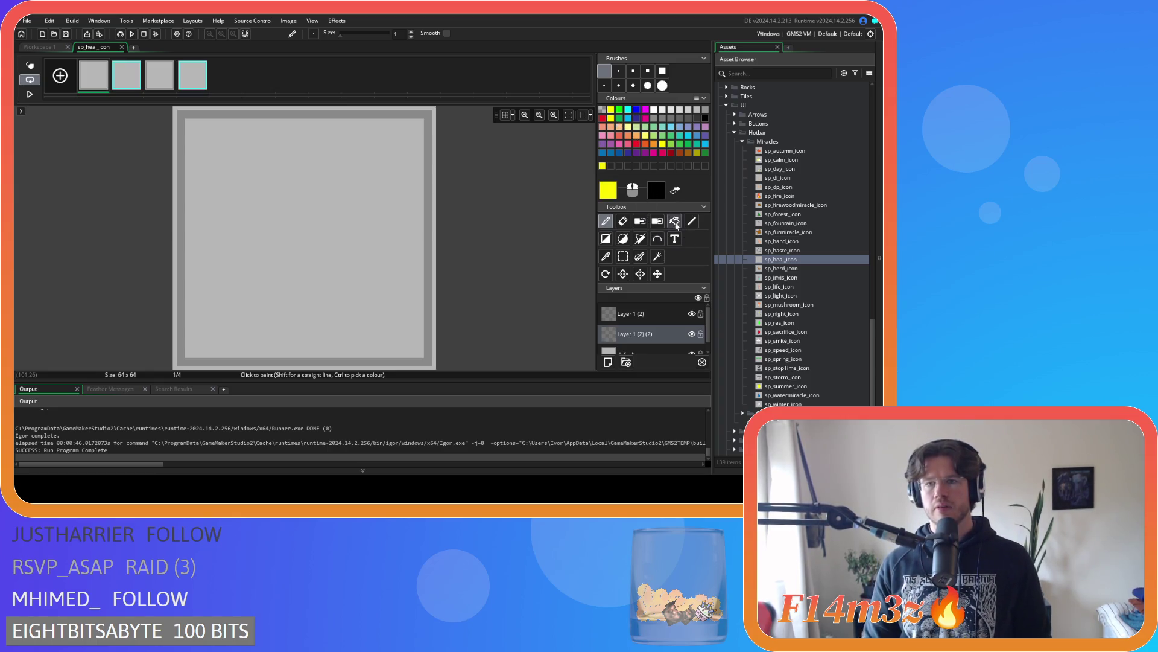
# With yellow and the filled Ellipse tool, draw four dots left, below, right and above centre
pyautogui.click(654, 145)
pyautogui.click(612, 118)
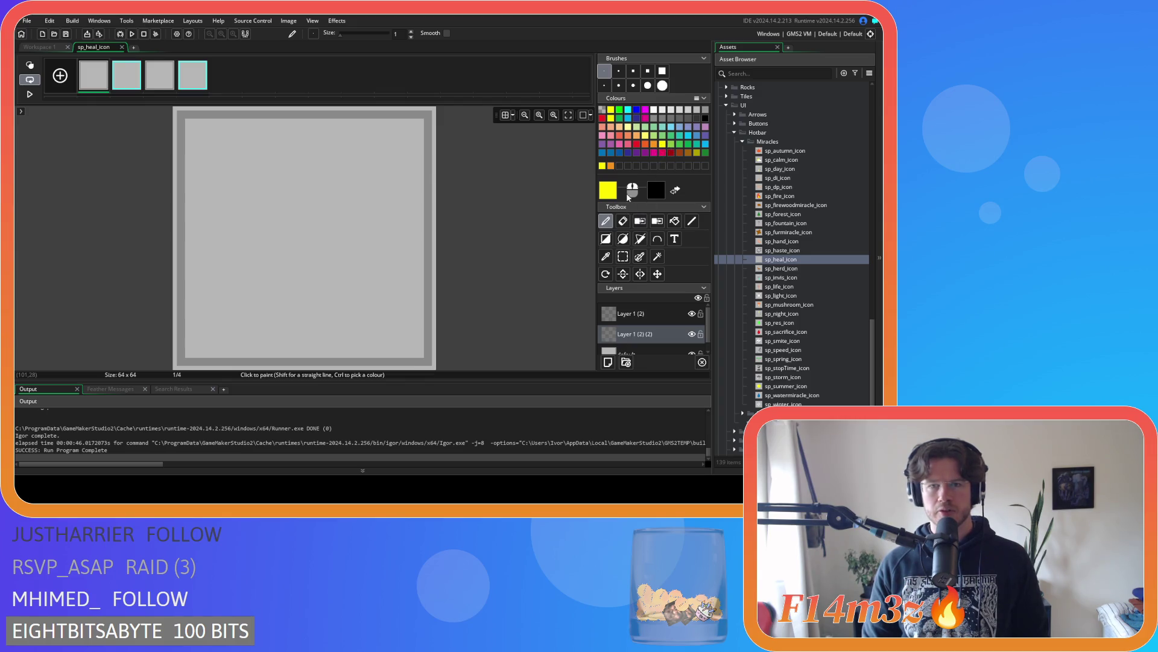
pyautogui.click(623, 239)
pyautogui.moveTo(254, 193)
pyautogui.mouseDown()
pyautogui.moveTo(273, 229)
pyautogui.moveTo(294, 234)
pyautogui.moveTo(284, 224)
pyautogui.mouseUp()
pyautogui.moveTo(309, 280); pyautogui.dragTo(332, 301)
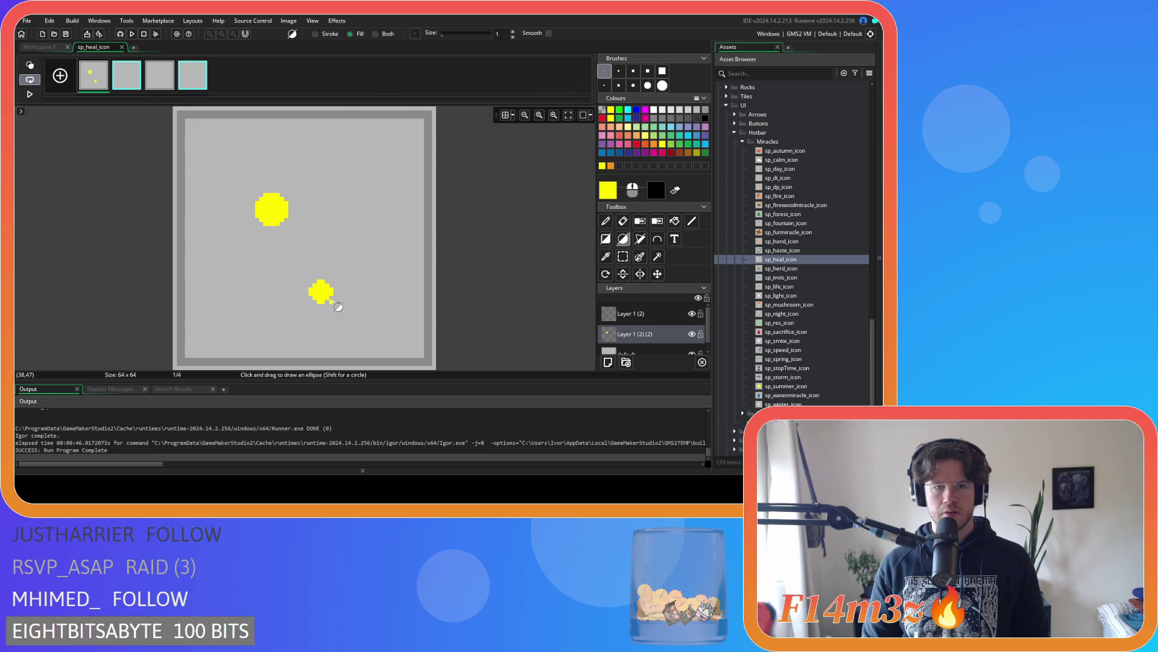
pyautogui.moveTo(334, 213); pyautogui.dragTo(364, 241)
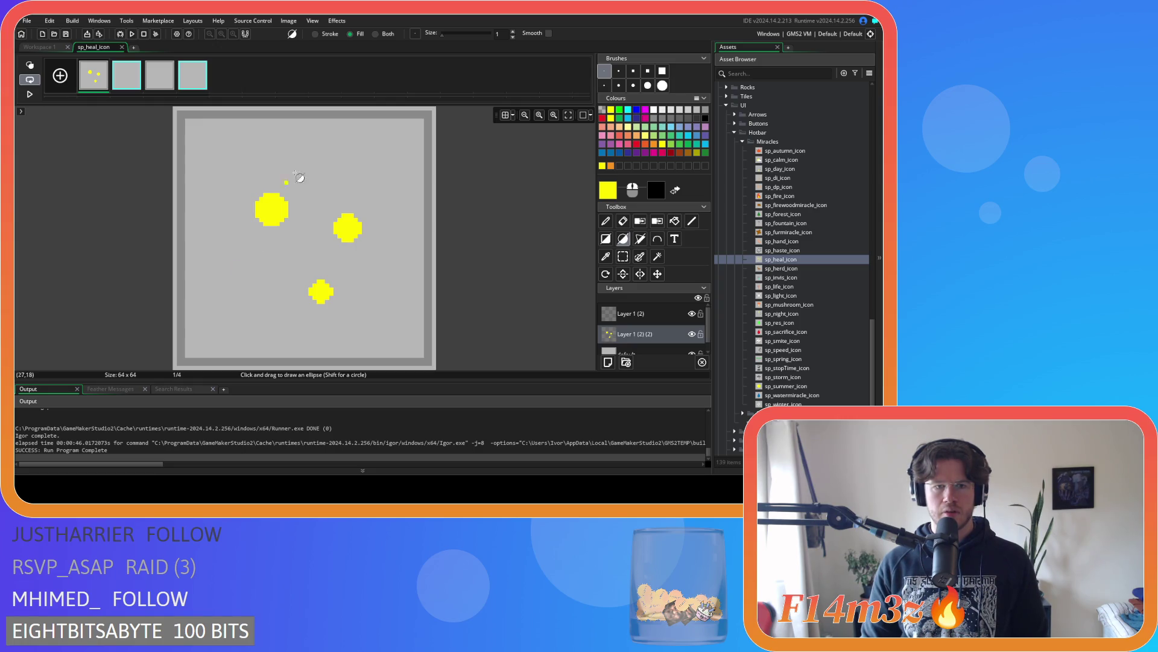
pyautogui.moveTo(313, 151); pyautogui.dragTo(334, 173)
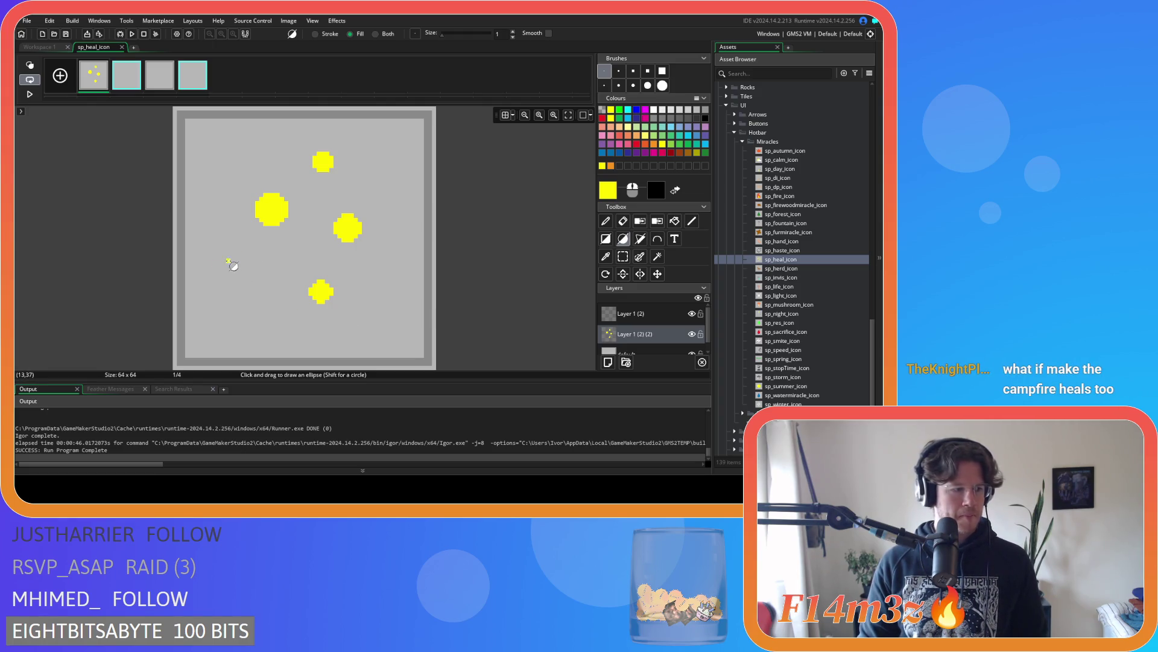
pyautogui.moveTo(255, 274); pyautogui.dragTo(263, 284)
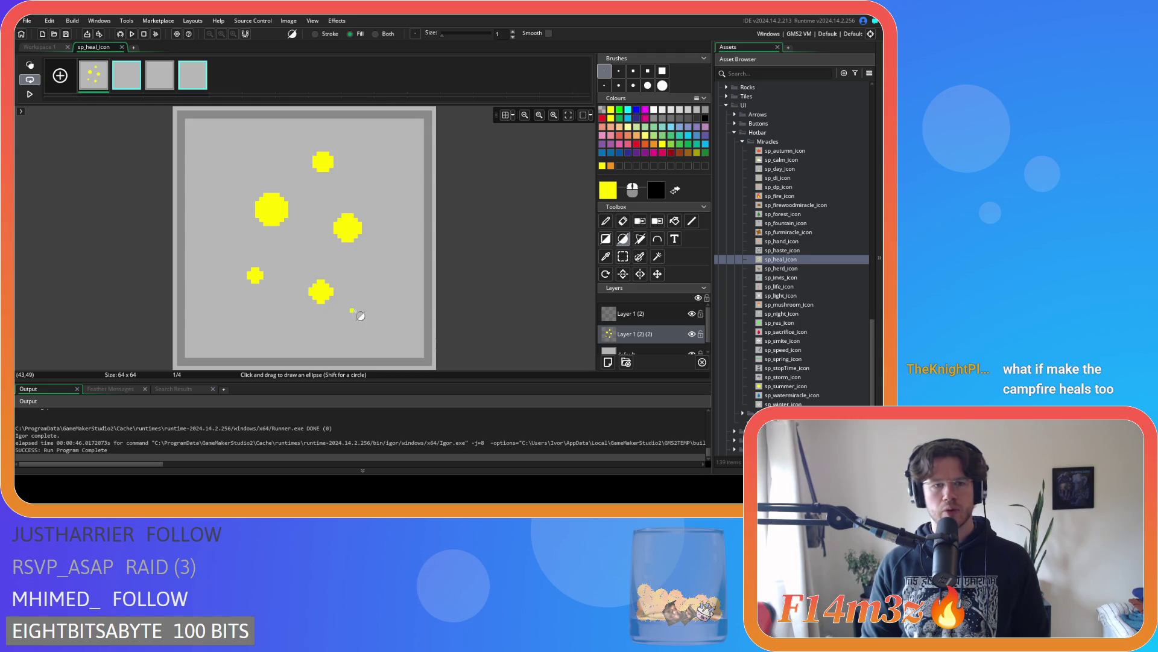
pyautogui.hotkey('ctrl', 'z')
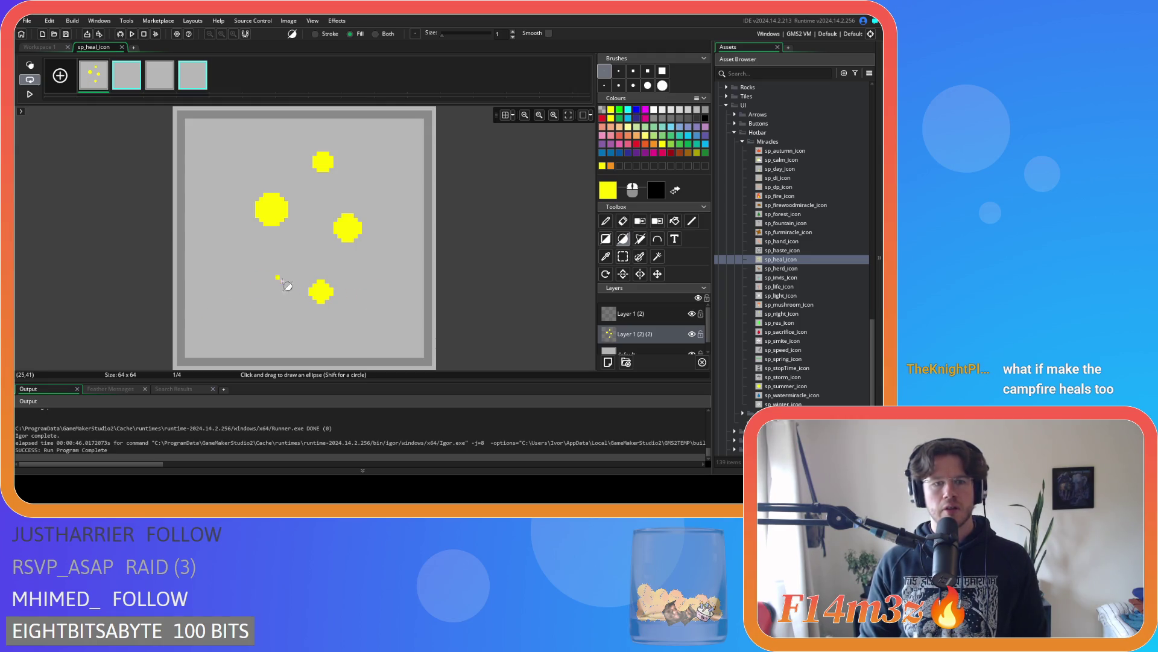
pyautogui.moveTo(259, 307); pyautogui.dragTo(283, 333)
pyautogui.hotkey('ctrl', 'z')
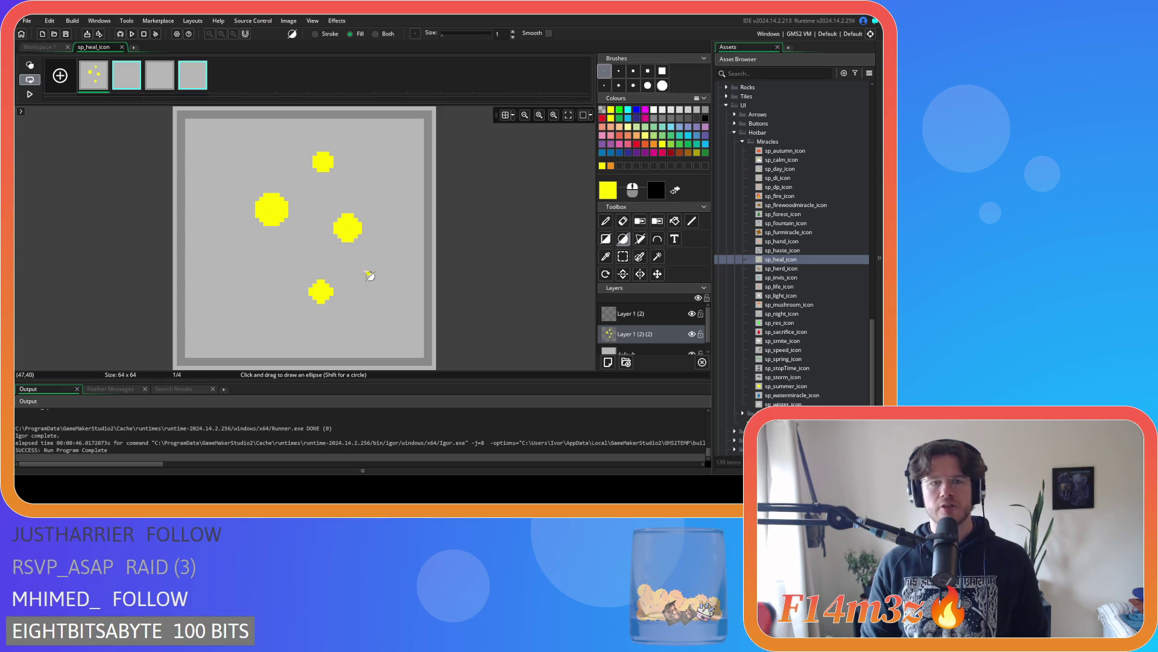
# Add a small yellow dot at the lower left, undoing misplaced attempts
pyautogui.moveTo(260, 264); pyautogui.dragTo(280, 284)
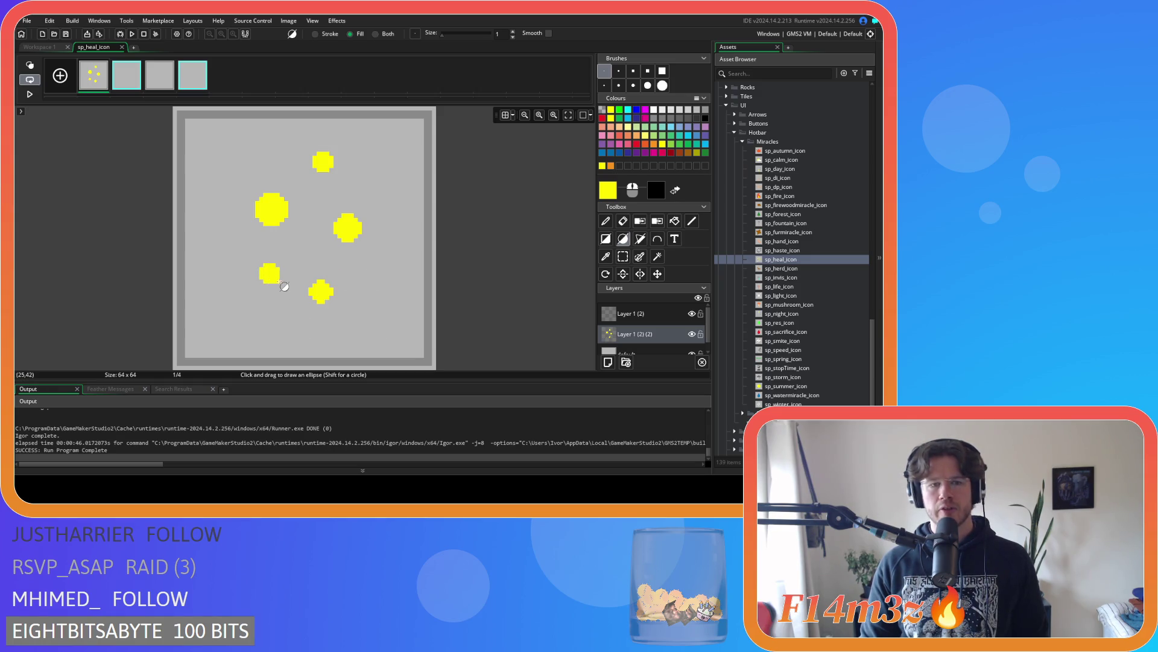
pyautogui.hotkey('ctrl', 'z')
pyautogui.moveTo(248, 300); pyautogui.dragTo(266, 319)
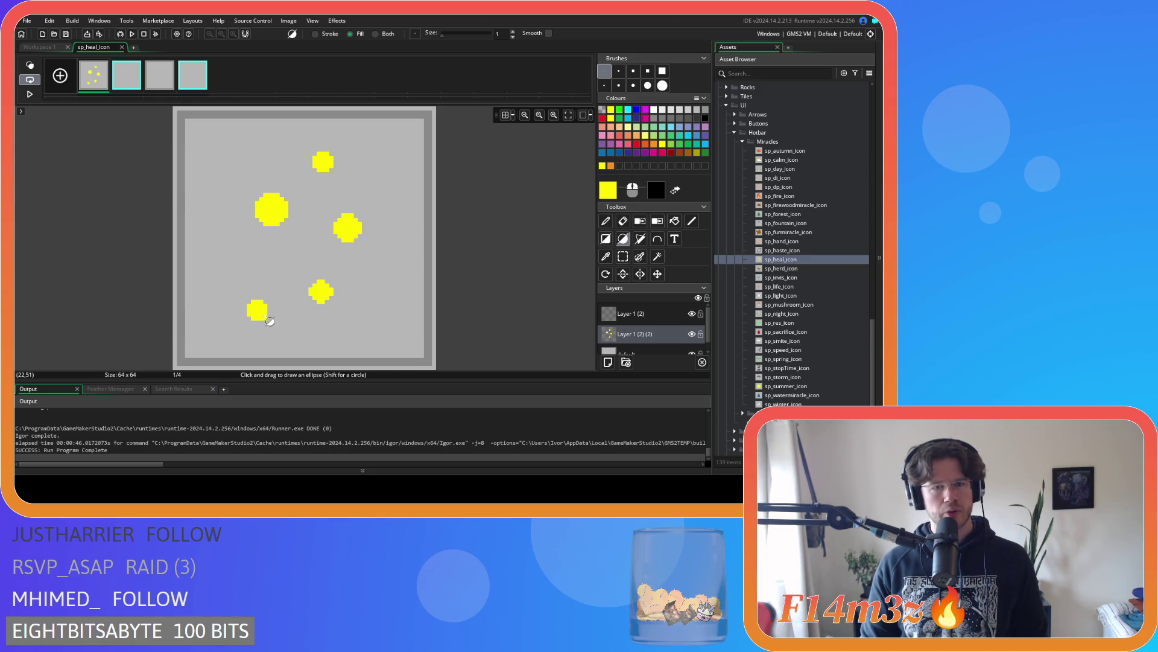
pyautogui.hotkey('ctrl', 'z')
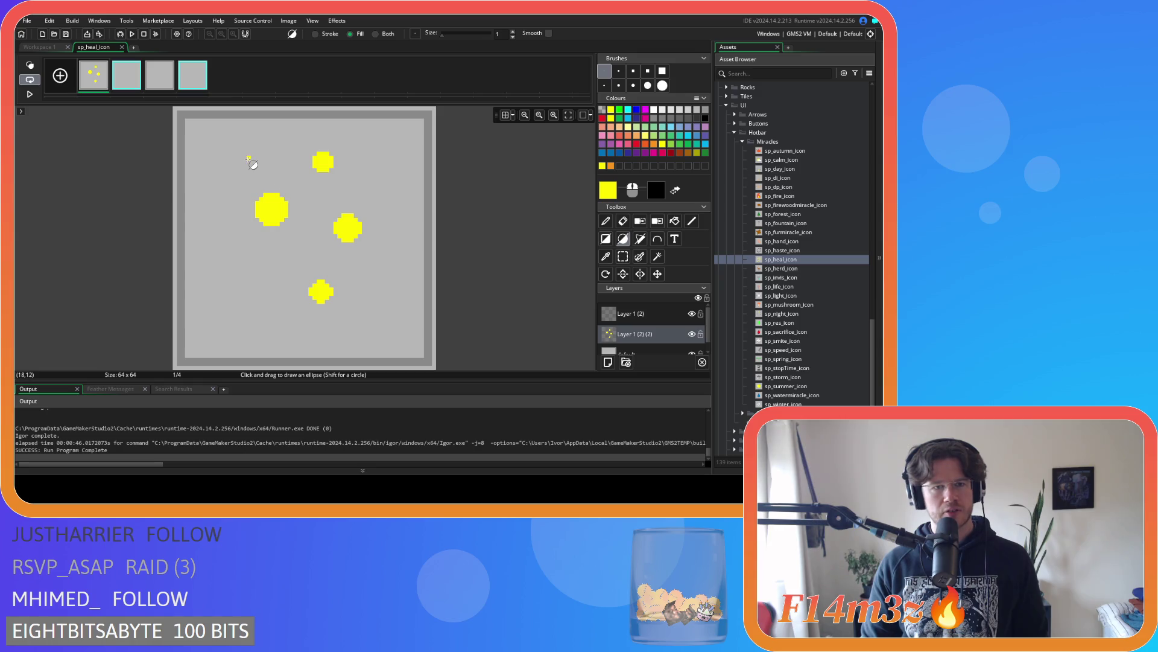
pyautogui.moveTo(248, 297); pyautogui.dragTo(281, 332)
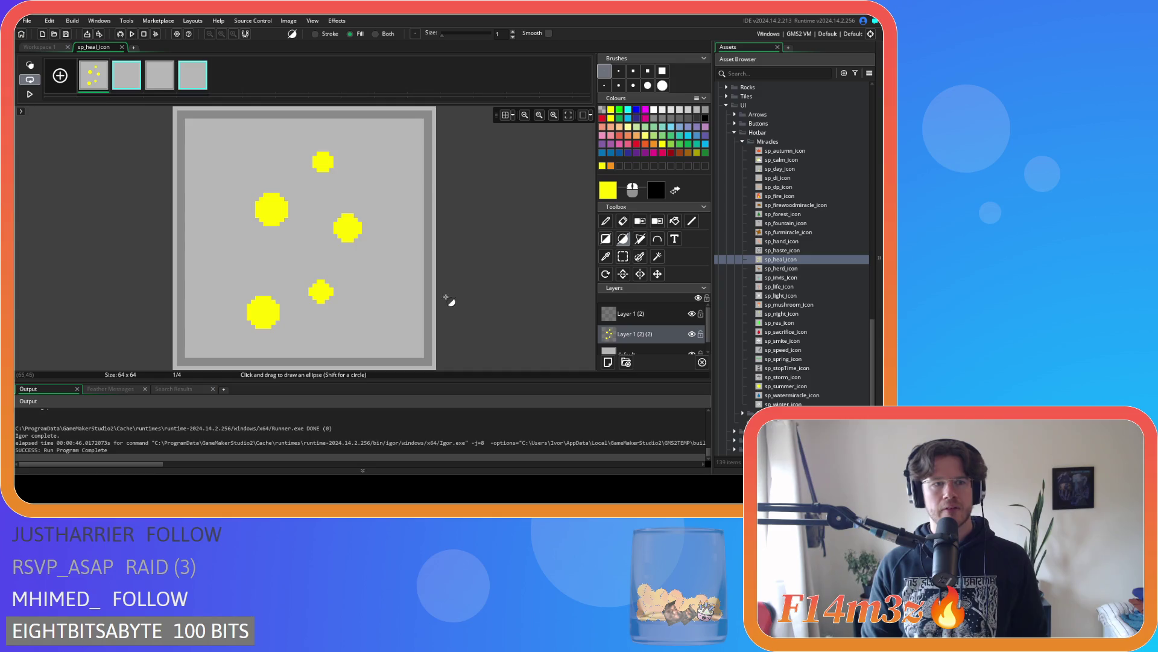
# Add small yellow dots at the upper left and on the right, discarding an extra centre dot
pyautogui.moveTo(219, 168); pyautogui.dragTo(235, 188)
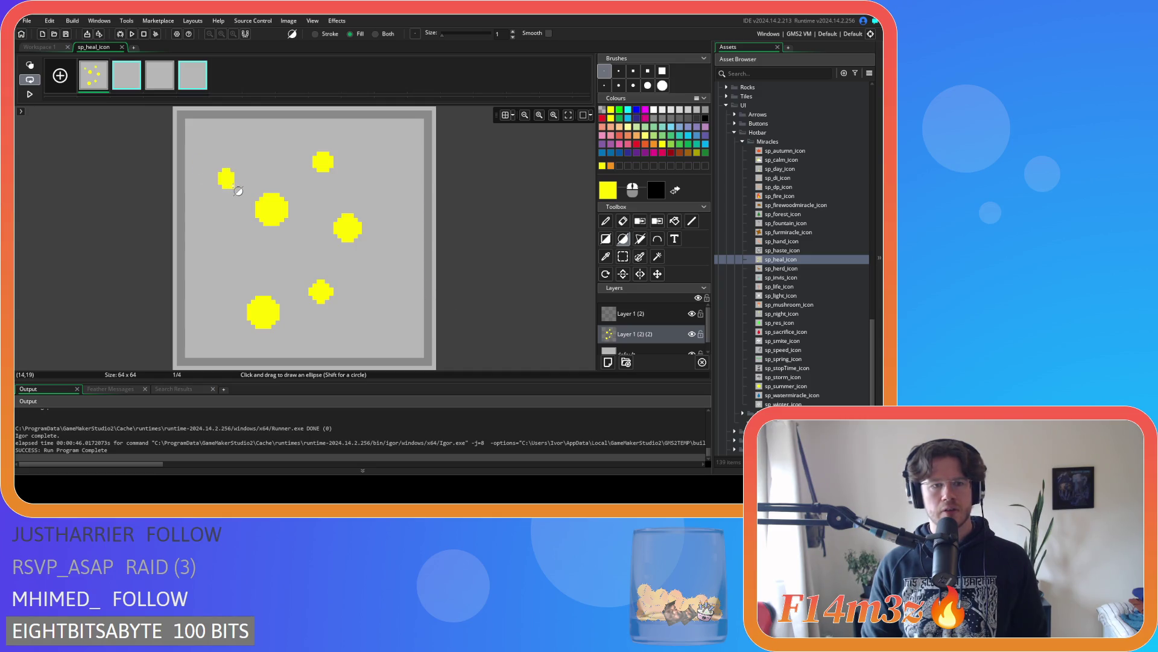
pyautogui.hotkey('ctrl', 'z')
pyautogui.moveTo(228, 171); pyautogui.dragTo(242, 183)
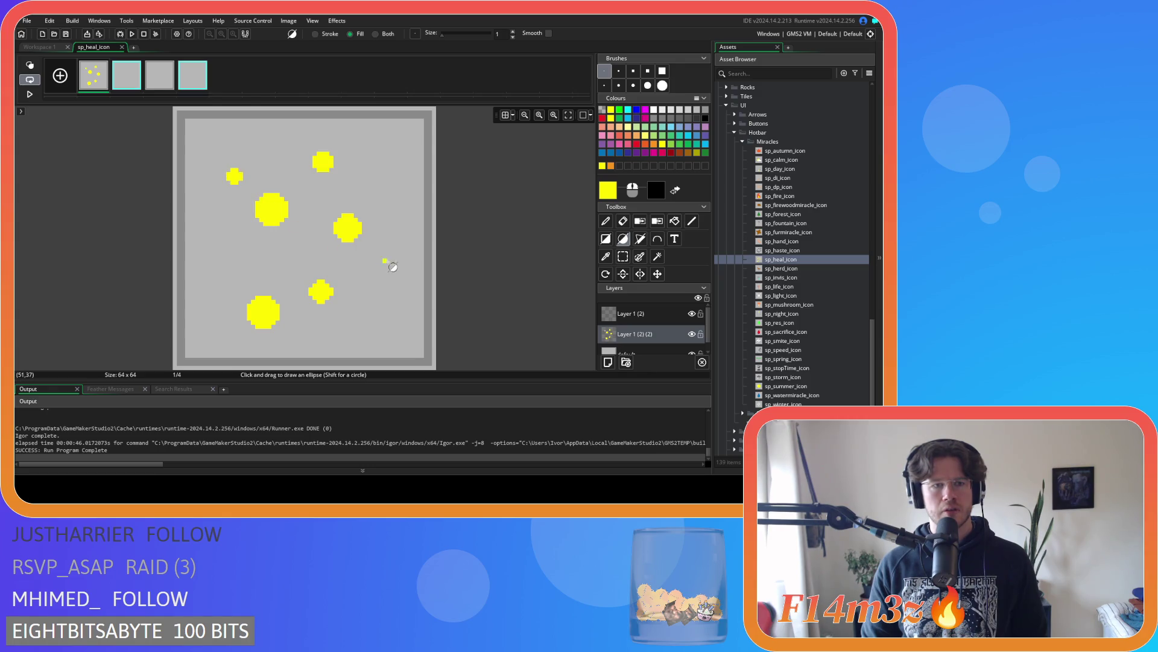
pyautogui.moveTo(370, 266); pyautogui.dragTo(386, 283)
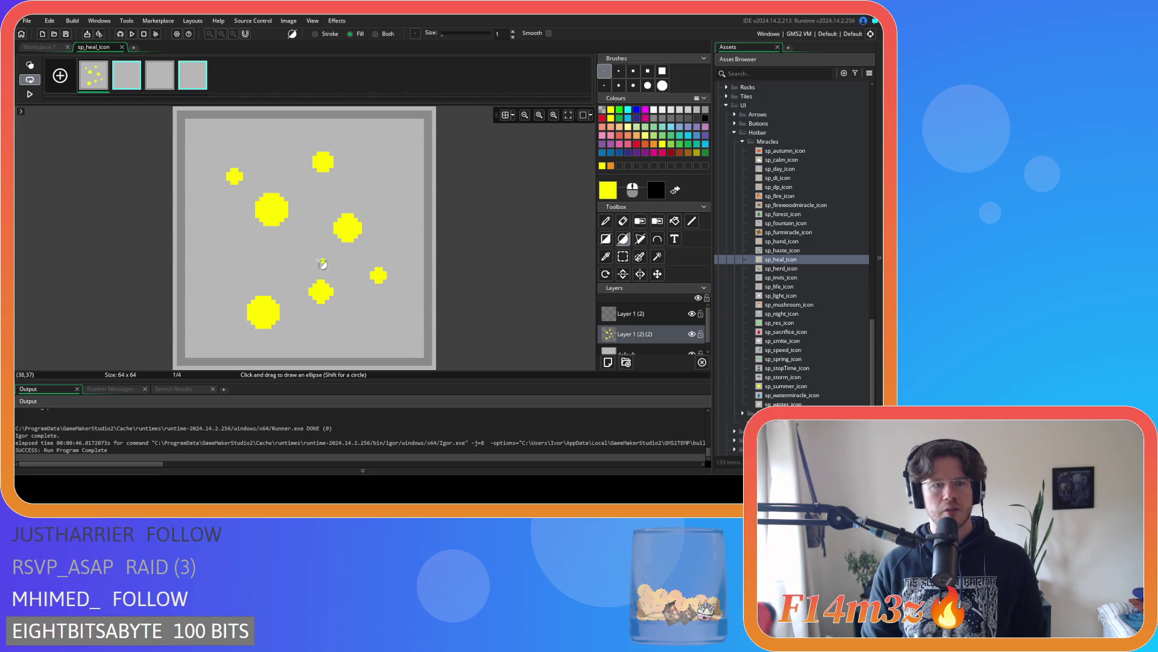
pyautogui.moveTo(284, 247); pyautogui.dragTo(304, 268)
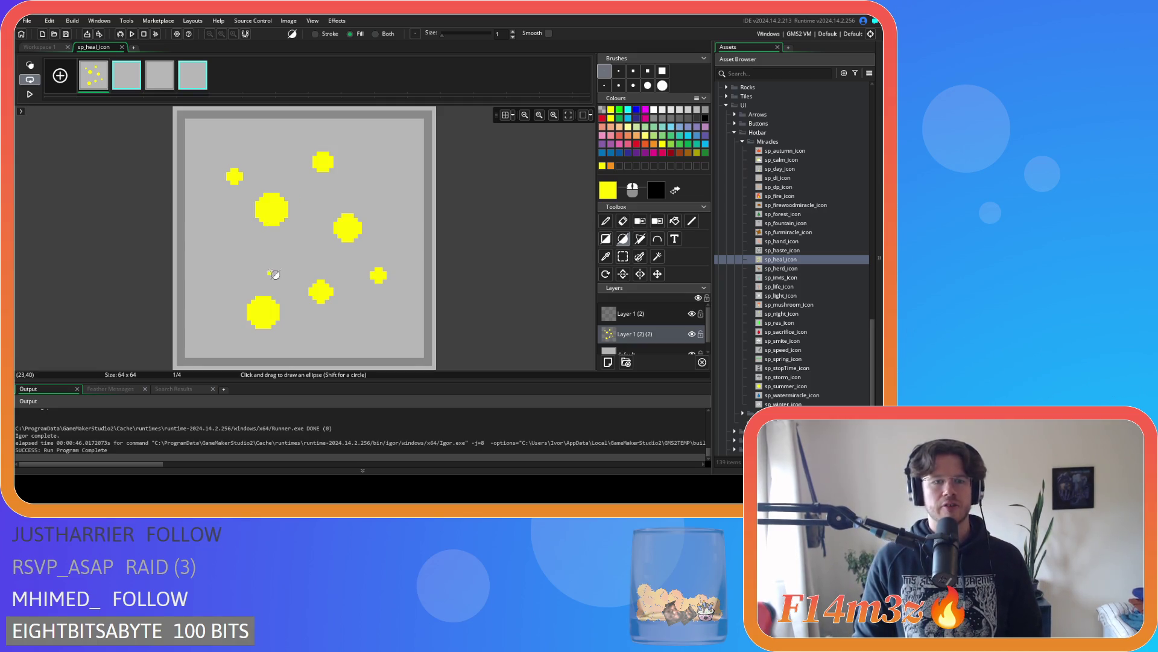
pyautogui.moveTo(274, 252); pyautogui.dragTo(334, 290)
pyautogui.hotkey('ctrl', 'z')
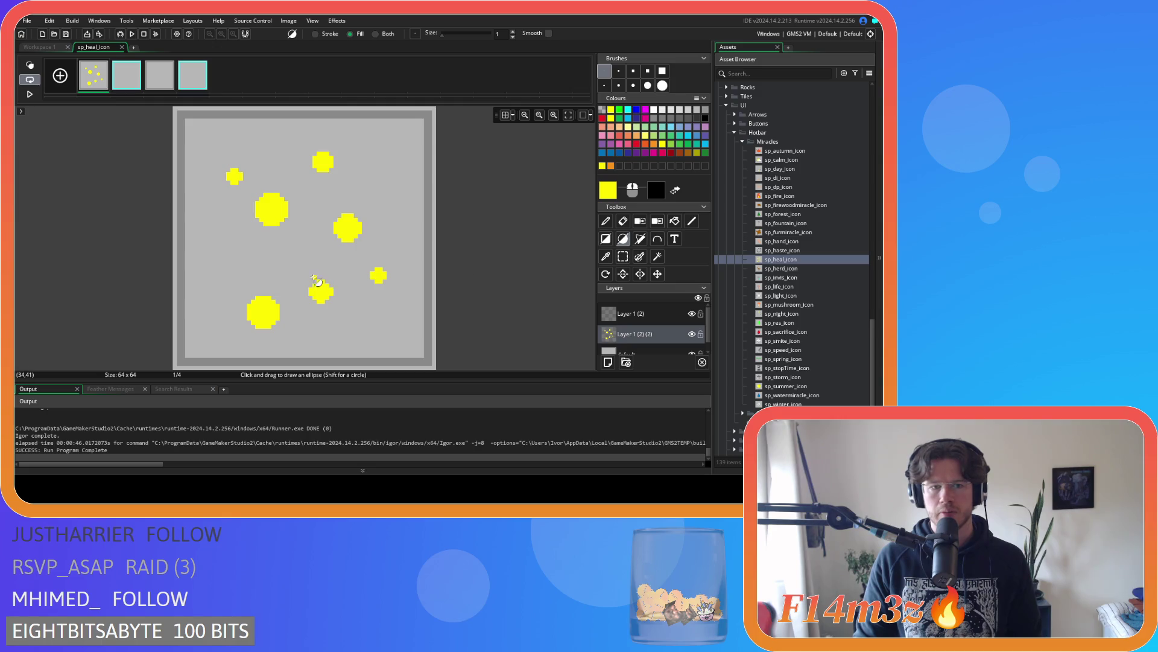
pyautogui.click(622, 256)
# Move the small lower-centre dot up and left, then drag Layer 1 (2) (2) above Layer 1 (2)
pyautogui.moveTo(305, 271)
pyautogui.mouseDown()
pyautogui.moveTo(341, 312)
pyautogui.moveTo(311, 280)
pyautogui.mouseUp()
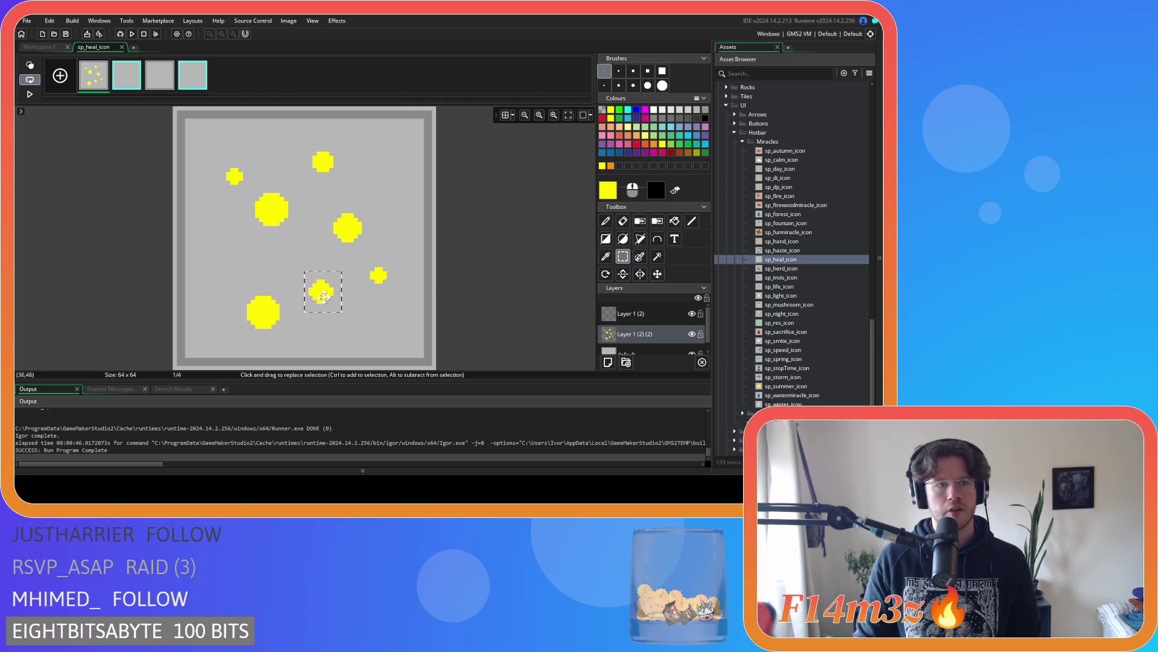
pyautogui.moveTo(325, 296); pyautogui.dragTo(318, 286)
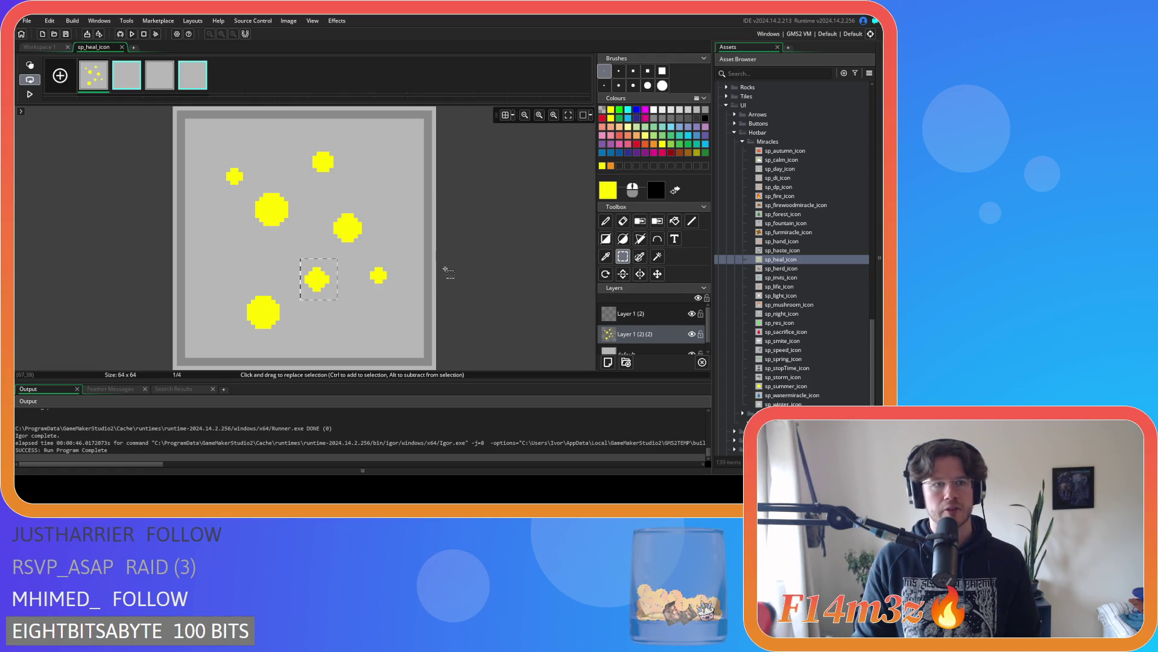
pyautogui.press('Right')
pyautogui.press('Down')
pyautogui.press('Down')
pyautogui.press('Down')
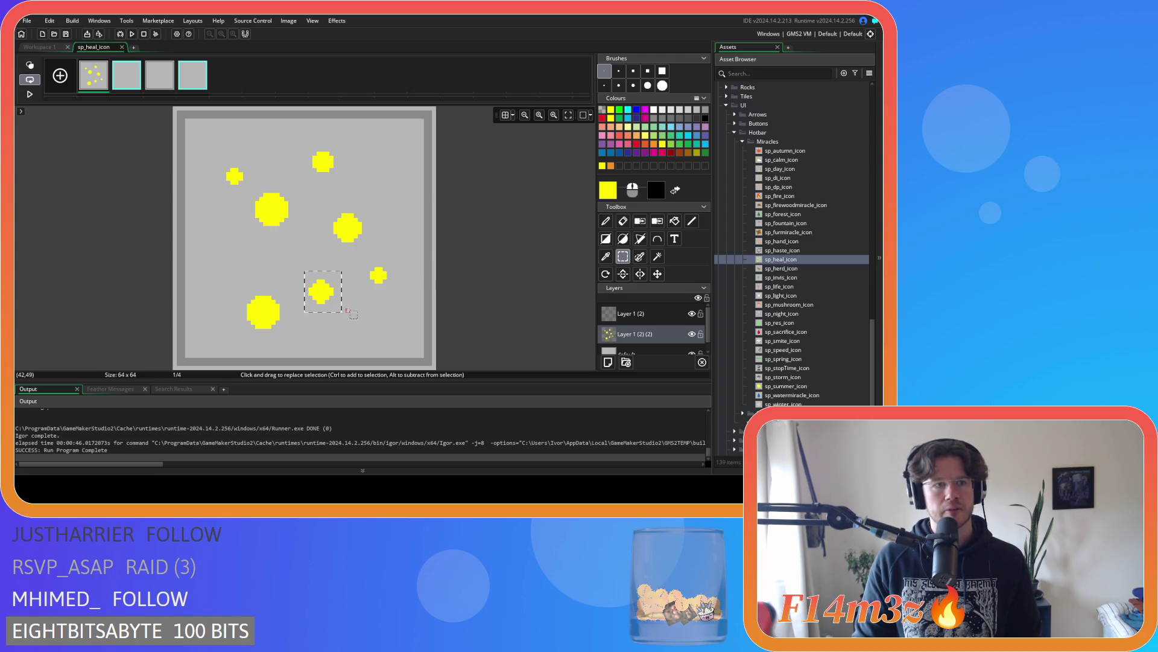
pyautogui.moveTo(326, 288); pyautogui.dragTo(314, 264)
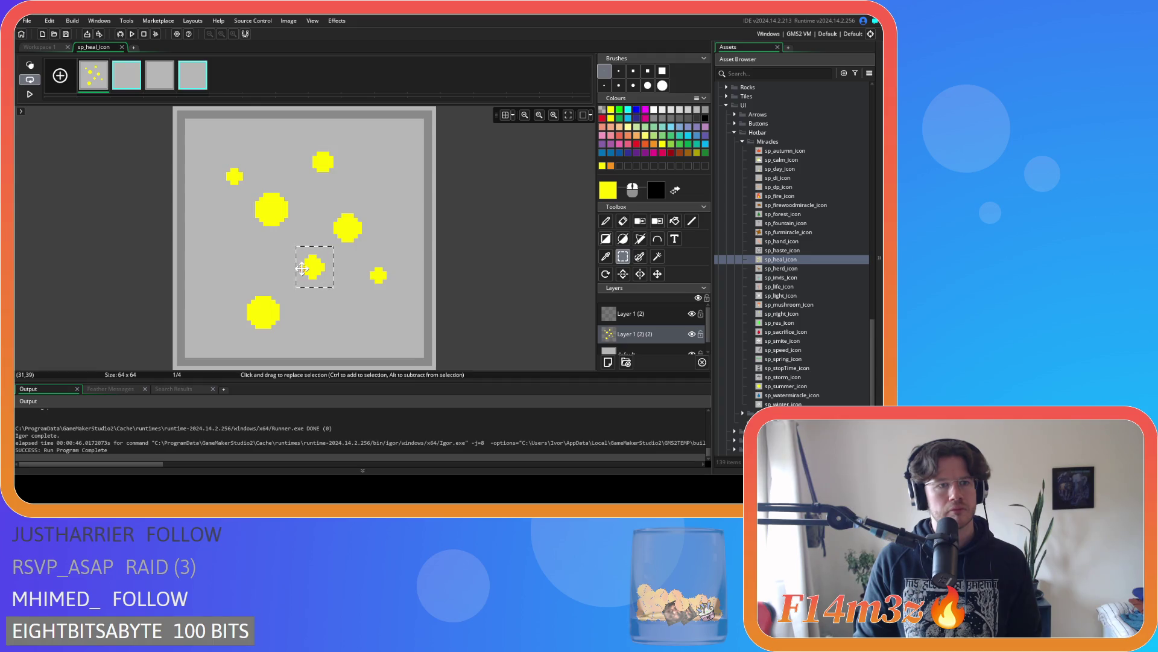
pyautogui.click(500, 254)
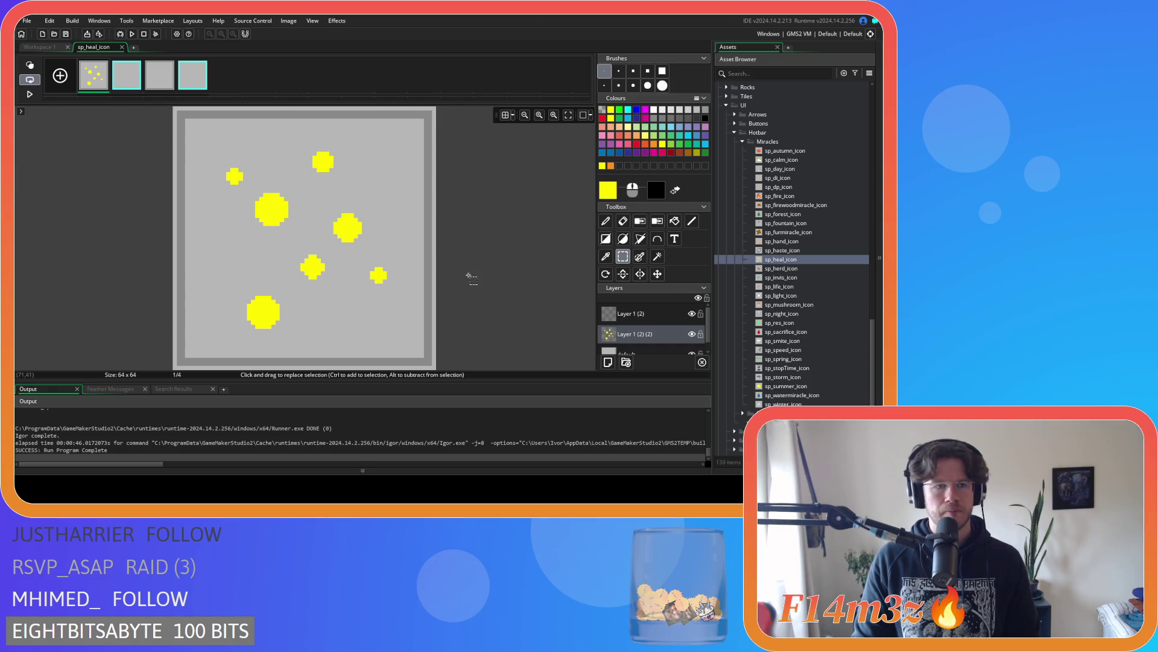
pyautogui.moveTo(657, 338); pyautogui.dragTo(658, 318)
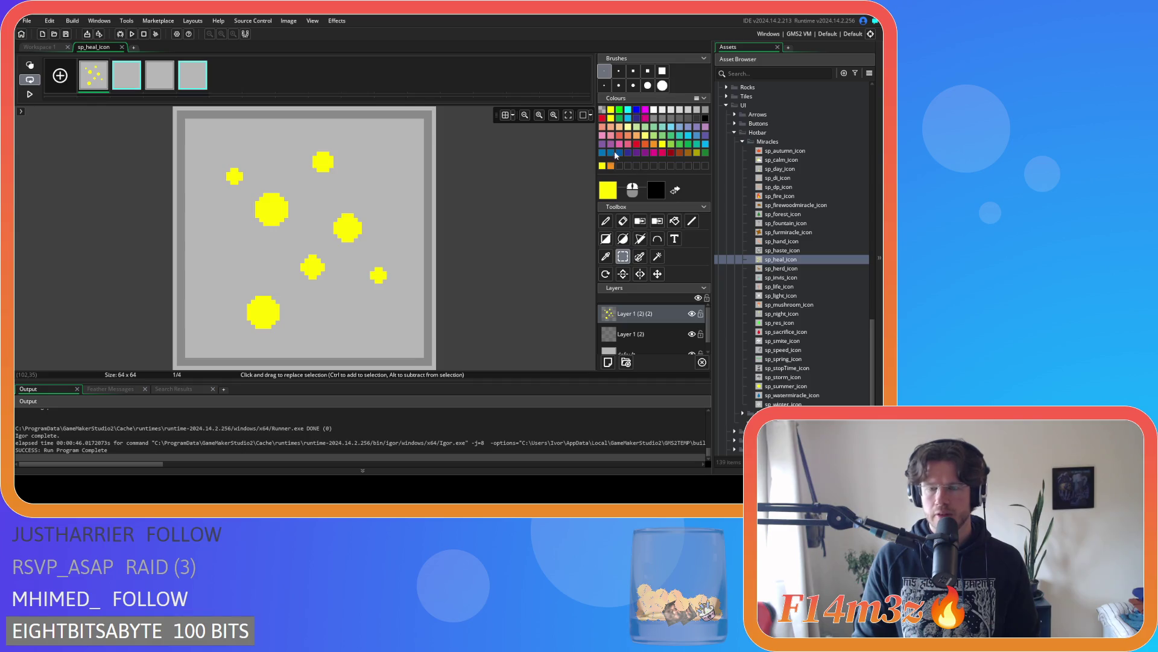
pyautogui.click(622, 220)
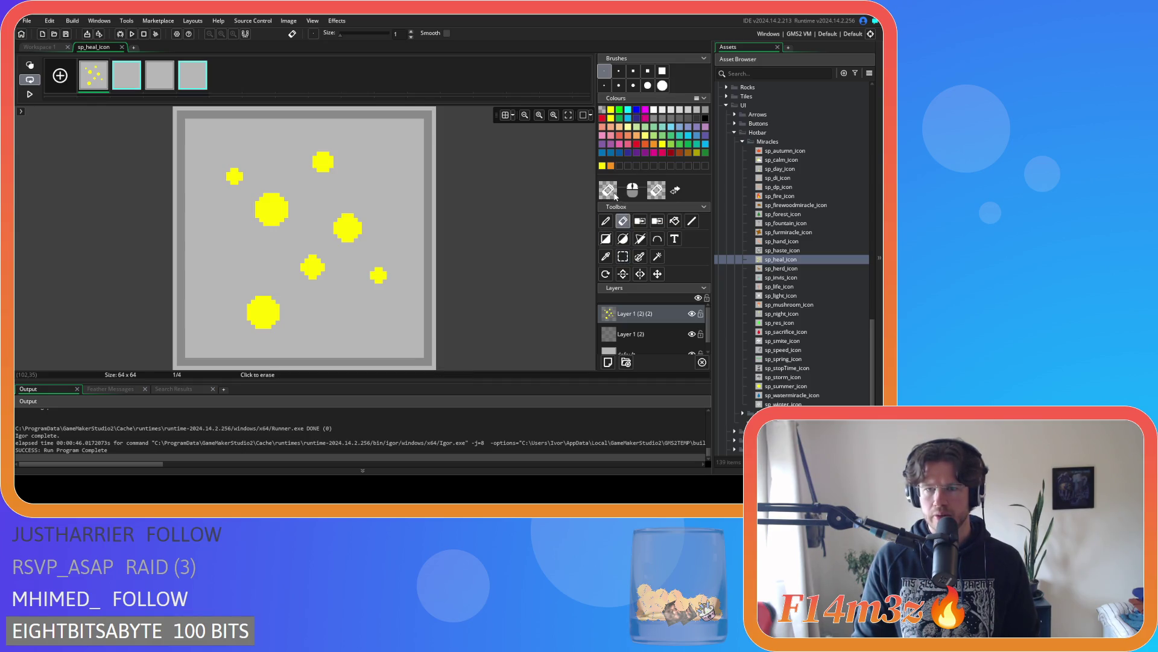
pyautogui.click(606, 221)
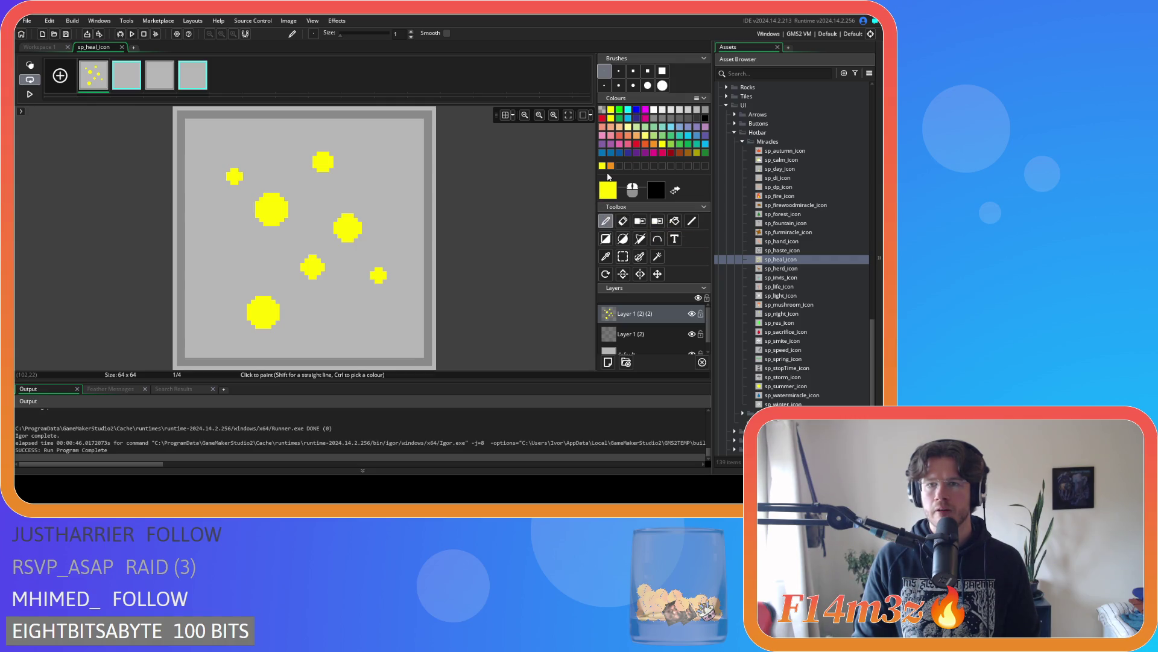
pyautogui.click(607, 191)
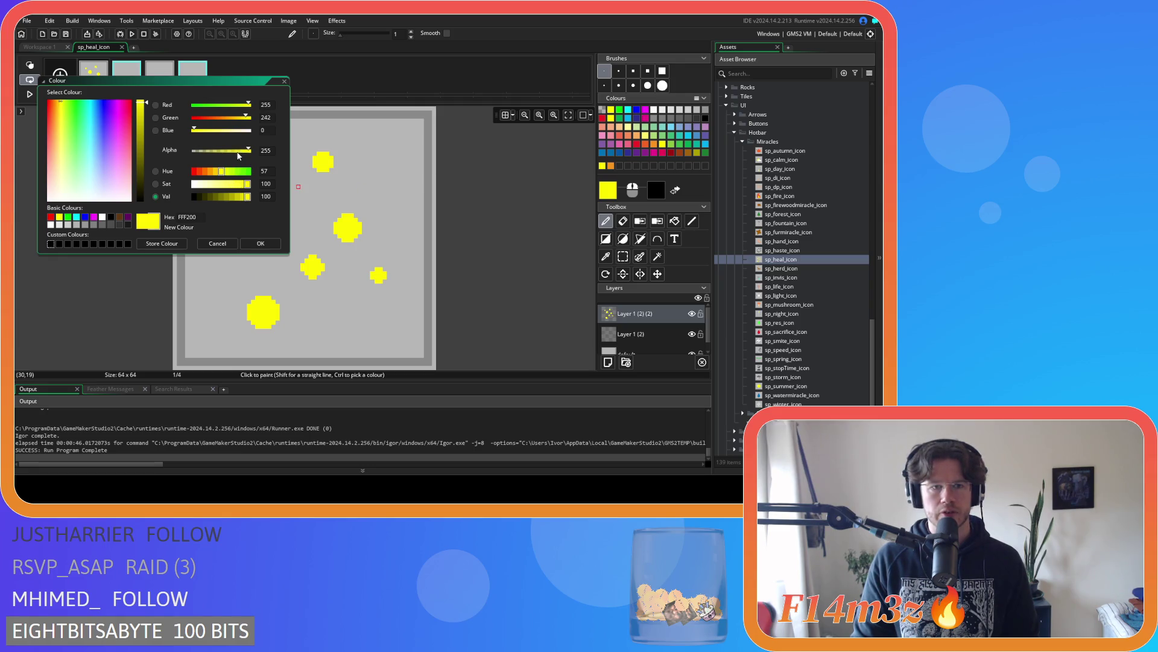
pyautogui.click(260, 243)
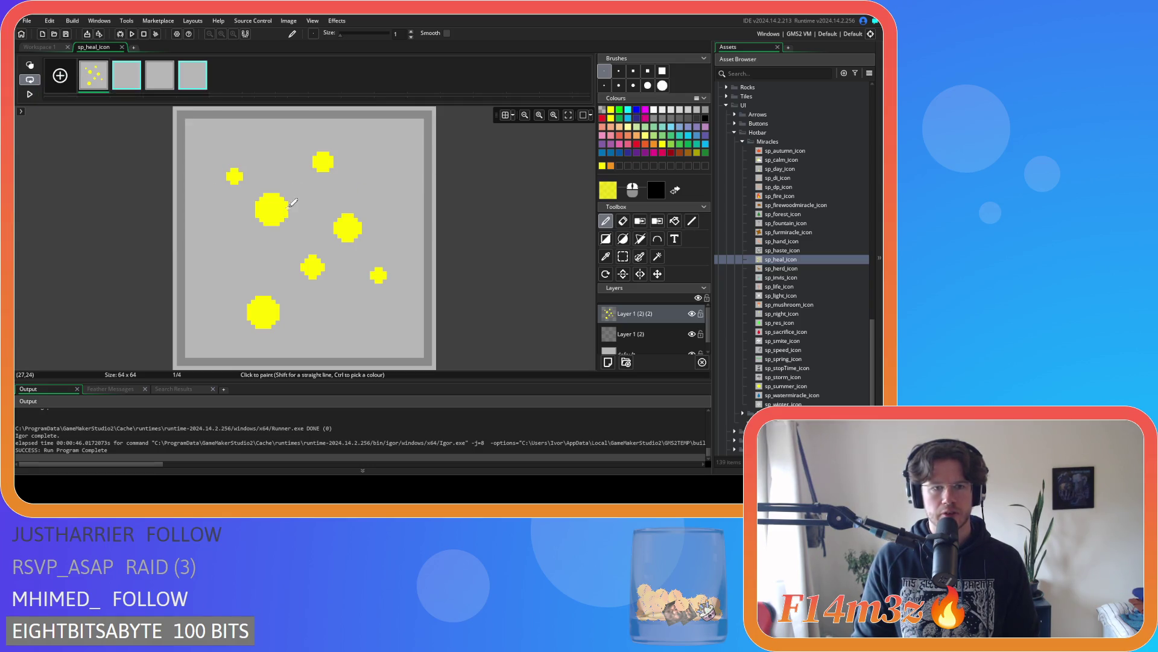
pyautogui.click(613, 198)
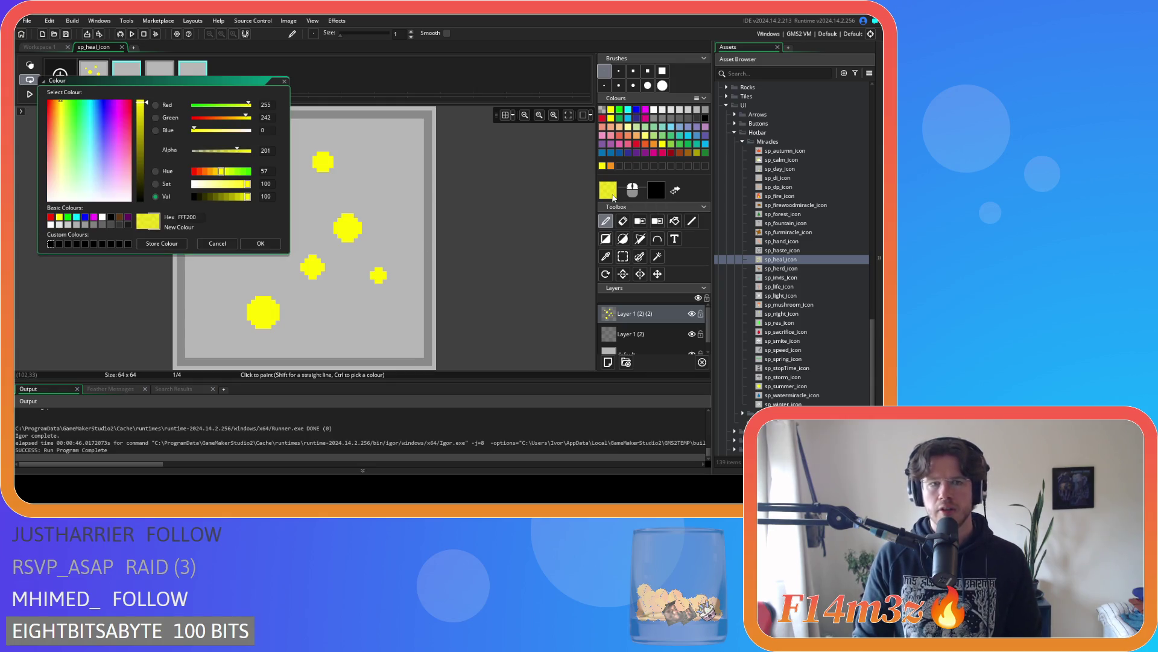
pyautogui.click(260, 243)
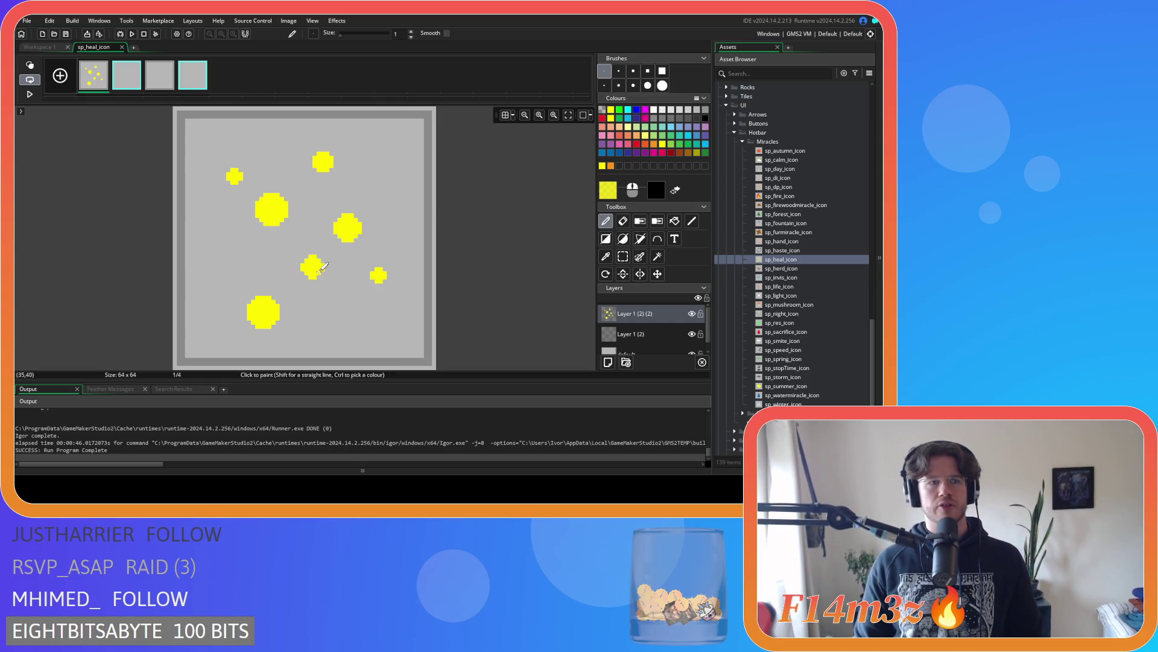
pyautogui.click(623, 257)
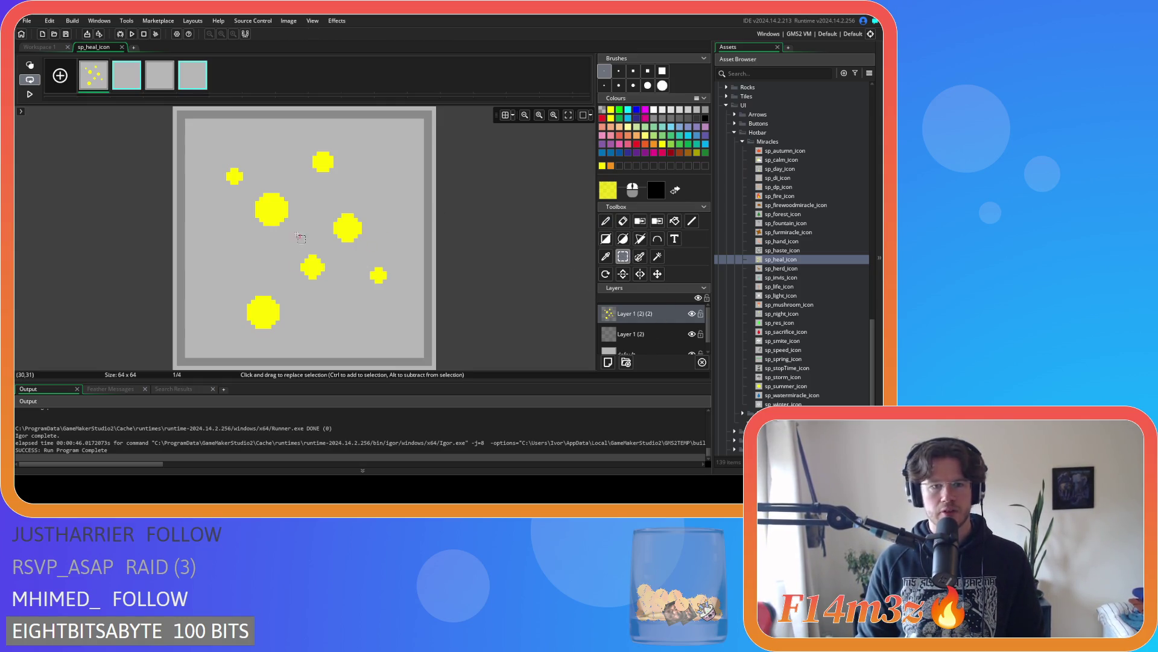
pyautogui.moveTo(269, 206); pyautogui.dragTo(273, 209)
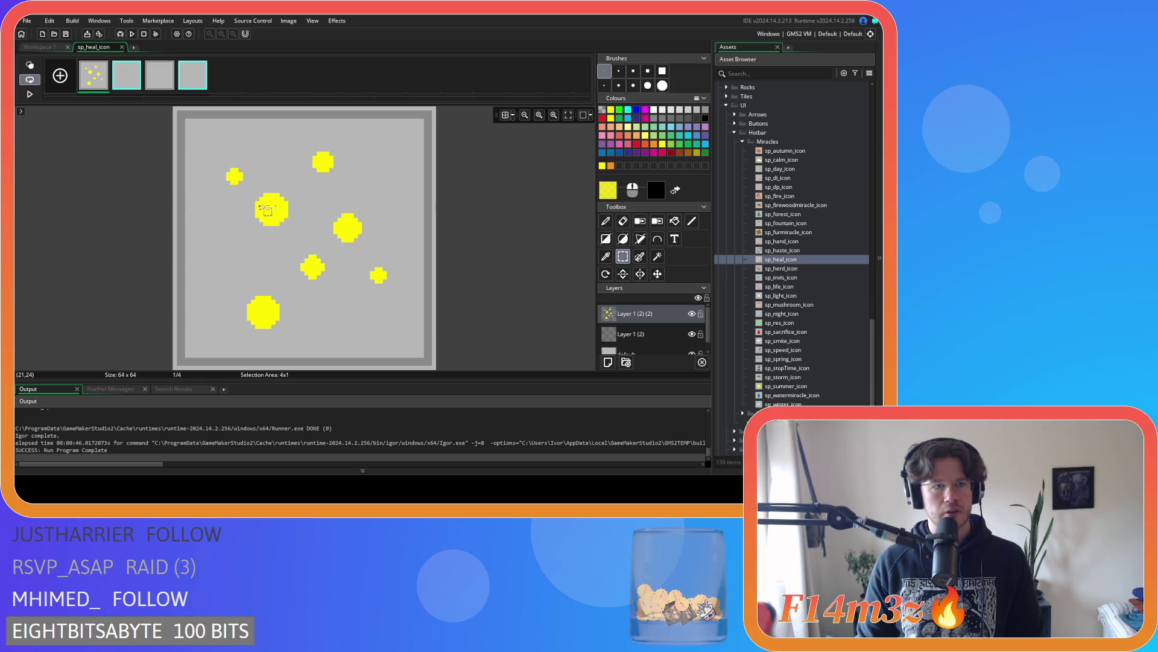
pyautogui.click(657, 274)
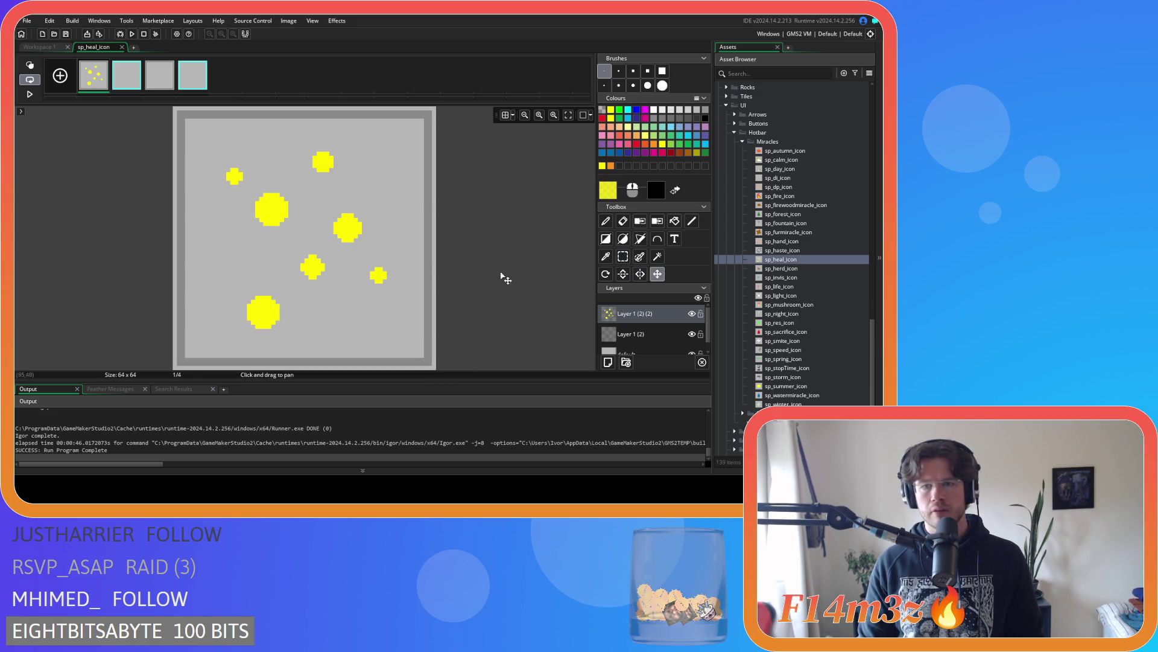
# Shift the dots left, turn them into a brush, and stamp a copy onto the lower layer
pyautogui.moveTo(272, 210); pyautogui.dragTo(268, 210)
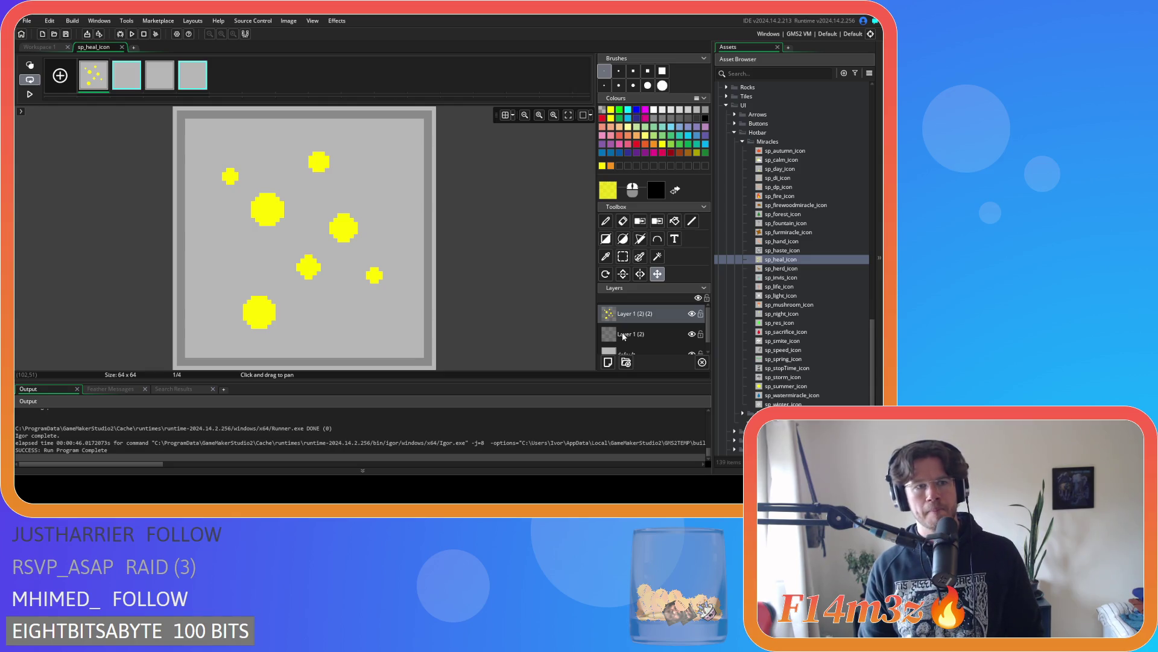
pyautogui.moveTo(661, 321); pyautogui.dragTo(670, 314)
pyautogui.hotkey('ctrl', 'a')
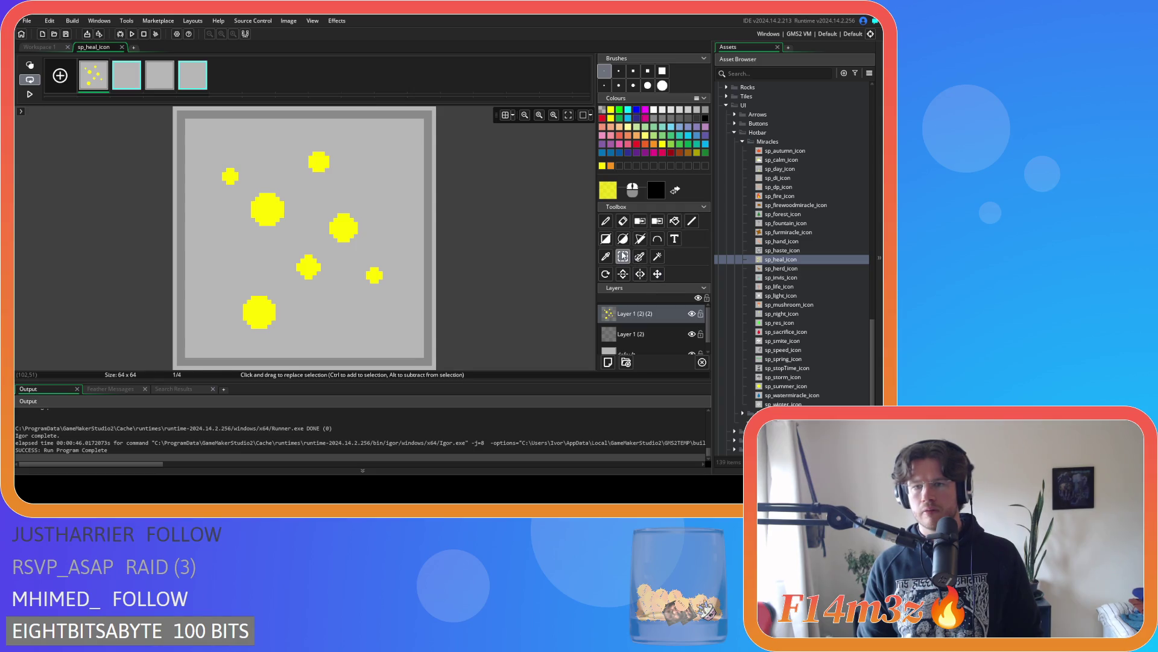
pyautogui.hotkey('ctrl', 'b')
pyautogui.click(631, 348)
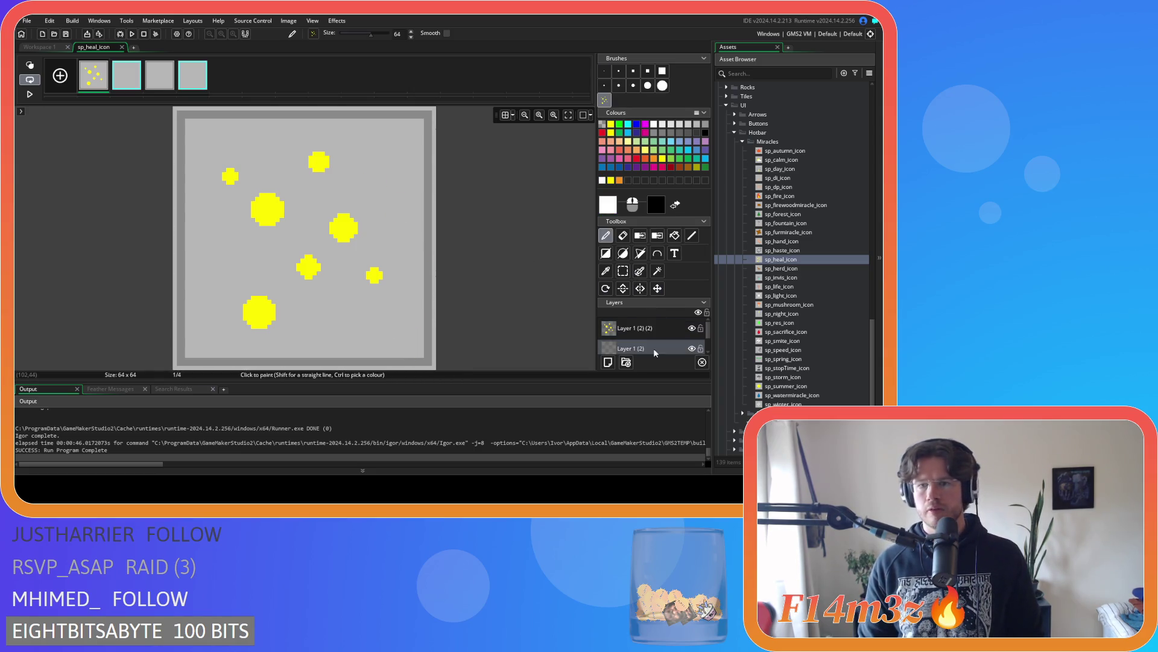
pyautogui.click(307, 241)
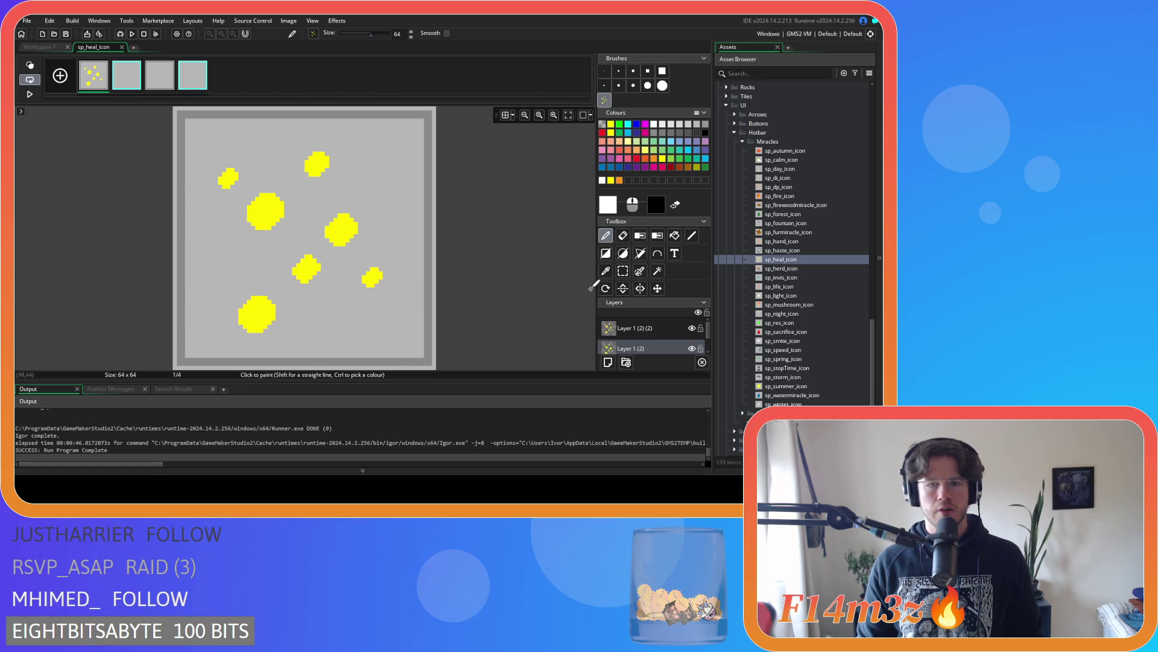
# Fill all seven copied dots with the border grey, then show and select the top layer
pyautogui.click(693, 329)
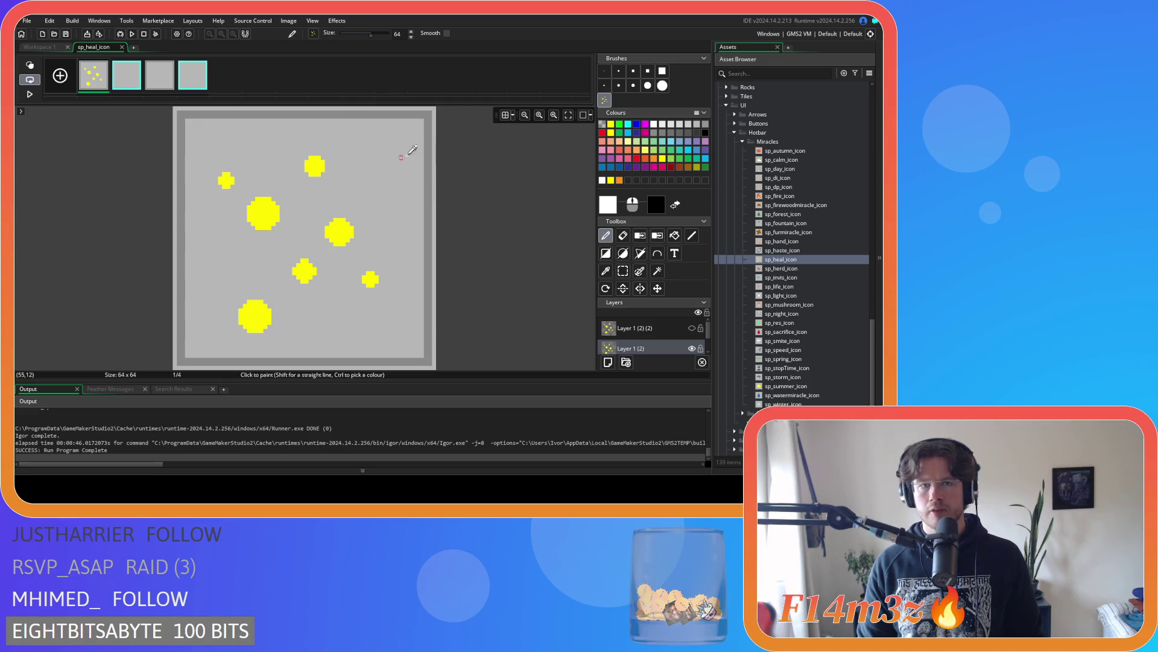
pyautogui.keyDown('ctrl'); pyautogui.click(431, 151); pyautogui.keyUp('ctrl')
pyautogui.click(674, 235)
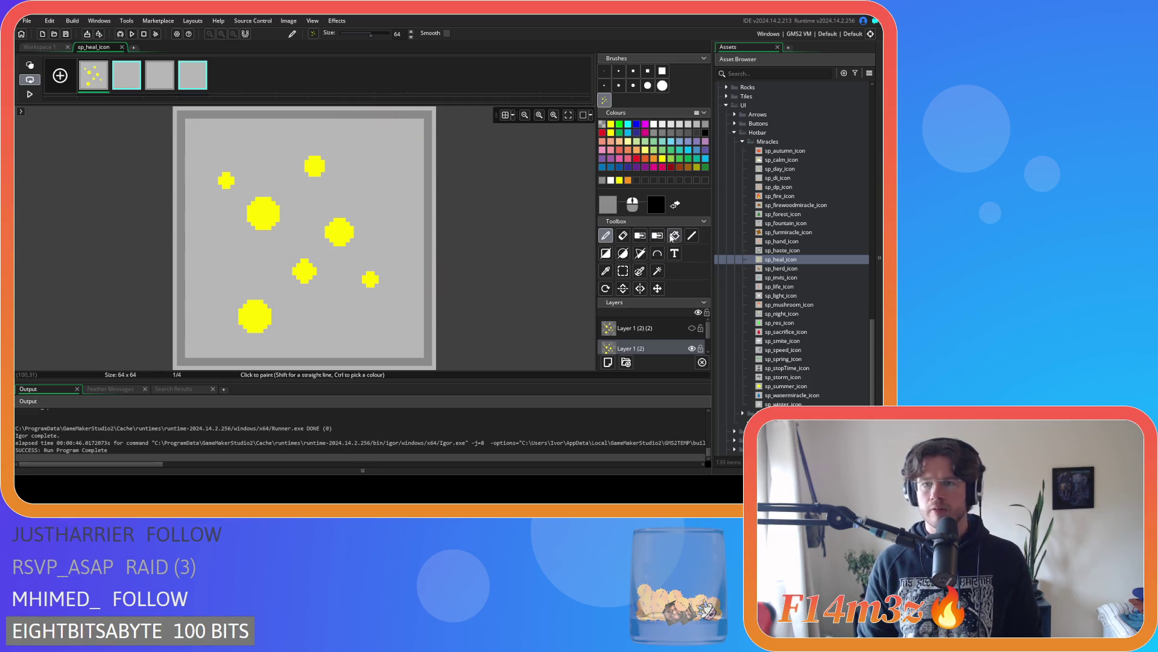
pyautogui.click(348, 234)
pyautogui.click(303, 268)
pyautogui.click(263, 213)
pyautogui.click(228, 181)
pyautogui.click(312, 166)
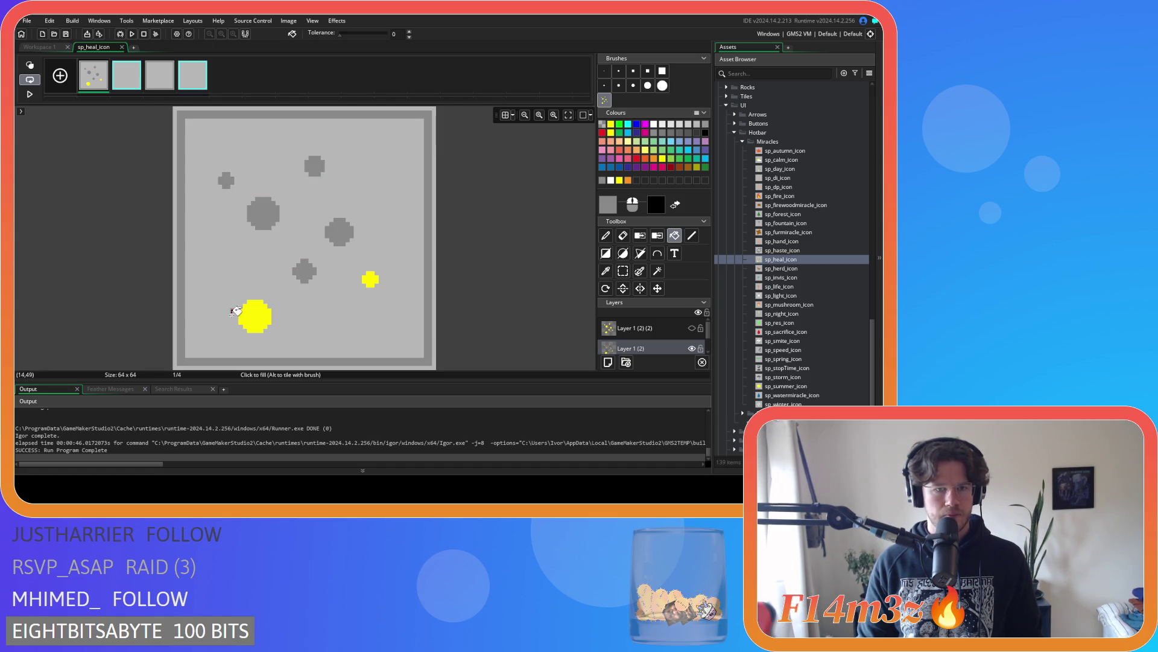
pyautogui.click(254, 315)
pyautogui.click(370, 279)
pyautogui.click(692, 328)
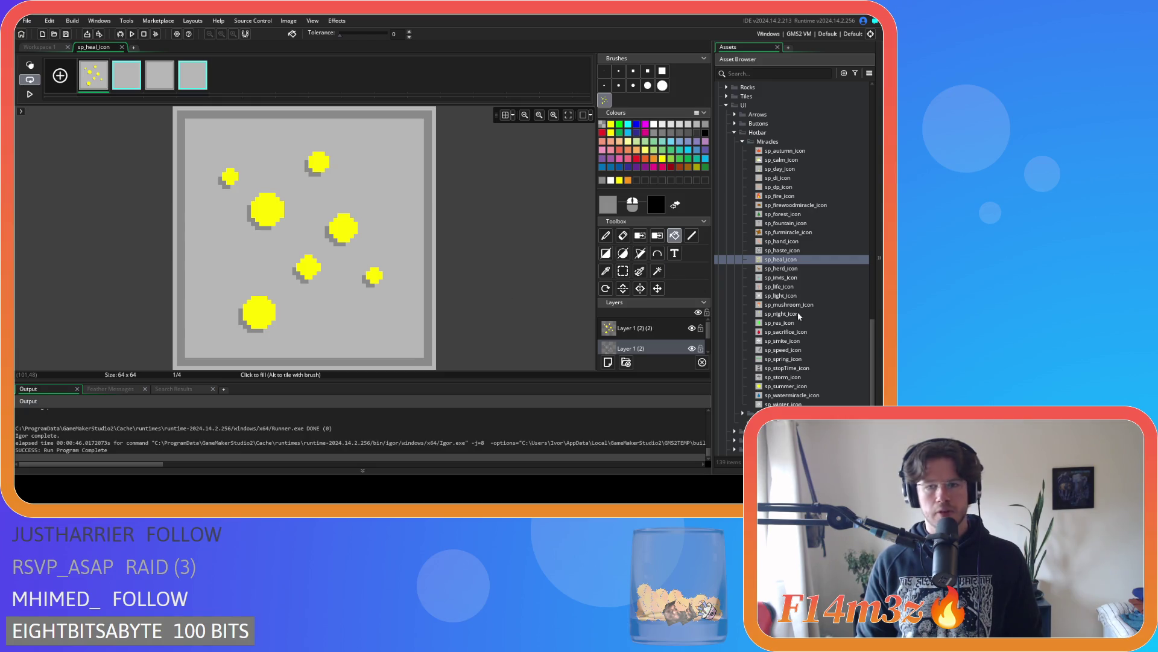
pyautogui.click(661, 328)
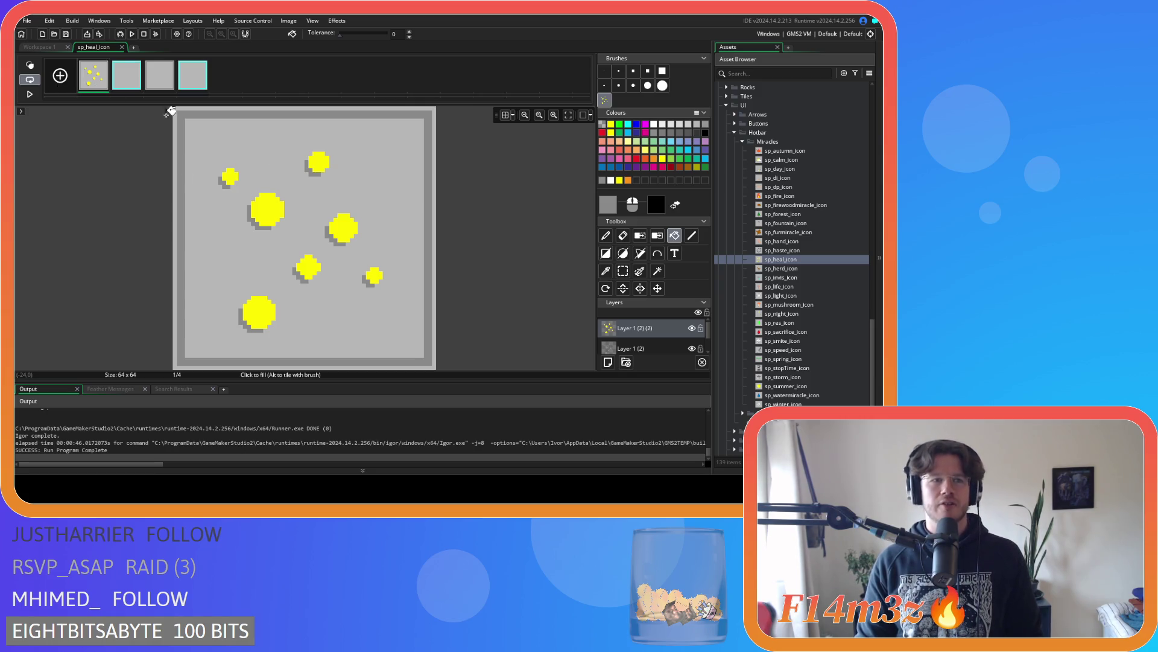
# Stamp the seven yellow dots onto frame 2 of sp_heal_icon with the custom dot brush
pyautogui.press('p')
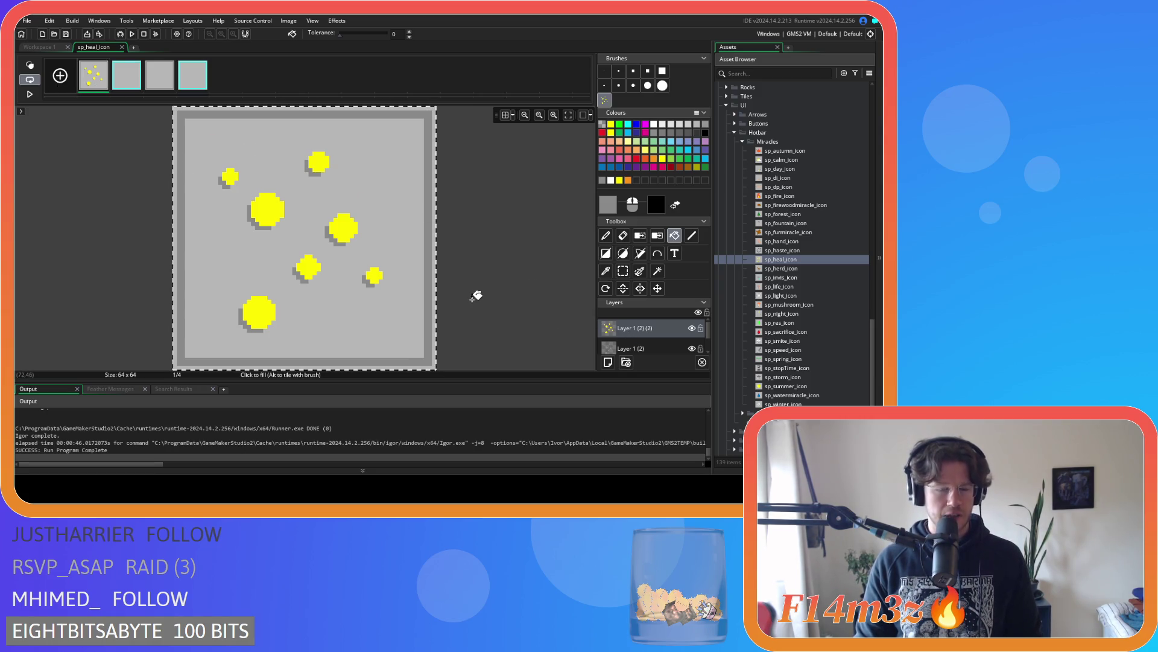
pyautogui.click(139, 69)
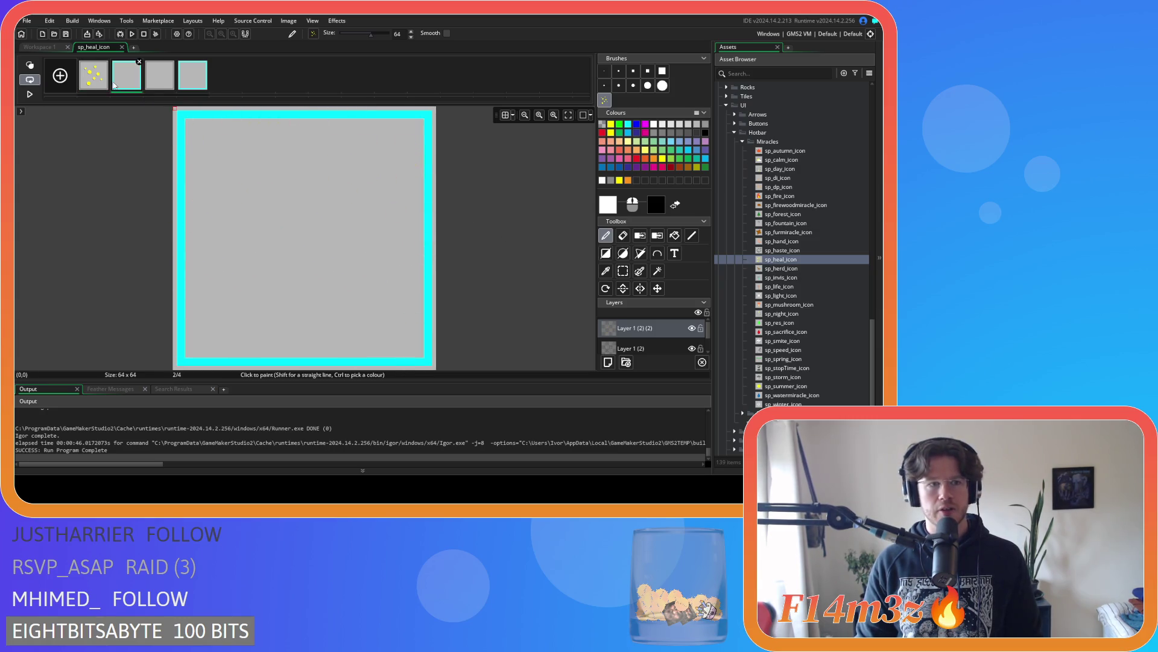
pyautogui.click(94, 76)
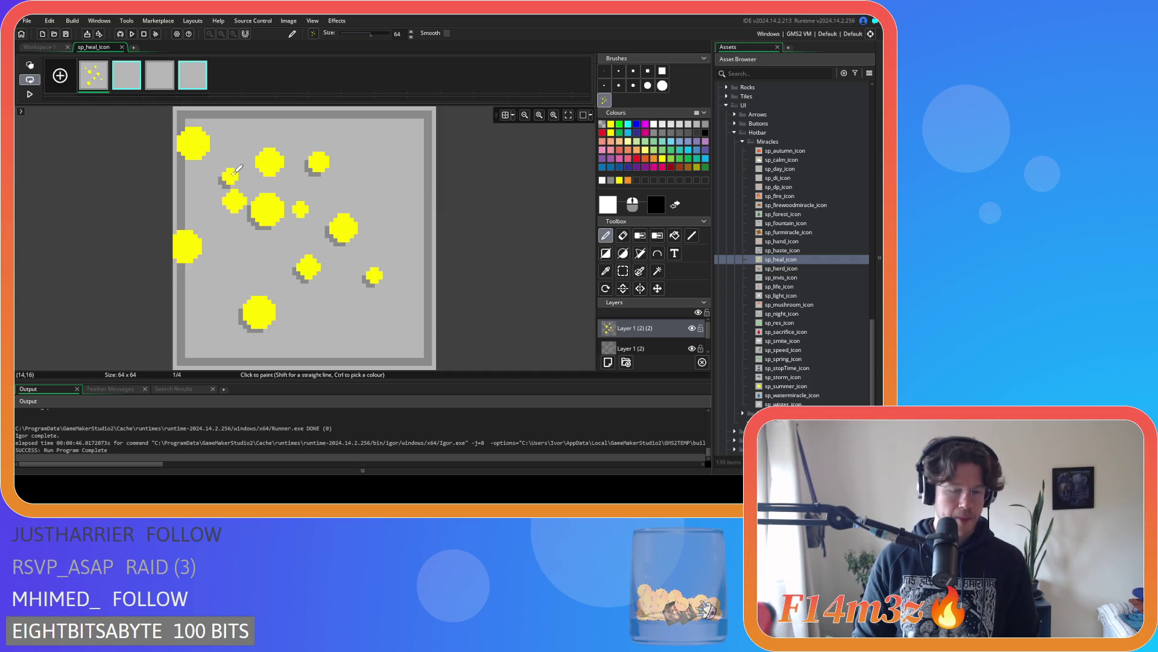
pyautogui.hotkey('ctrl', 'g')
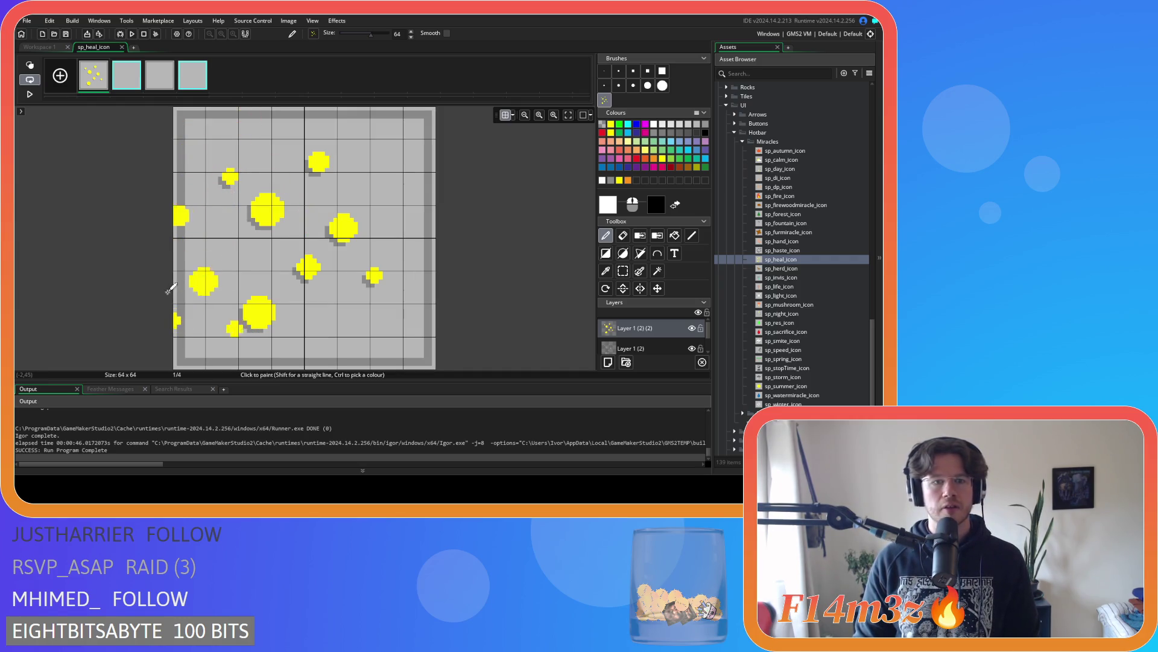
pyautogui.click(128, 80)
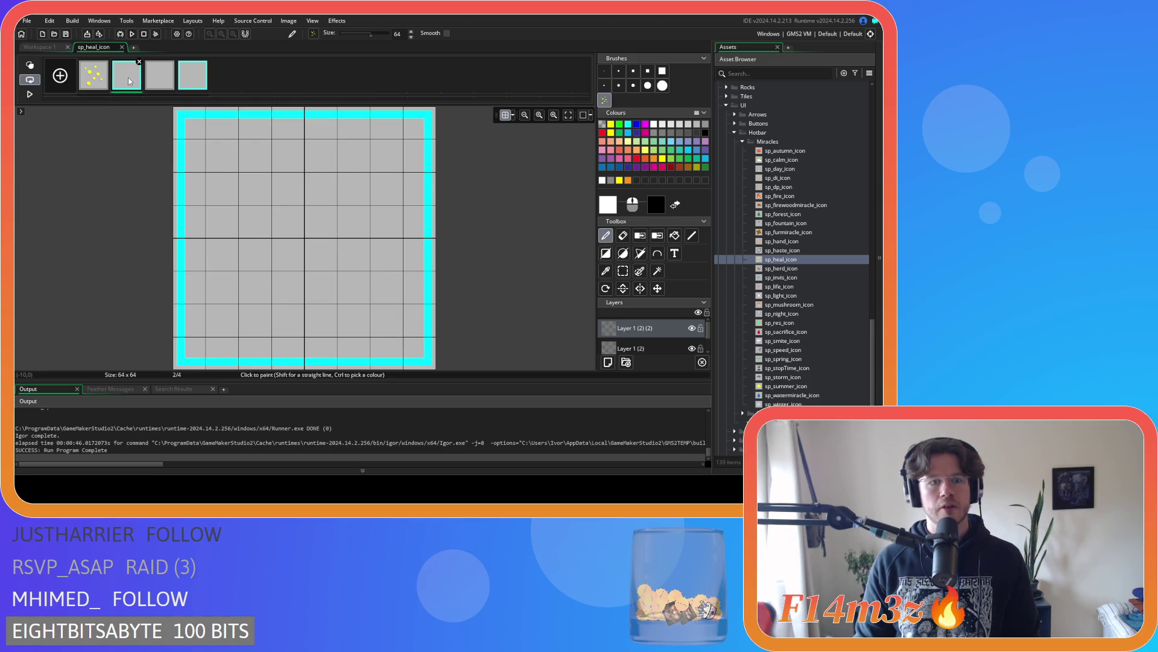
pyautogui.click(301, 234)
pyautogui.click(98, 82)
pyautogui.click(126, 82)
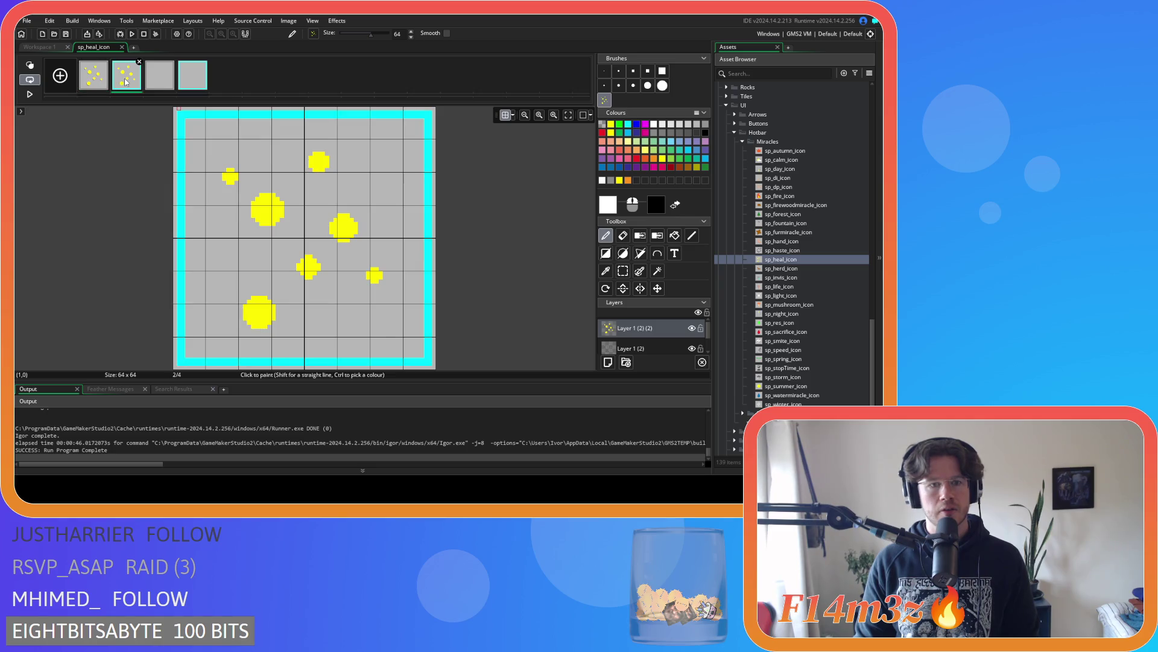
pyautogui.click(95, 78)
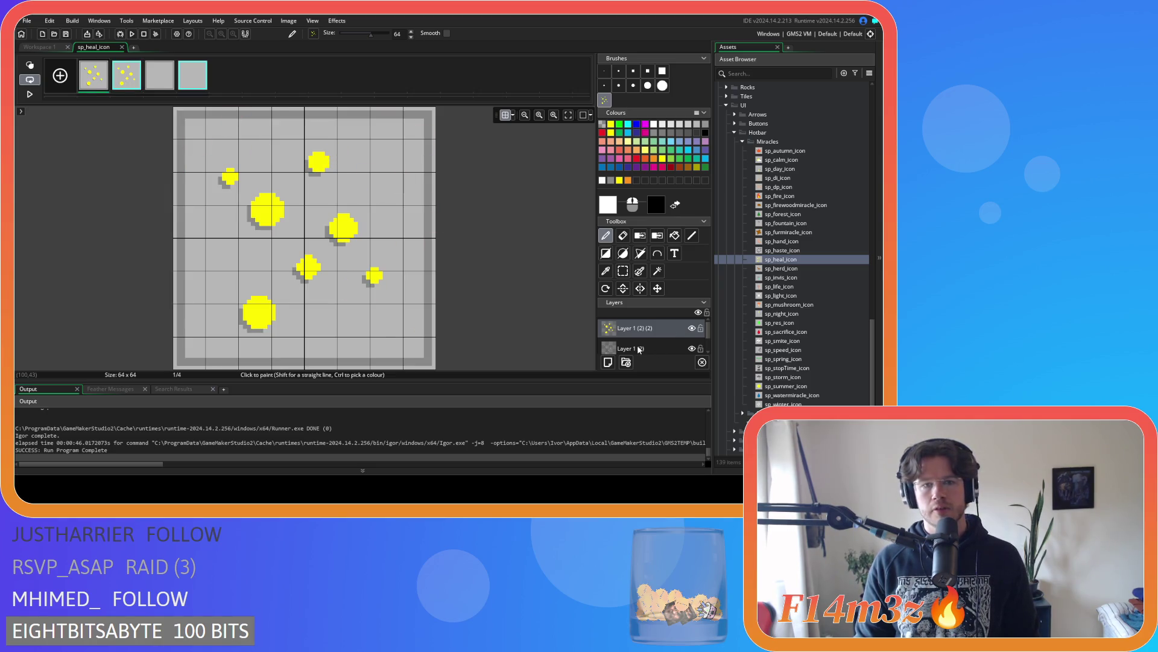
pyautogui.click(293, 191)
pyautogui.hotkey('ctrl', 'z')
# Turn frame 1's Layer 1 (2) shadows into a brush and stamp them under frame 2's dots
pyautogui.click(631, 349)
pyautogui.hotkey('ctrl', 'a')
pyautogui.hotkey('ctrl', 'b')
pyautogui.press('Right')
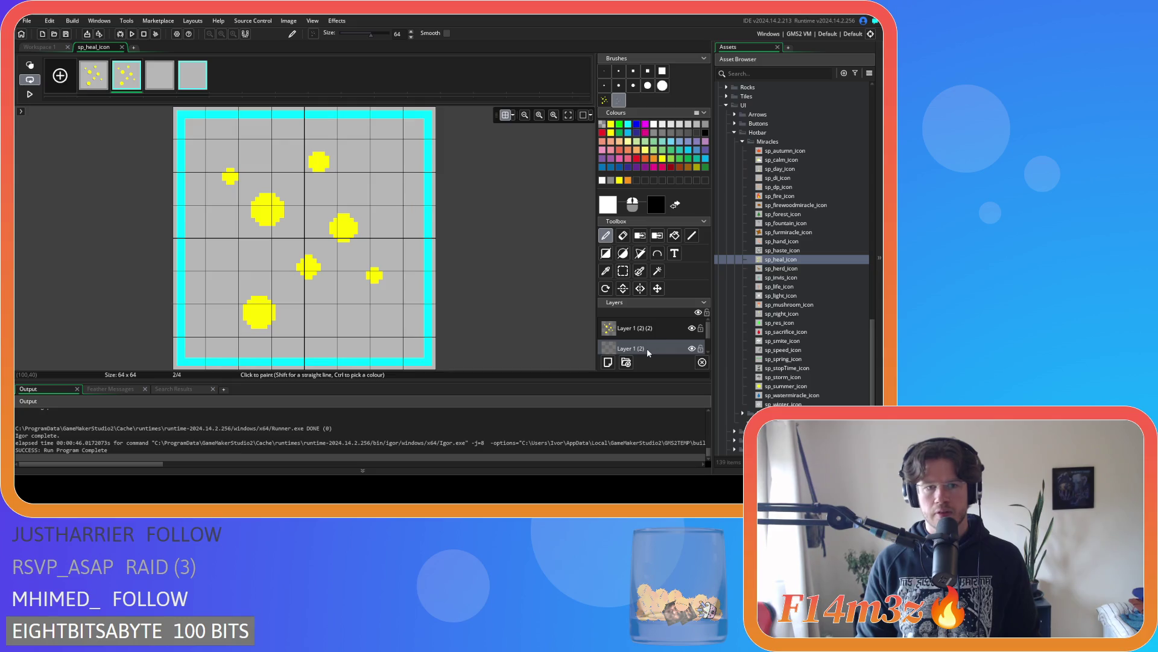
pyautogui.click(311, 233)
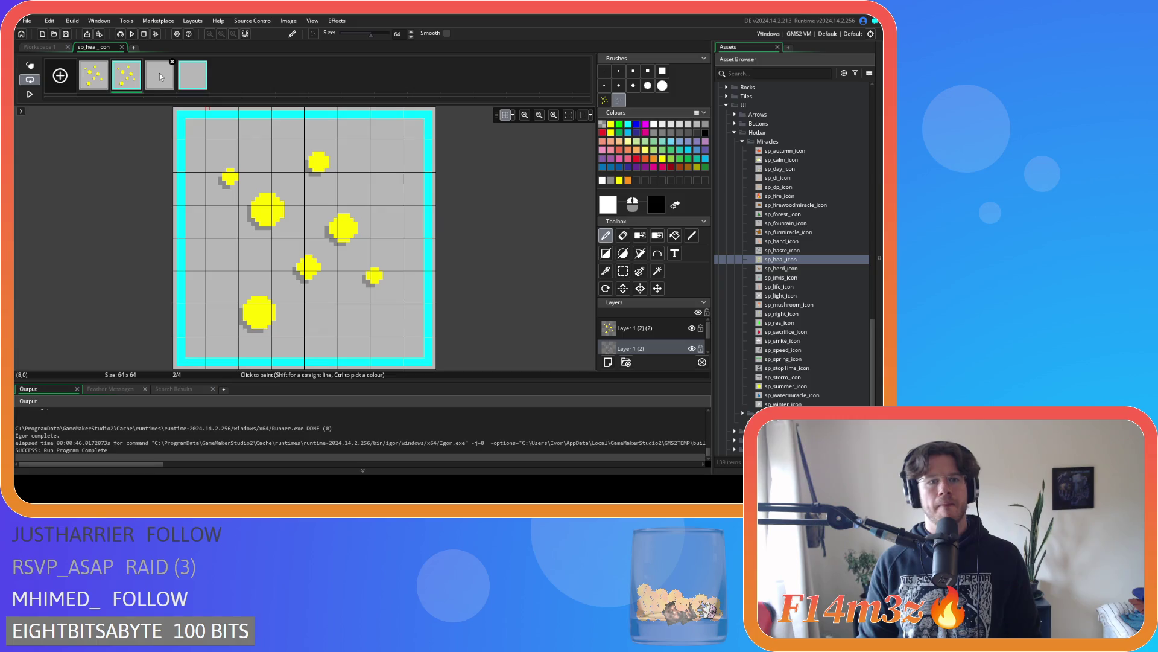
# Stamp the grey shadow dots onto frame 3 of the heal icon
pyautogui.click(160, 76)
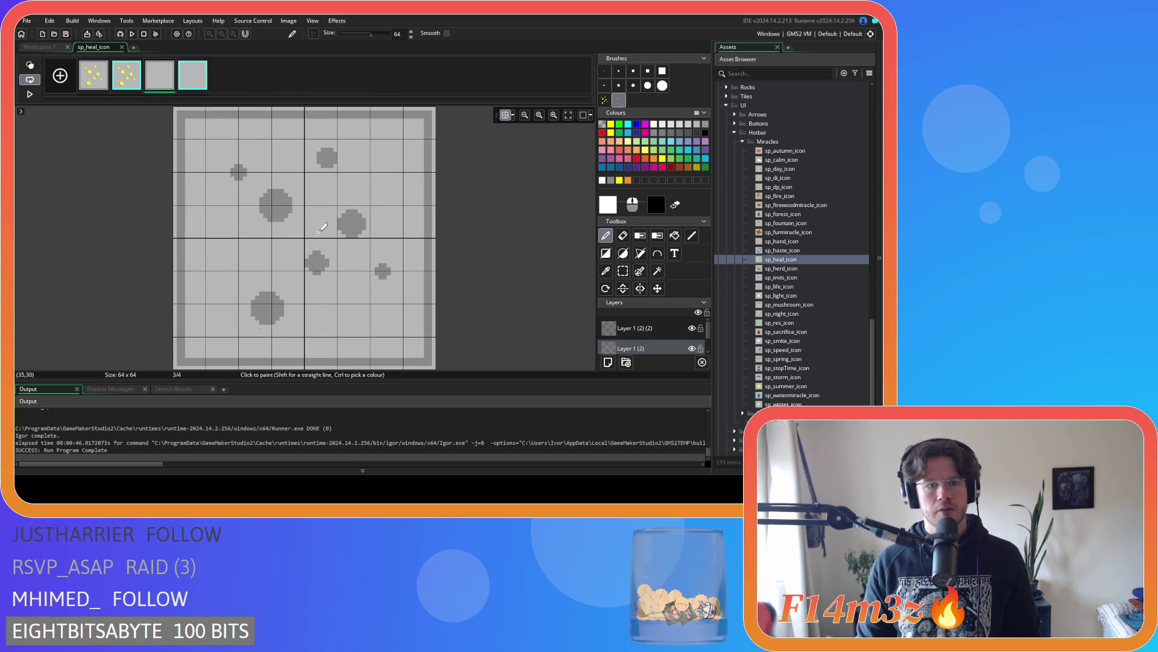
pyautogui.click(129, 75)
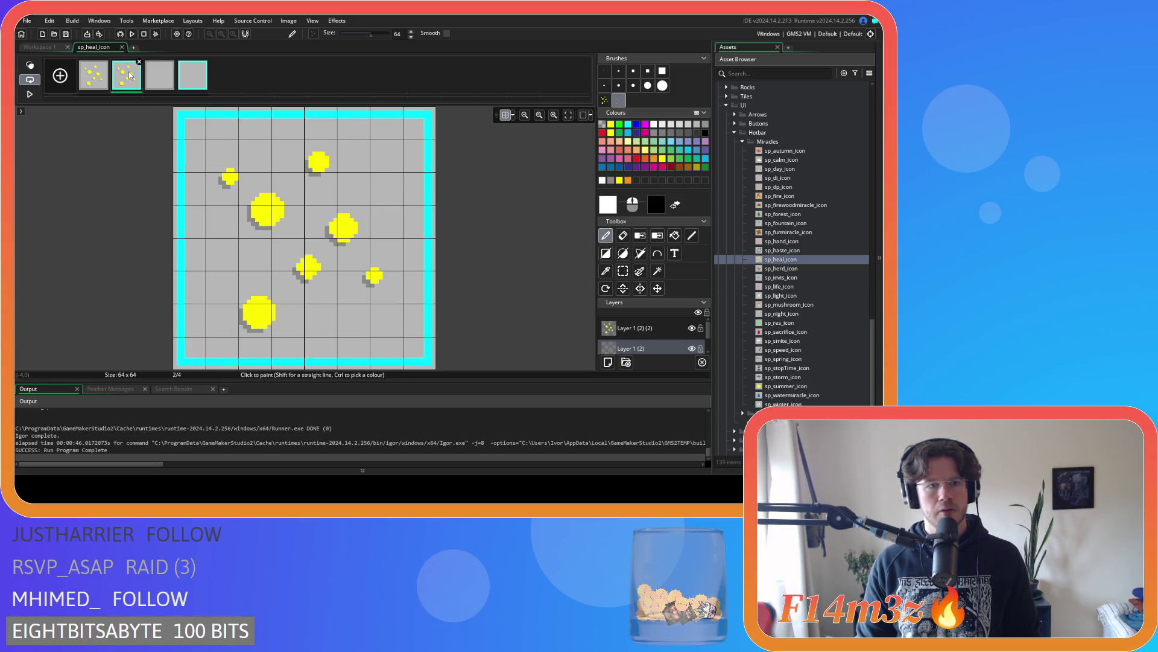
pyautogui.click(151, 82)
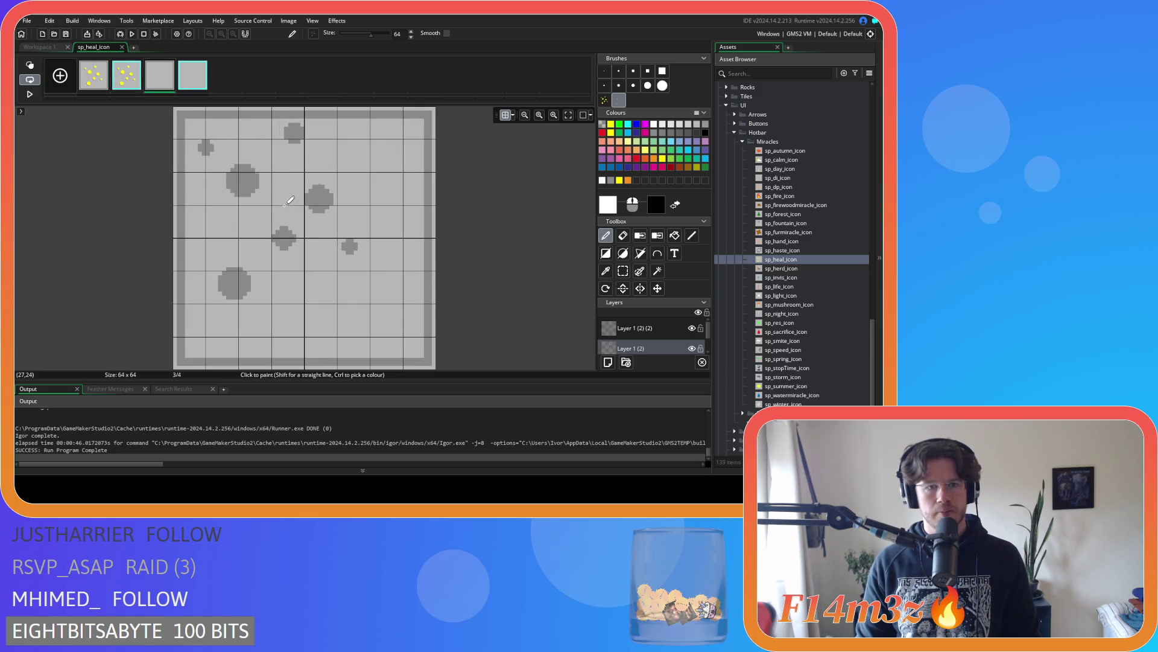
pyautogui.click(315, 231)
pyautogui.click(198, 79)
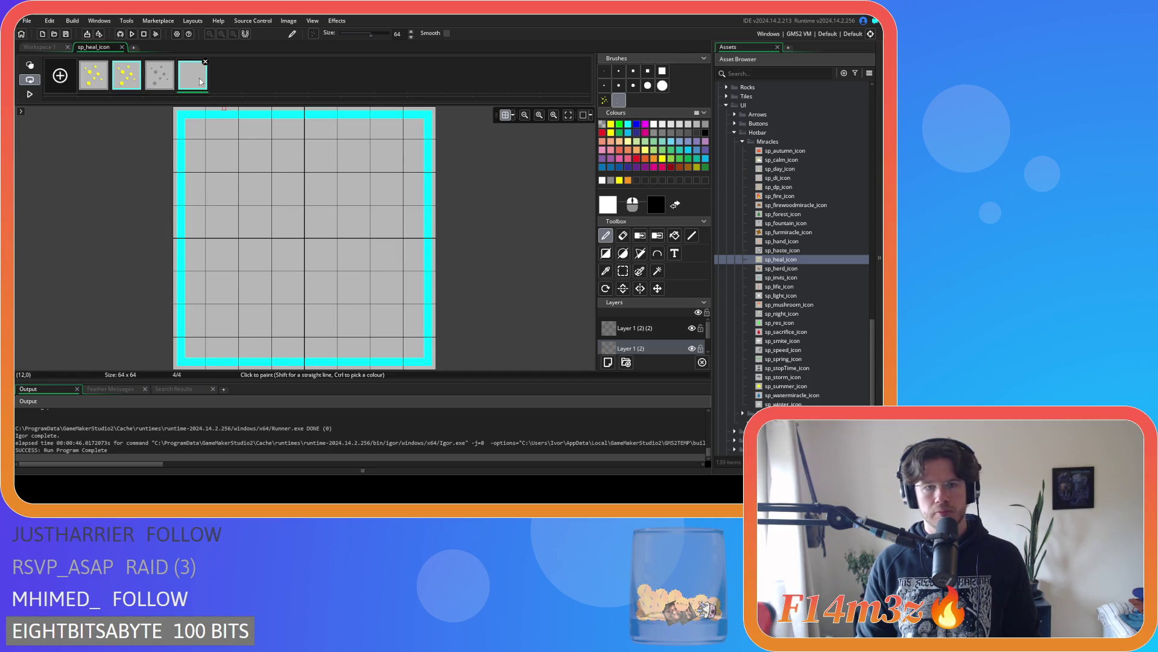
# Restamp the grey dots on frame 3's Layer 1 (2)(2), then stamp them on frame 4
pyautogui.hotkey('ctrl', 'z')
pyautogui.hotkey('ctrl', 'z')
pyautogui.hotkey('ctrl', 'z')
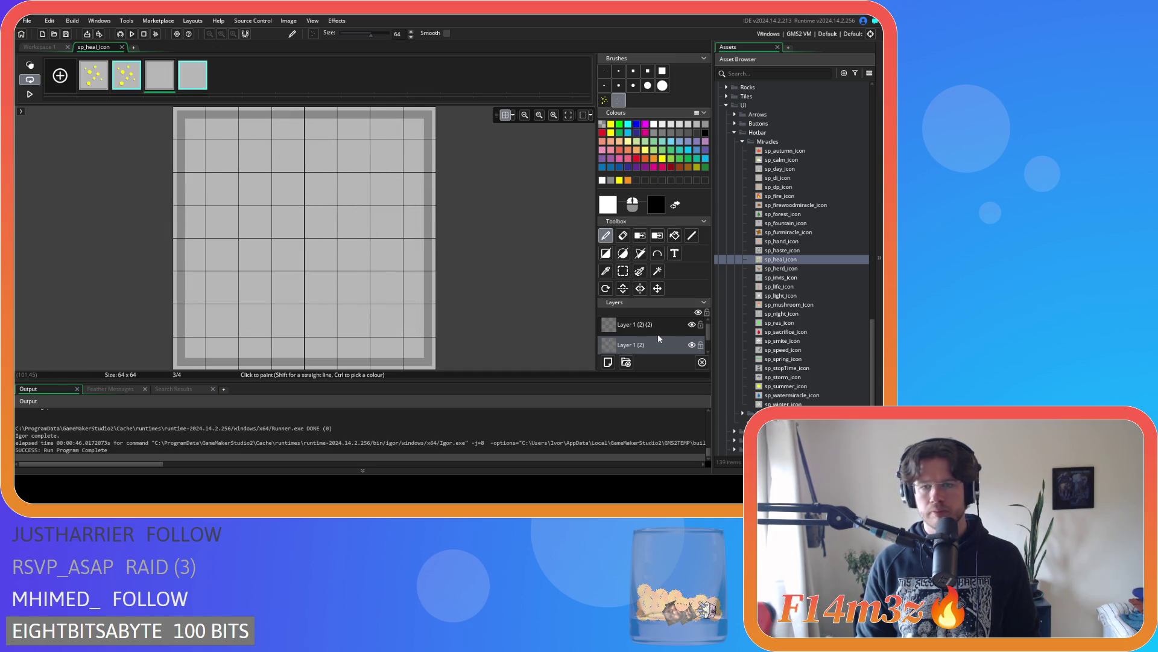
pyautogui.click(655, 325)
pyautogui.click(313, 230)
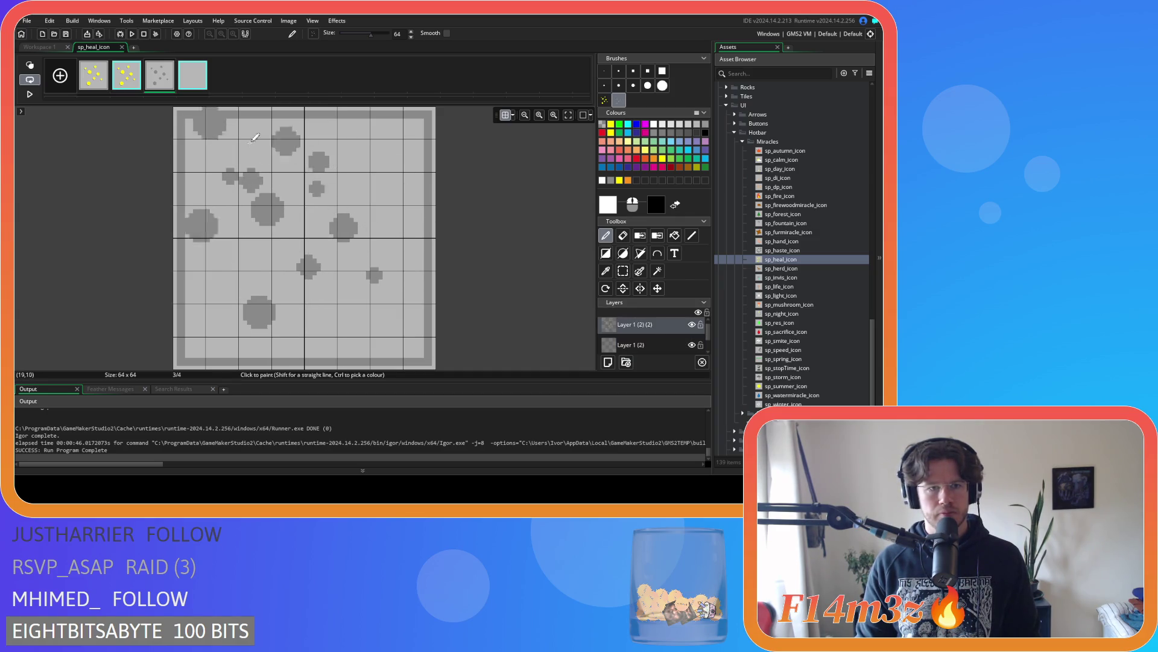
pyautogui.press('Right')
pyautogui.click(313, 229)
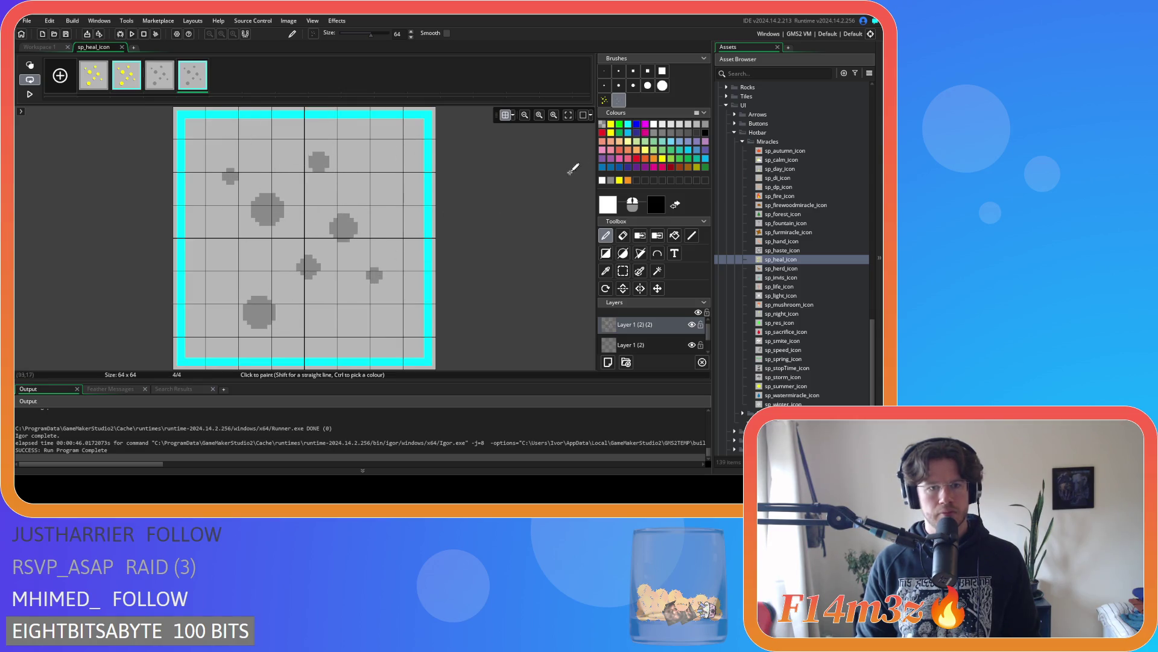
# Return to the main workspace and close the heal icon image editor
pyautogui.click(653, 346)
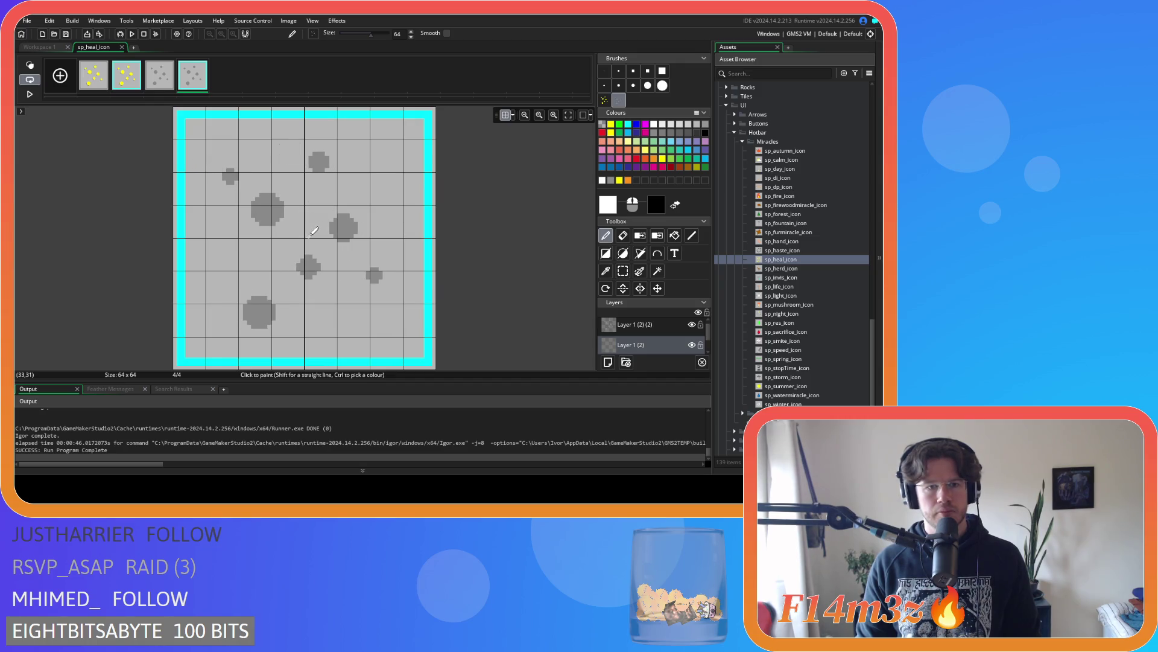
pyautogui.press('Left')
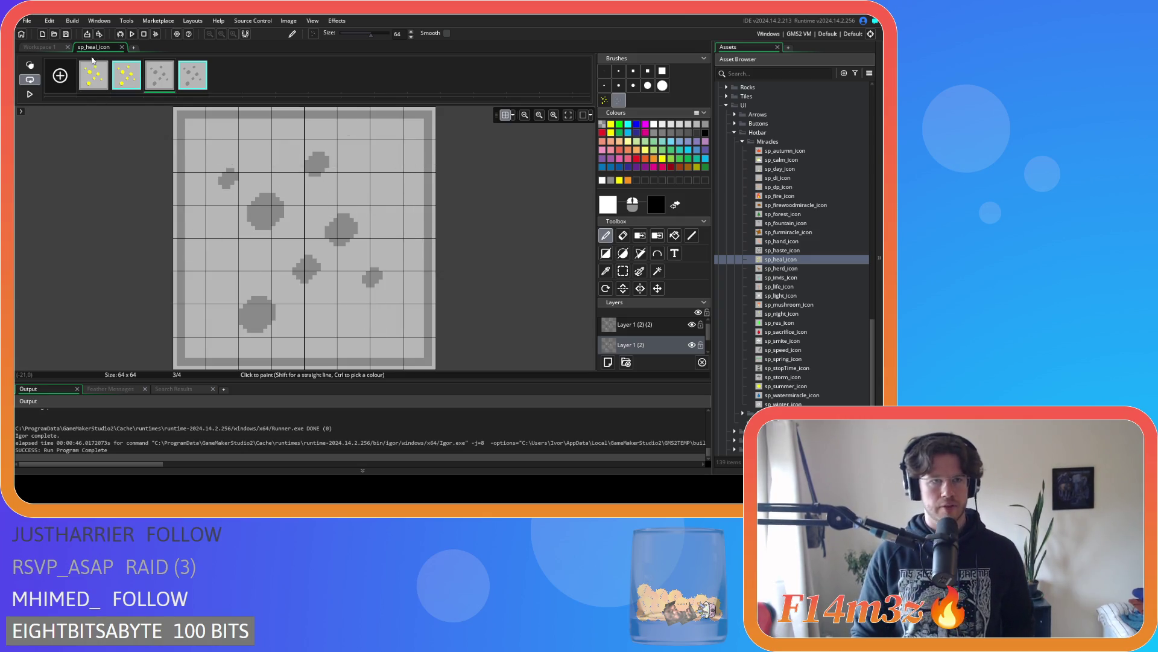
pyautogui.click(40, 46)
pyautogui.click(118, 48)
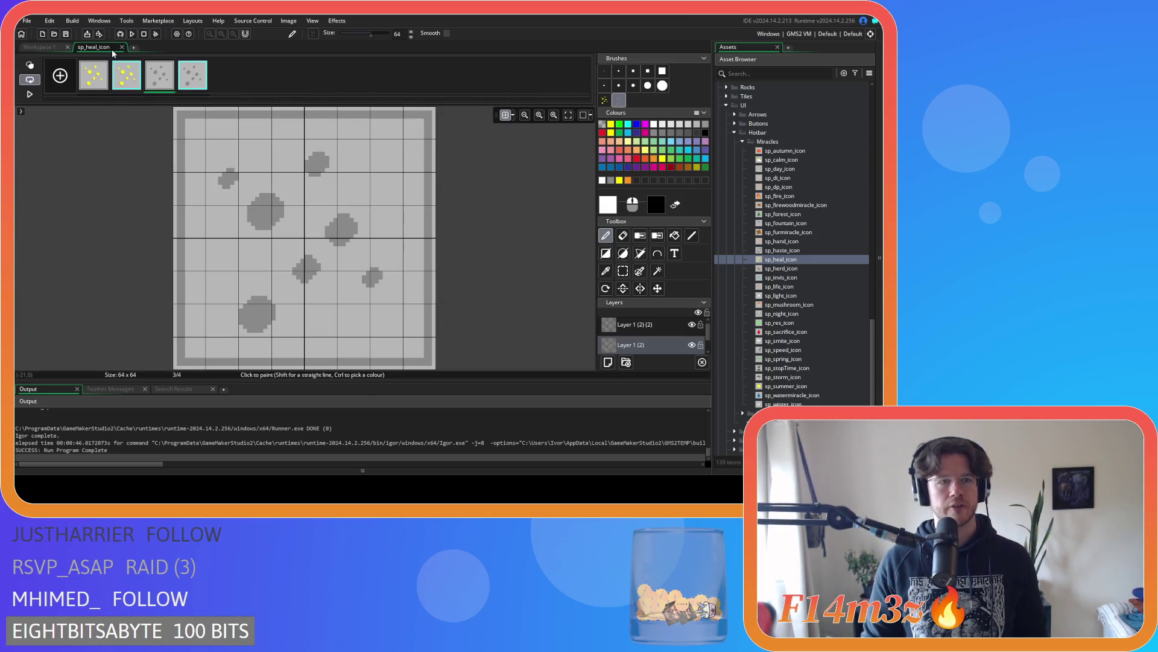
pyautogui.click(120, 47)
# Close the sp_heal_icon window and collapse the Miracles, Hotbar and Sprites asset folders
pyautogui.click(496, 81)
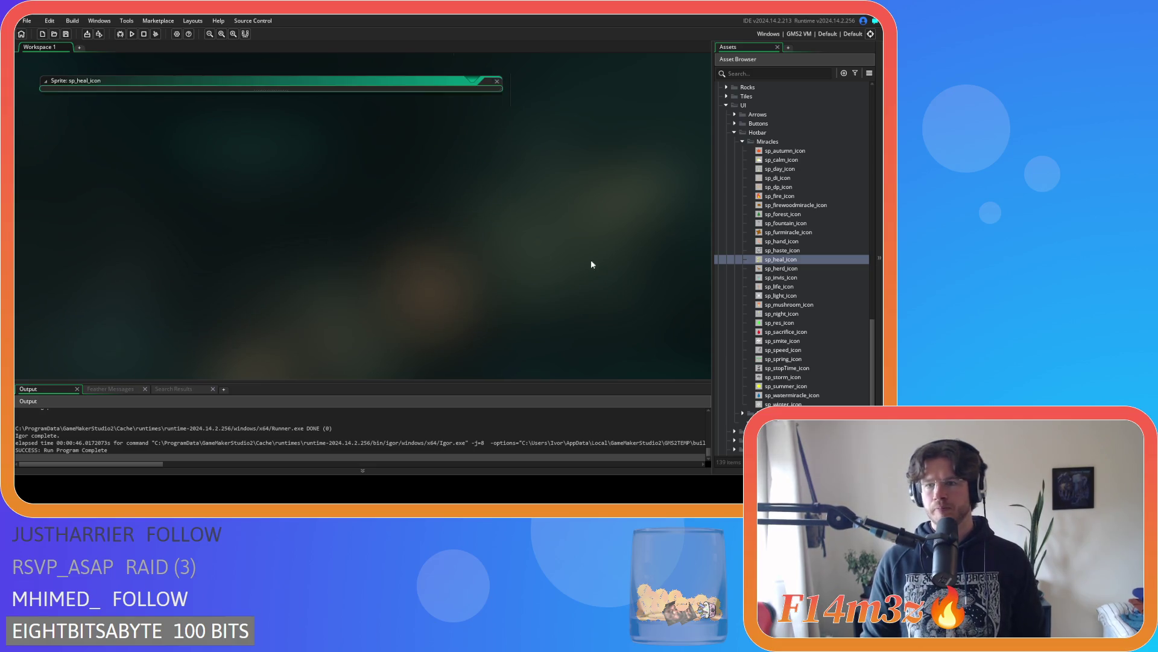
pyautogui.click(744, 143)
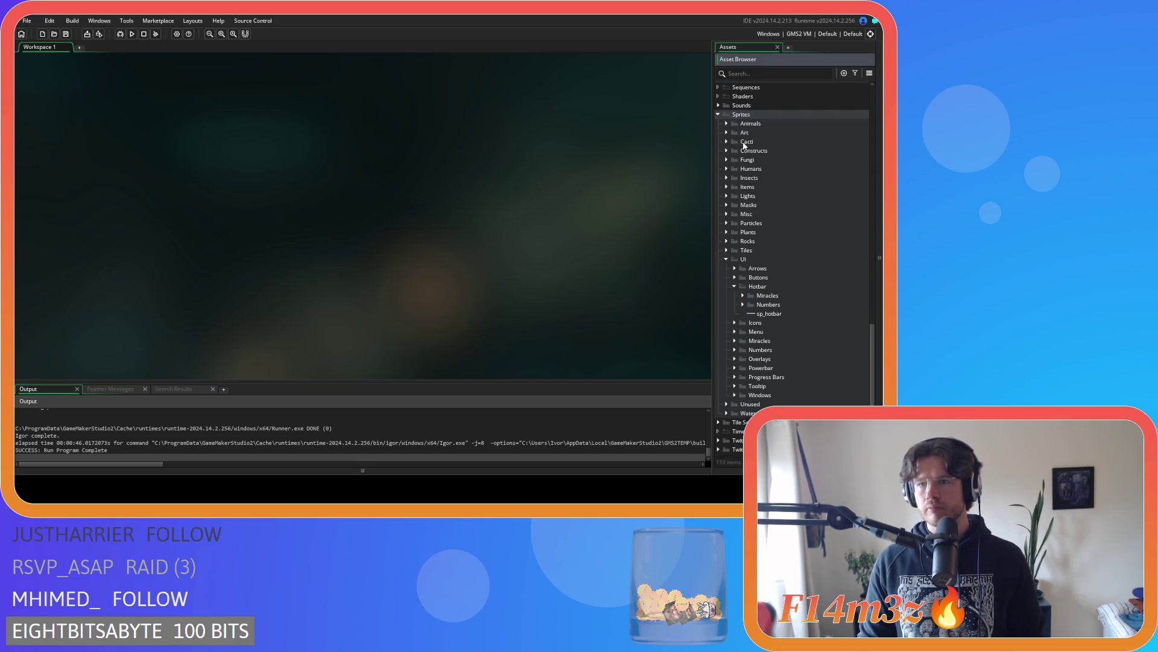
pyautogui.click(736, 287)
pyautogui.scroll(4, 728, 292)
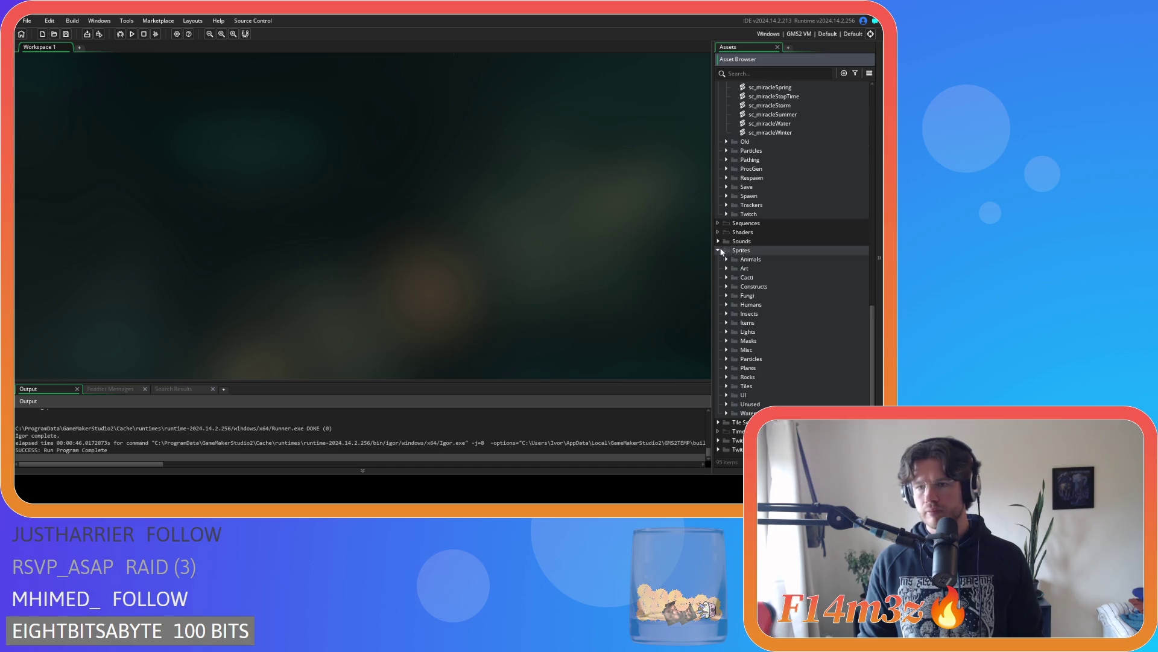
pyautogui.click(719, 246)
pyautogui.scroll(-2, 772, 239)
# Open sc_miracleHeal and place the caret in its description after the word poison
pyautogui.doubleClick(767, 232)
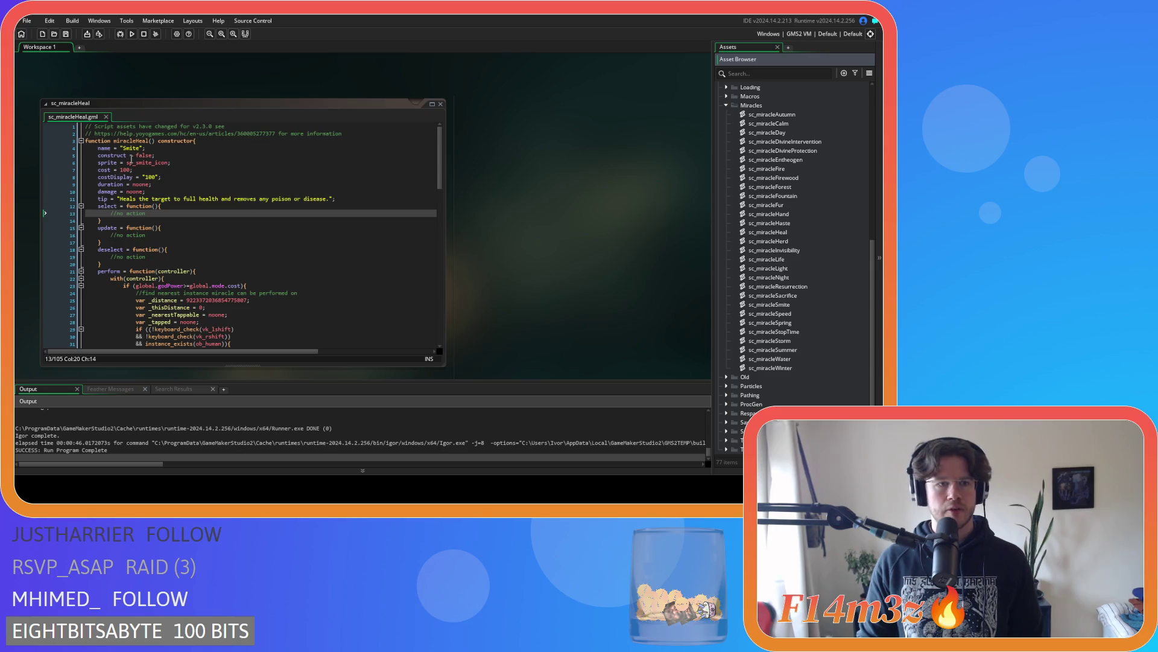
pyautogui.click(152, 162)
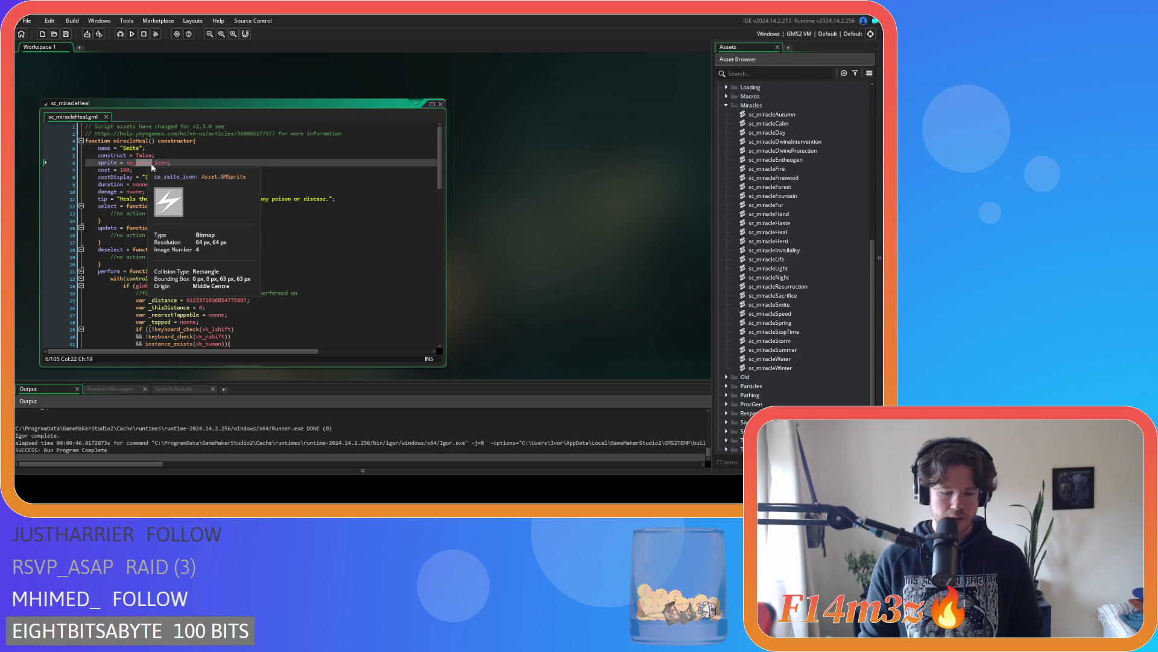
pyautogui.write('heal')
pyautogui.click(169, 177)
pyautogui.scroll(-3, 272, 192)
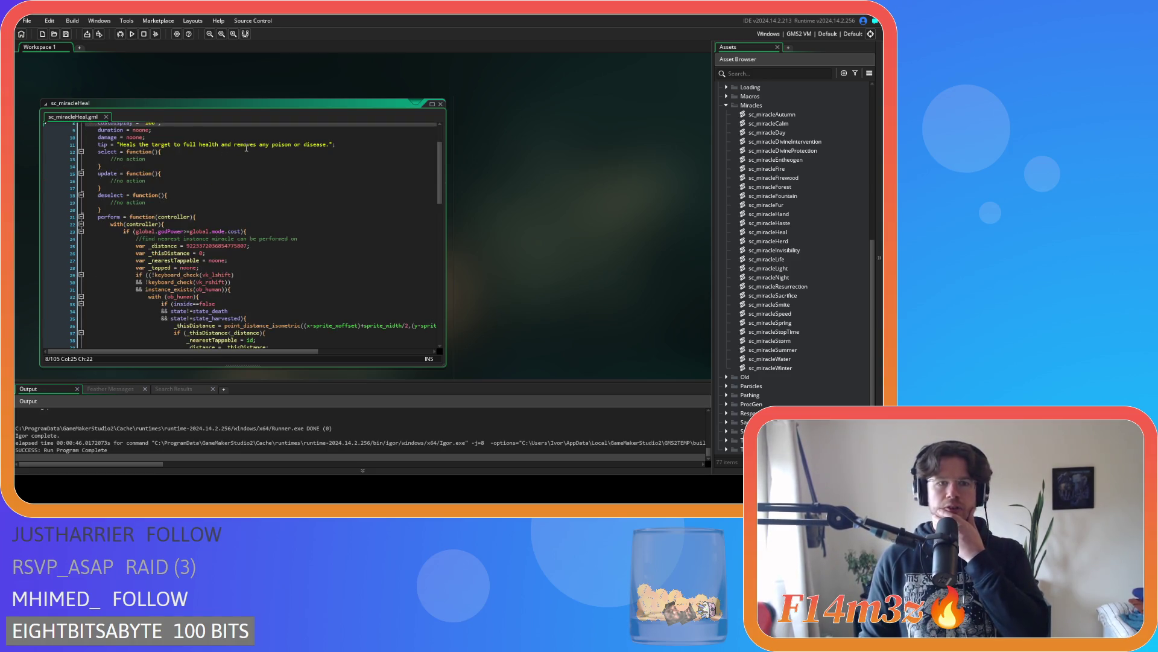
pyautogui.click(291, 145)
pyautogui.write('ses.')
pyautogui.click(338, 159)
pyautogui.click(313, 217)
pyautogui.click(258, 179)
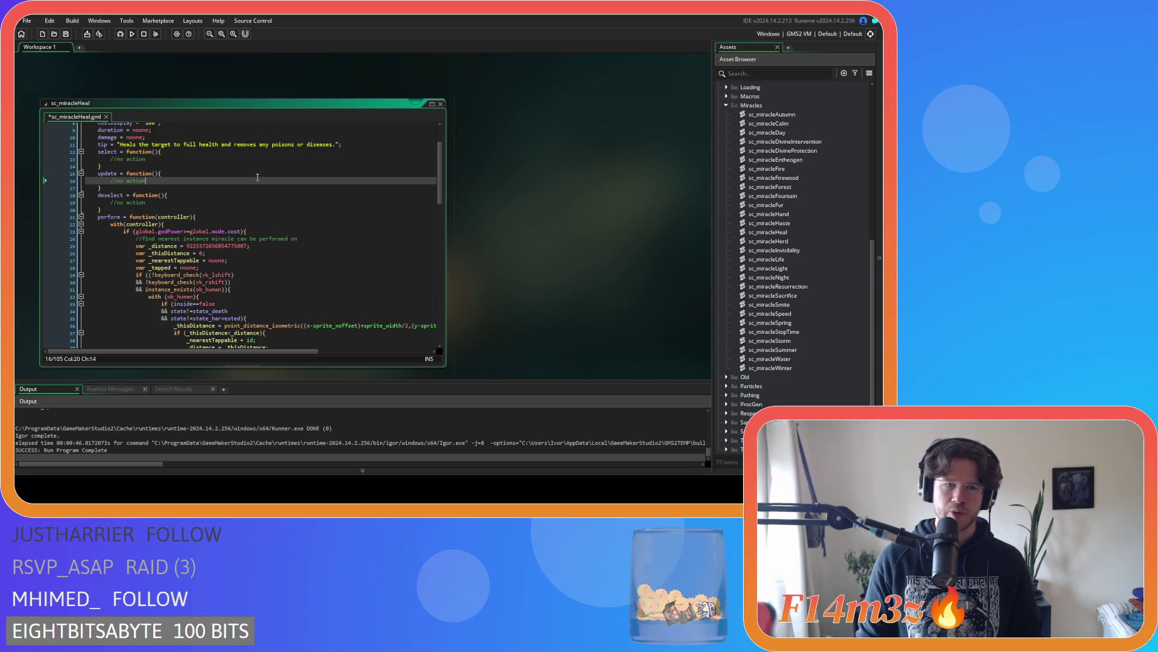
pyautogui.hotkey('ctrl', 's')
pyautogui.scroll(-3, 237, 208)
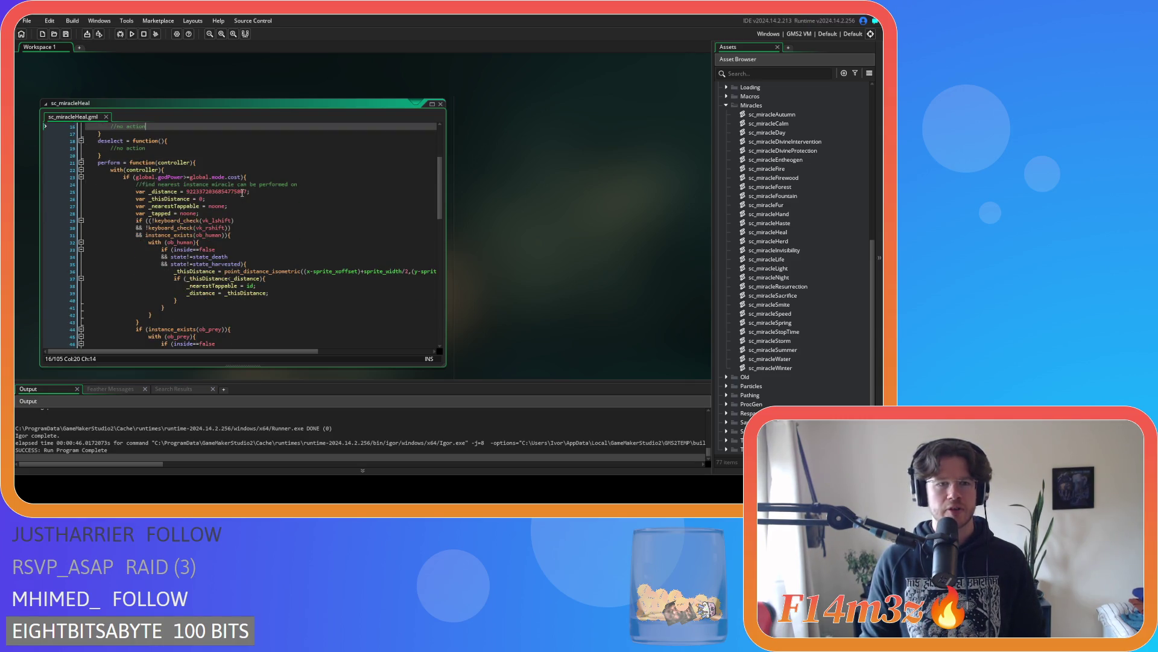
pyautogui.scroll(-4, 260, 165)
pyautogui.scroll(5, 274, 169)
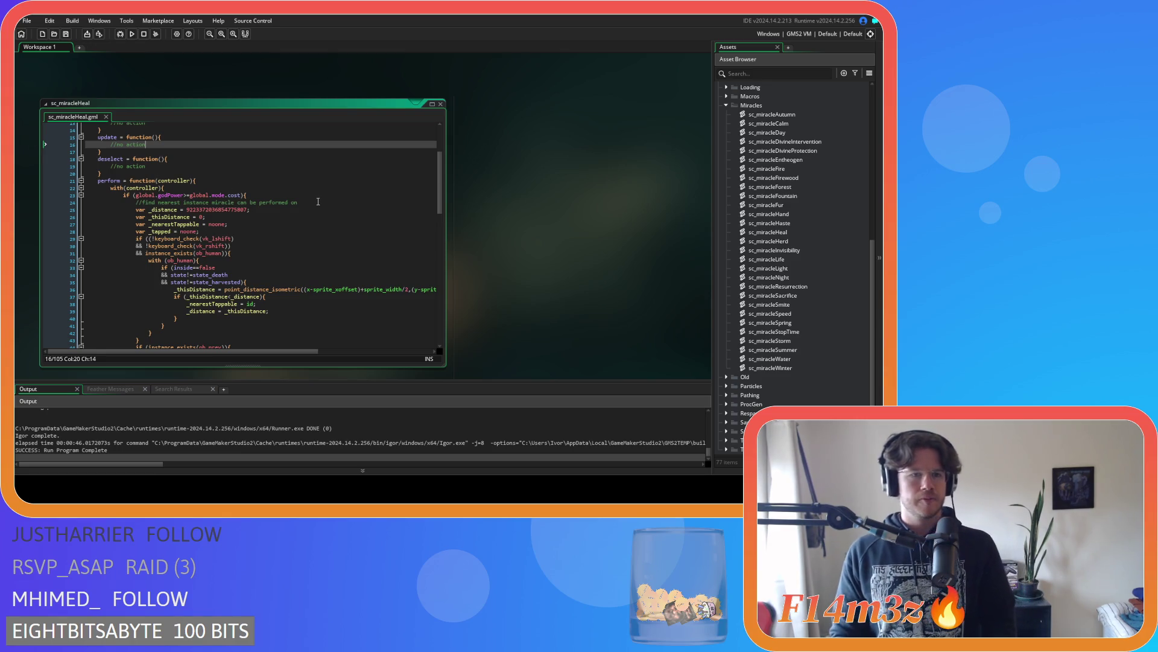
pyautogui.scroll(-2, 318, 201)
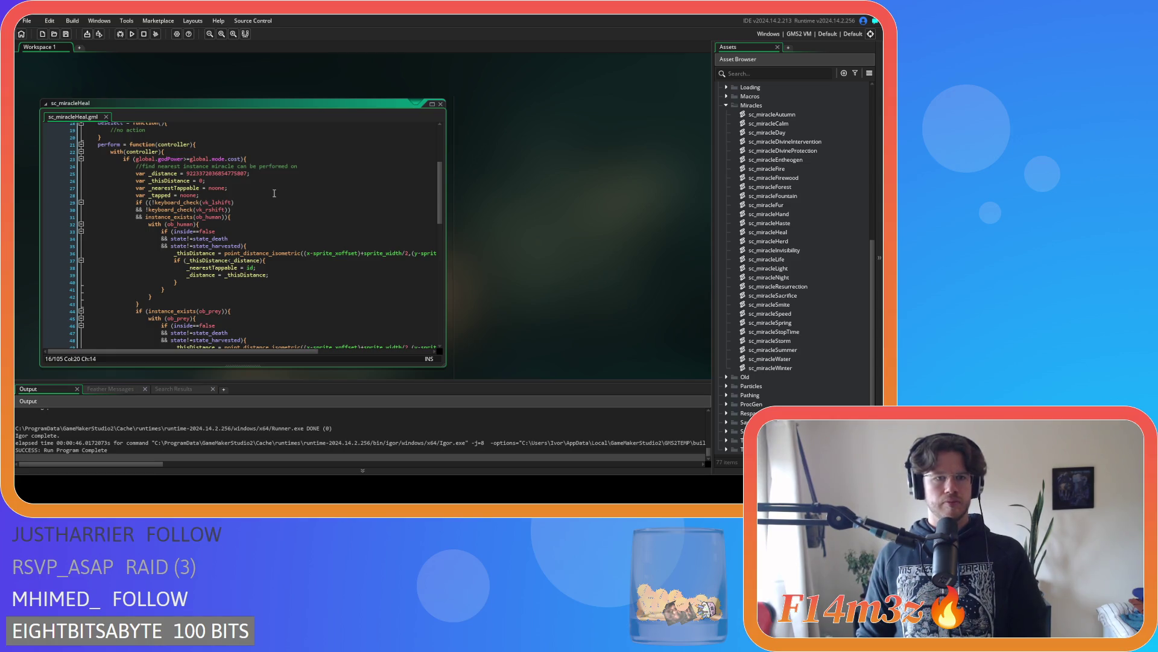
pyautogui.scroll(-1, 274, 193)
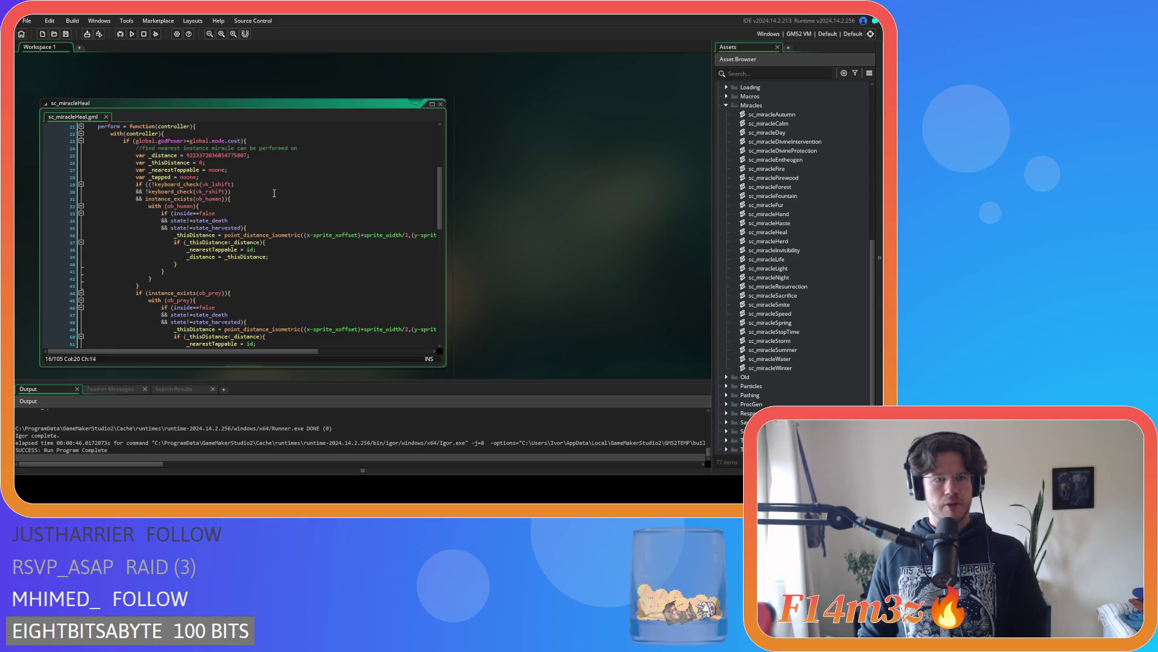
pyautogui.scroll(-1, 274, 193)
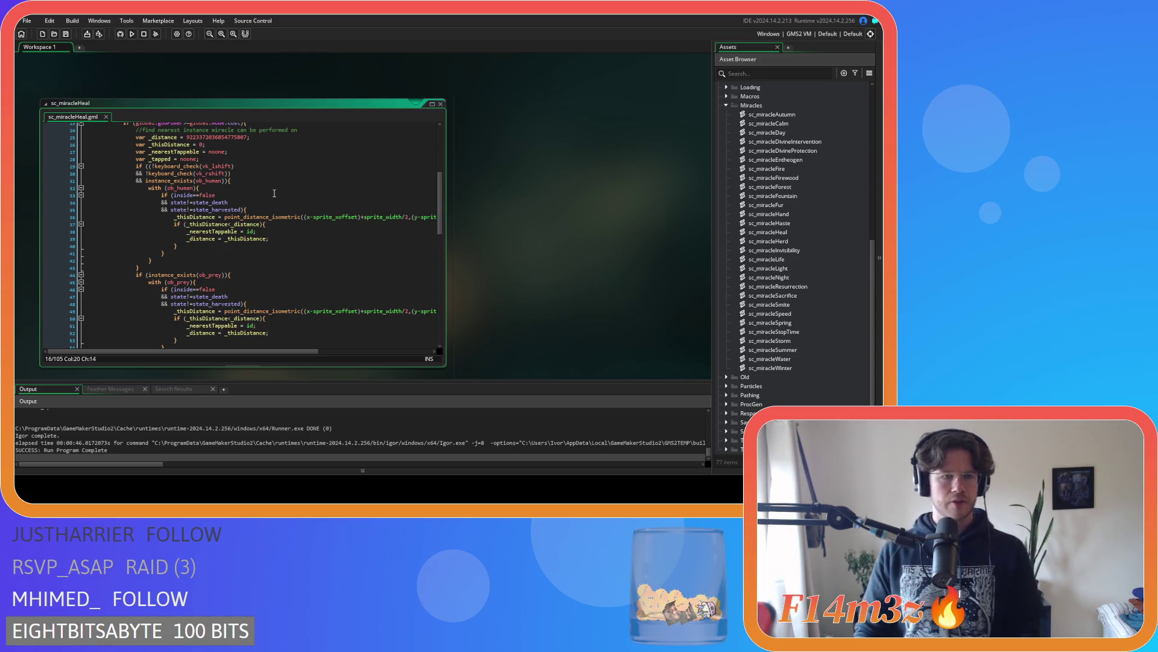
pyautogui.scroll(-6, 274, 193)
pyautogui.scroll(-3, 274, 192)
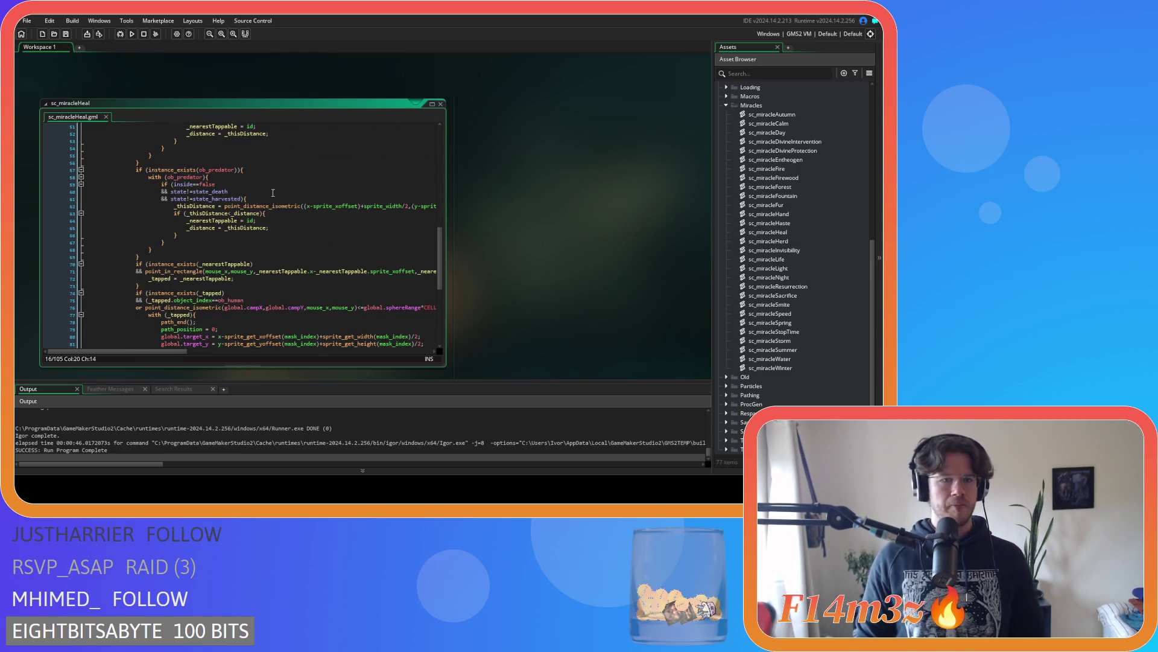
pyautogui.scroll(11, 274, 192)
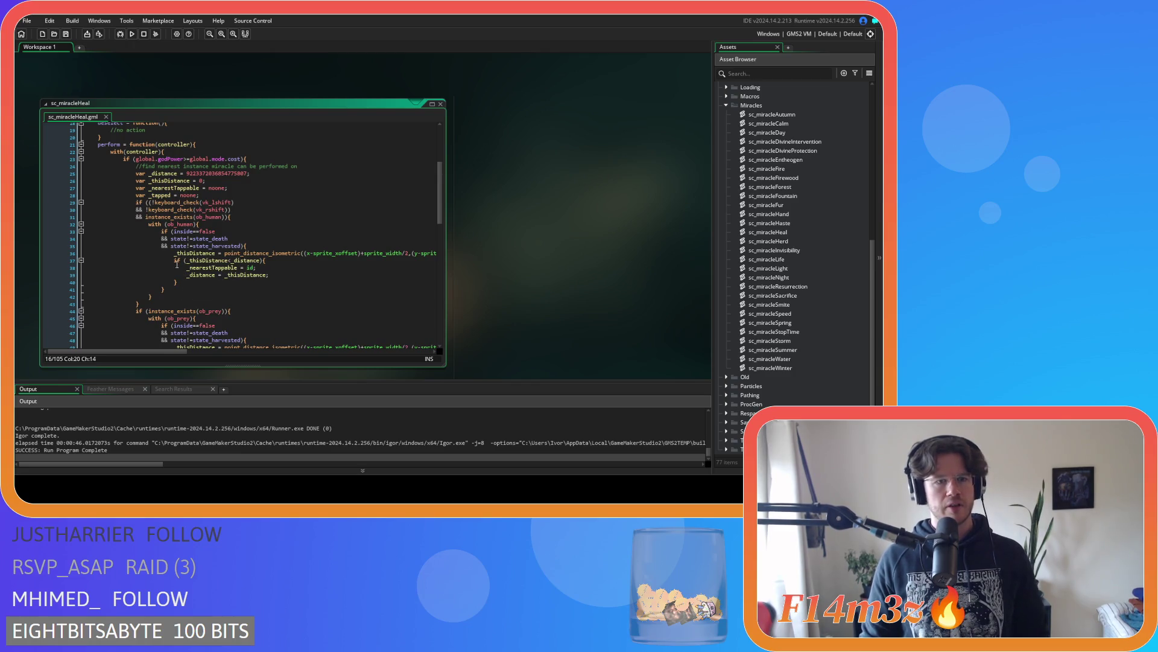
# Delete the !keyboard_check Shift conditions from the ob_human targeting check
pyautogui.moveTo(155, 307); pyautogui.dragTo(137, 203)
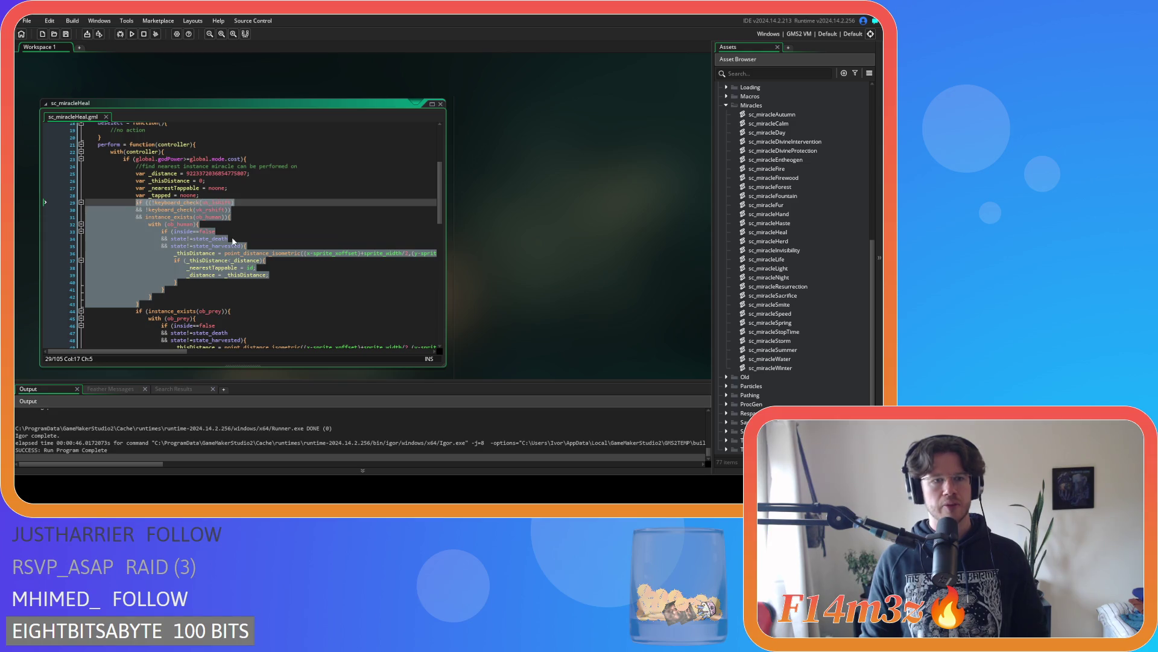
pyautogui.click(178, 211)
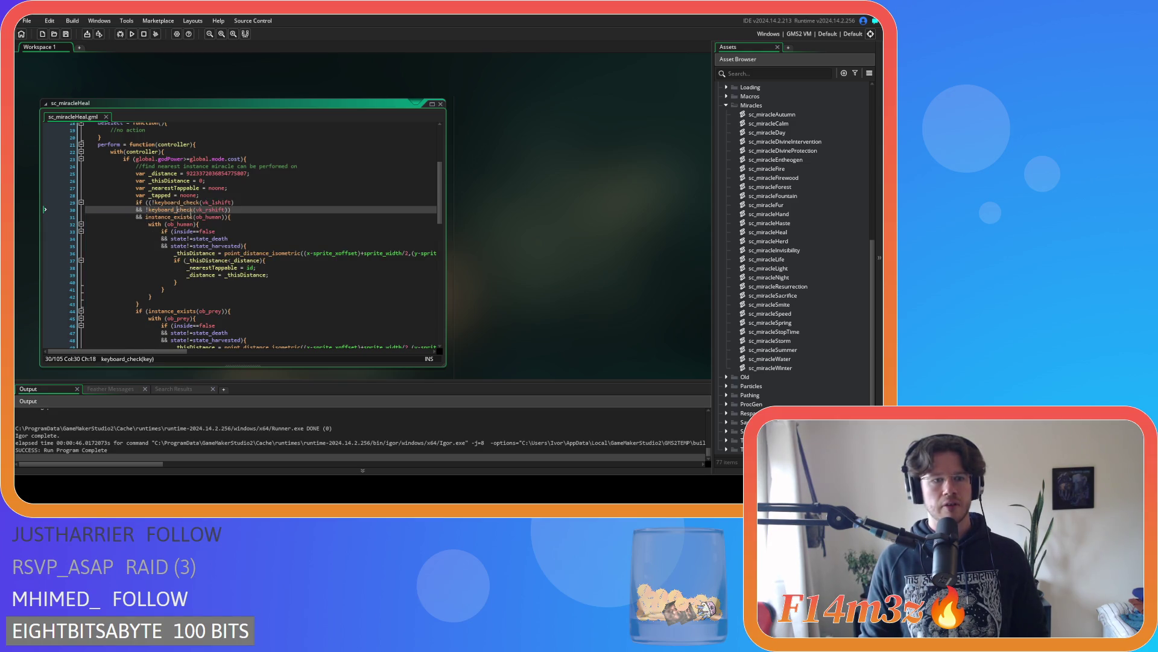
pyautogui.click(149, 203)
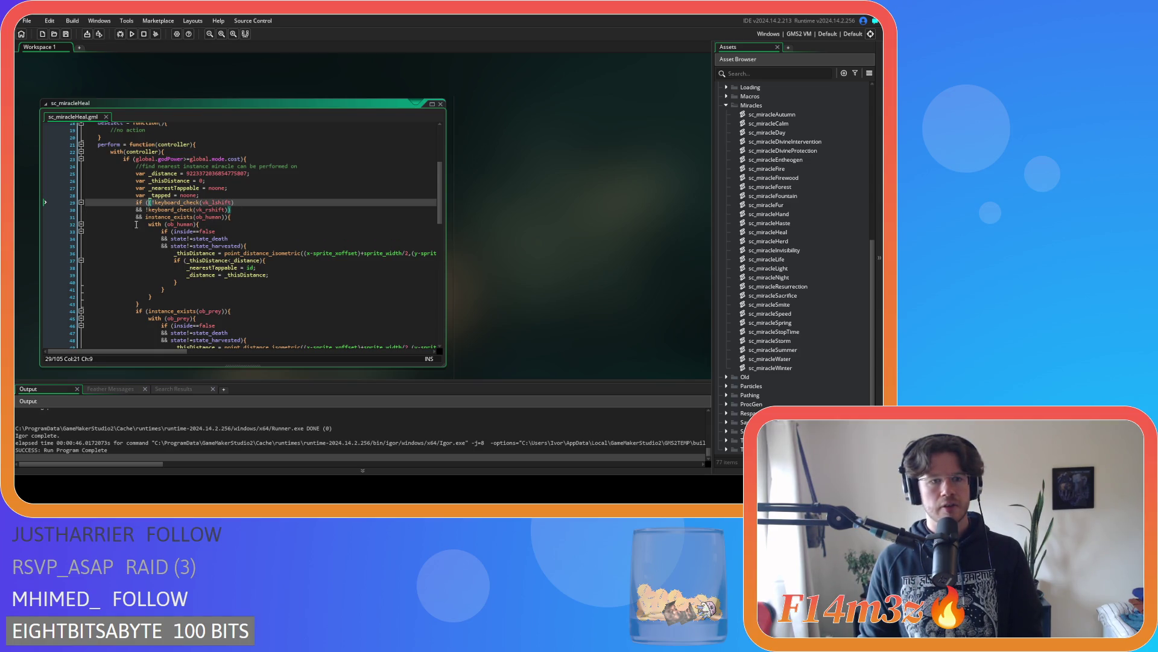
pyautogui.click(146, 217)
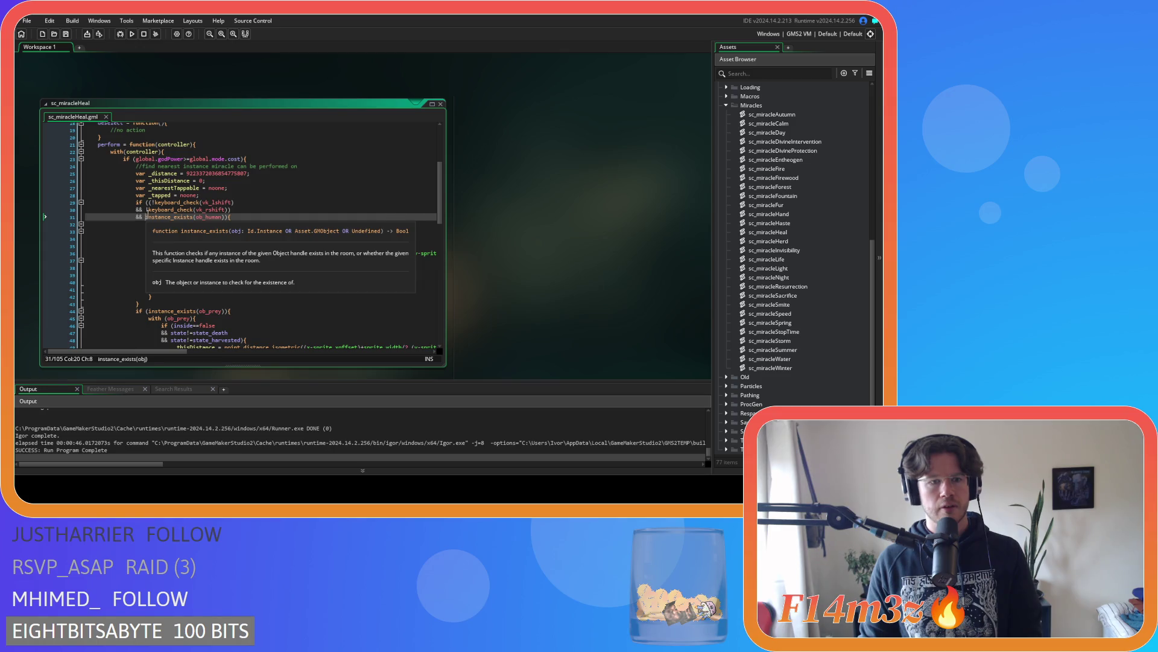
pyautogui.keyDown('shift'); pyautogui.click(150, 204); pyautogui.keyUp('shift')
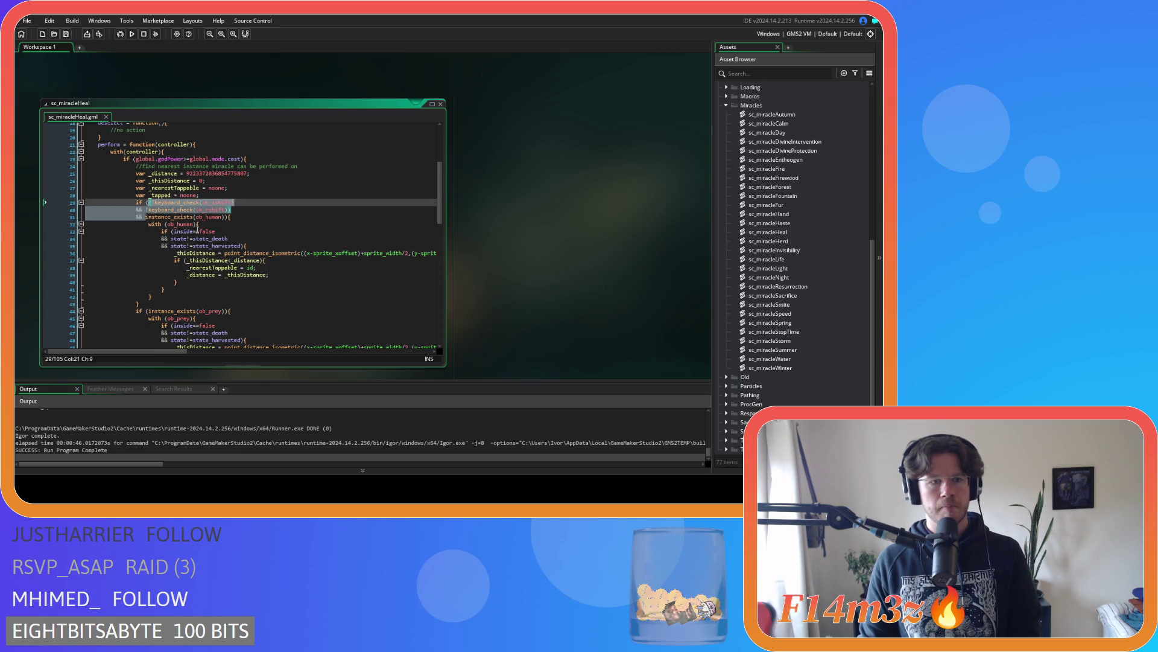
pyautogui.press('Delete')
# Move the ob_human targeting block below the predator block and save
pyautogui.scroll(-1, 217, 235)
pyautogui.moveTo(140, 272); pyautogui.dragTo(132, 187)
pyautogui.press('BackSpace')
pyautogui.press('BackSpace')
pyautogui.press('BackSpace')
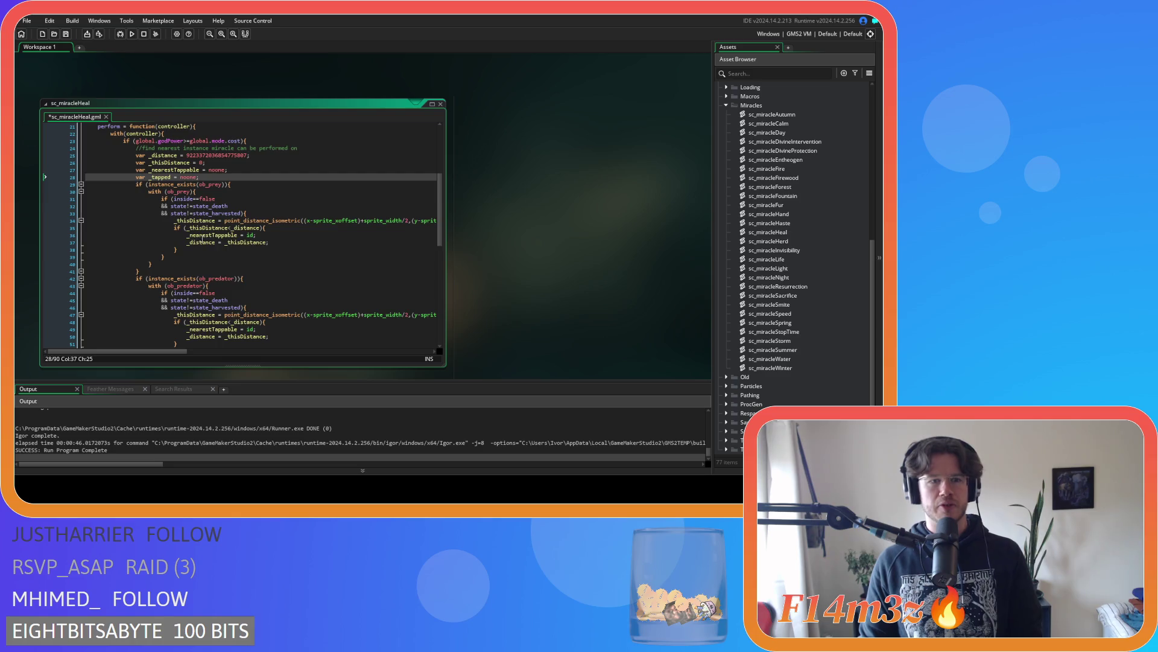
pyautogui.scroll(-5, 203, 239)
pyautogui.click(164, 258)
pyautogui.hotkey('ctrl', 'v')
pyautogui.scroll(3, 195, 275)
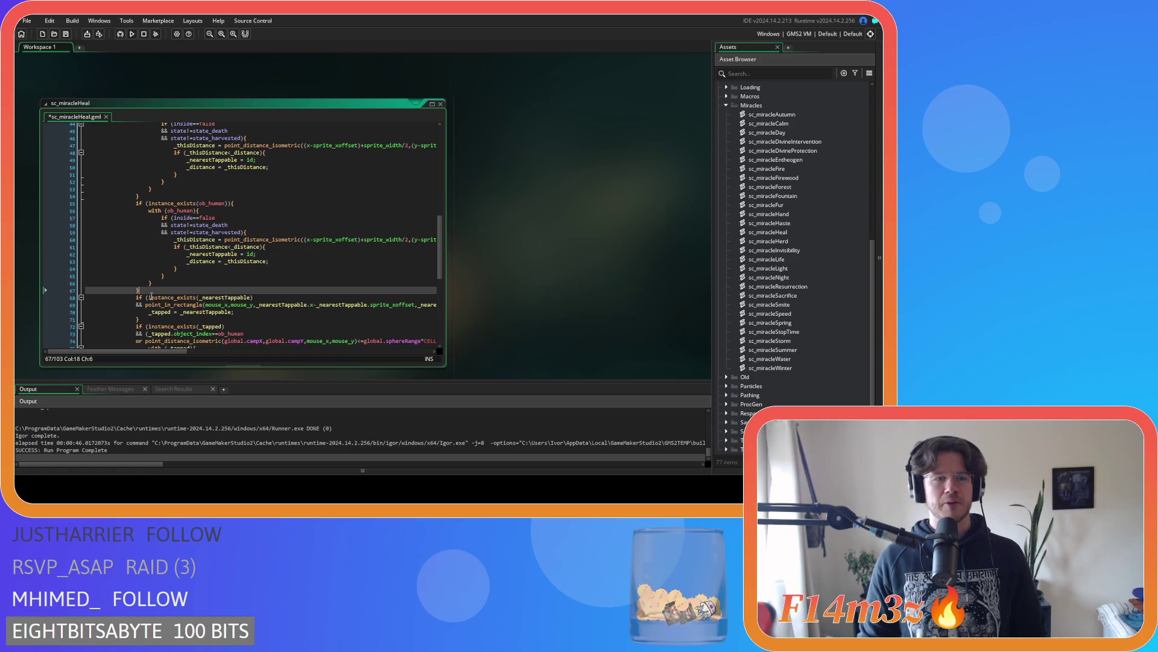
pyautogui.scroll(2, 189, 274)
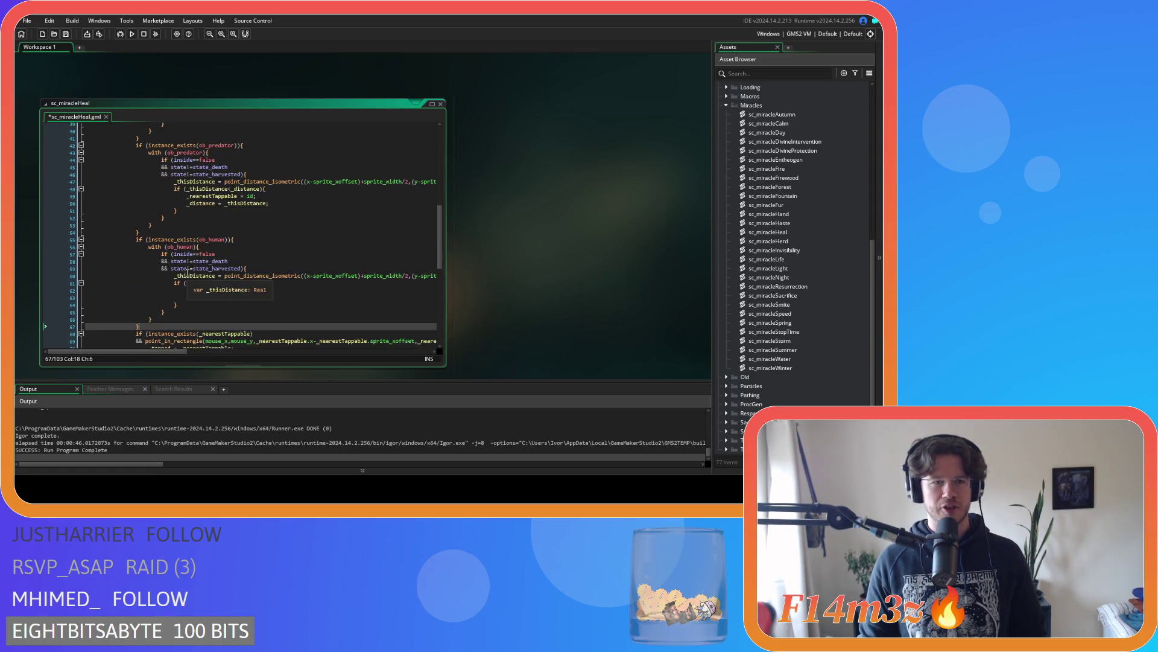
pyautogui.scroll(-3, 188, 273)
pyautogui.hotkey('ctrl', 's')
# Undo those edits, restoring the original ob_human block with its Shift conditions
pyautogui.scroll(-1, 188, 266)
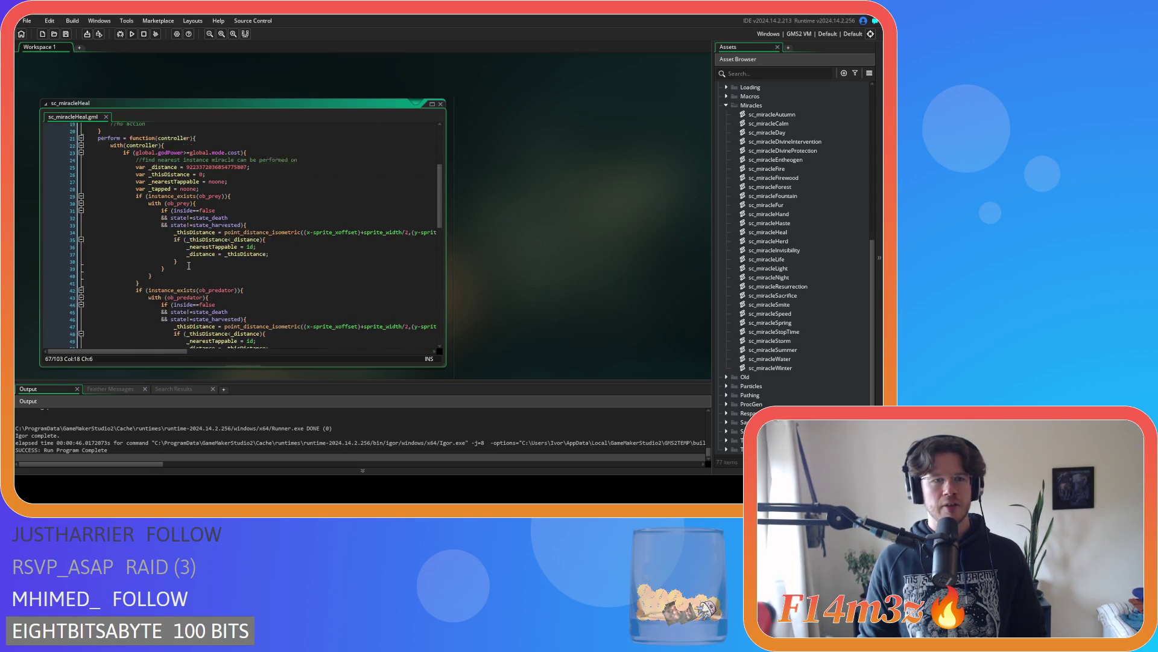
pyautogui.scroll(3, 200, 259)
pyautogui.scroll(-7, 231, 222)
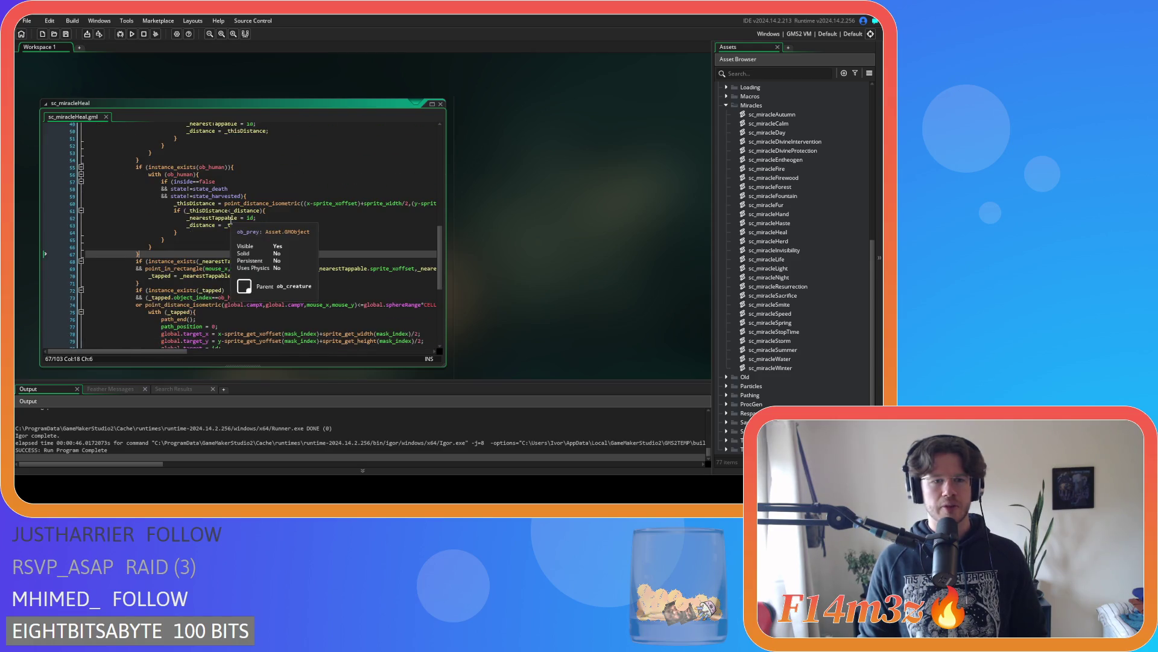
pyautogui.hotkey('shift', 'Up')
pyautogui.hotkey('shift', 'Up')
pyautogui.hotkey('shift', 'Up')
pyautogui.press('Delete')
pyautogui.scroll(8, 229, 222)
pyautogui.click(200, 228)
pyautogui.press('Return')
pyautogui.hotkey('ctrl', 'v')
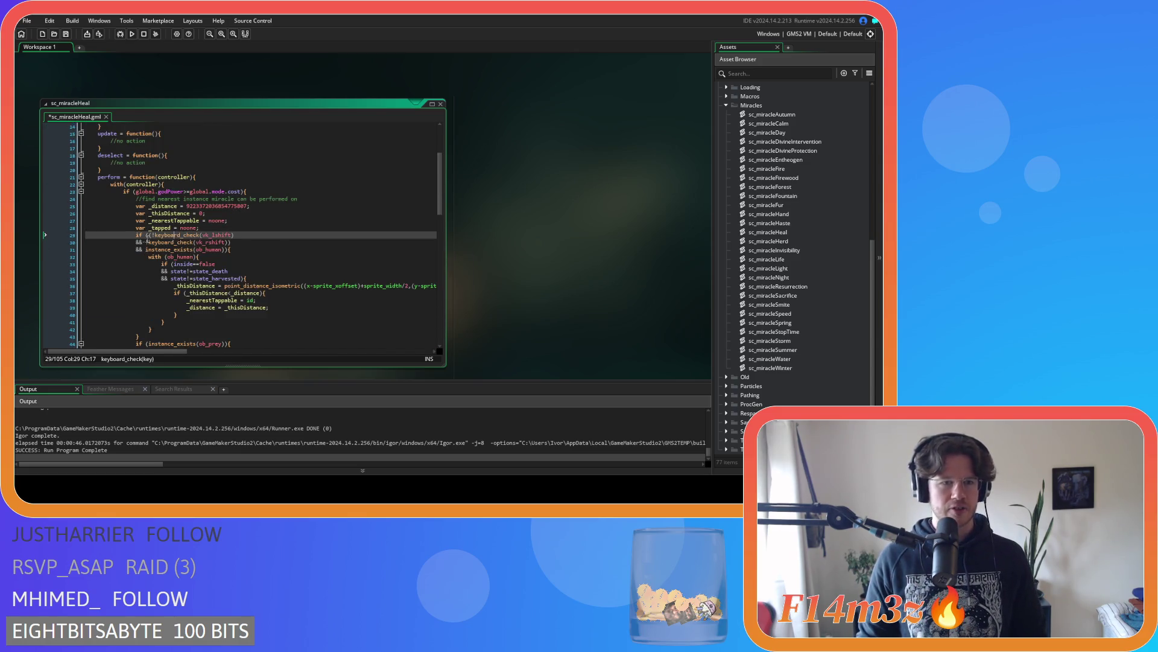
# Cut the Shift conditions from the ob_human check and paste them into the ob_prey and ob_predator checks
pyautogui.click(149, 235)
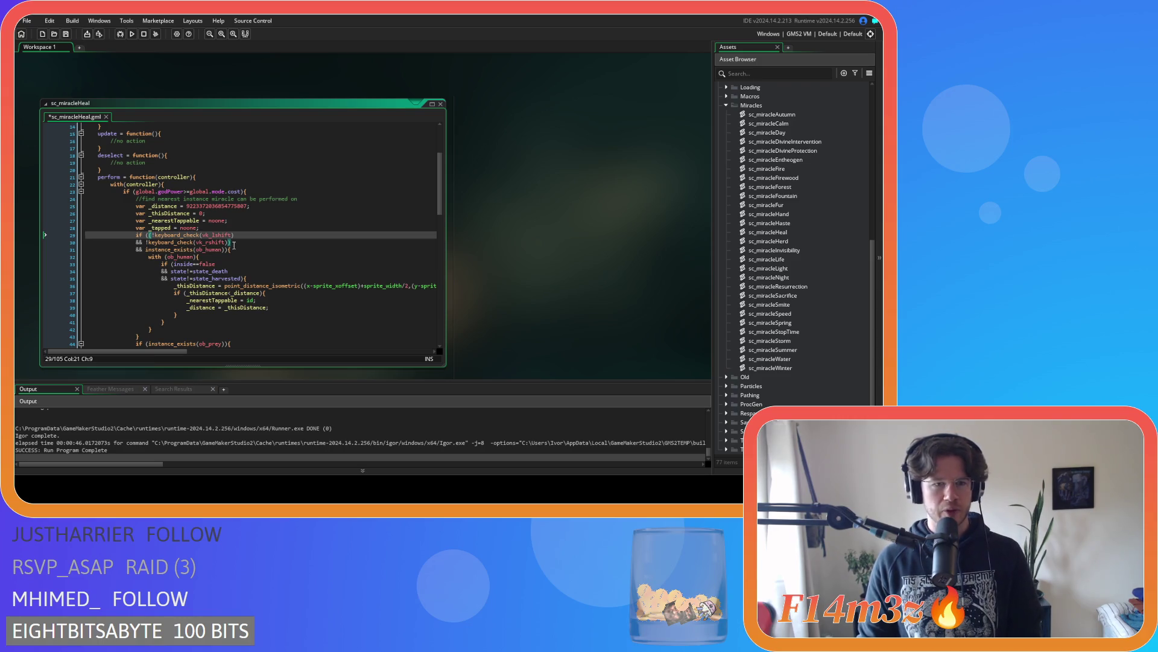
pyautogui.click(146, 249)
pyautogui.keyDown('shift'); pyautogui.click(149, 235); pyautogui.keyUp('shift')
pyautogui.press('Delete')
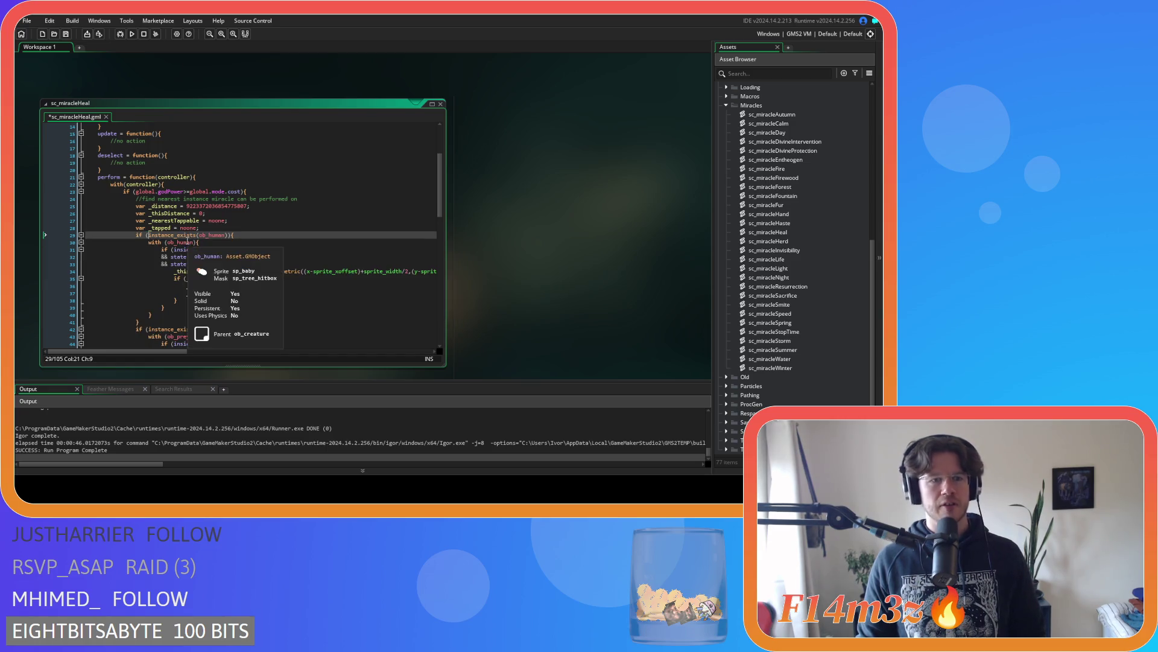
pyautogui.scroll(-3, 208, 246)
pyautogui.click(150, 275)
pyautogui.hotkey('ctrl', 'v')
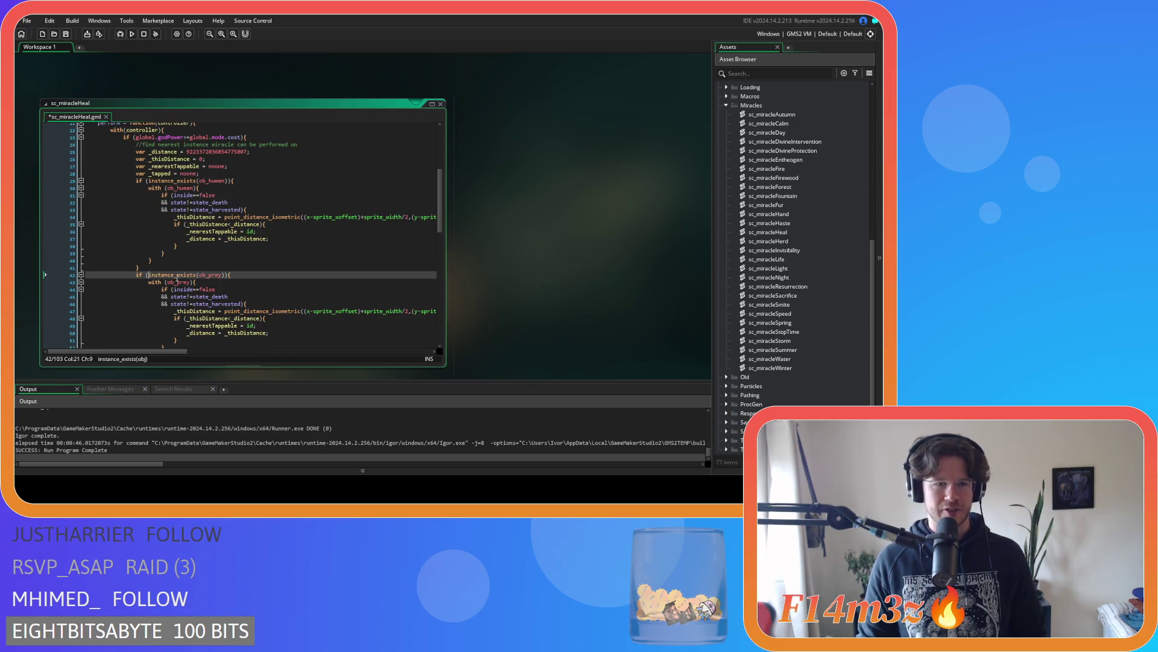
pyautogui.scroll(-5, 170, 265)
pyautogui.click(146, 275)
pyautogui.write('(!keyboard_check(vk_lshift) \t\t\t\t&& !keyboard_check(vk_rshift)) \t\t\t\t&&')
# Move the ob_human block after the ob_predator block so humans are checked last, then save
pyautogui.scroll(3, 218, 274)
pyautogui.moveTo(150, 231)
pyautogui.mouseDown()
pyautogui.moveTo(151, 162)
pyautogui.moveTo(137, 145)
pyautogui.mouseUp()
pyautogui.press('Delete')
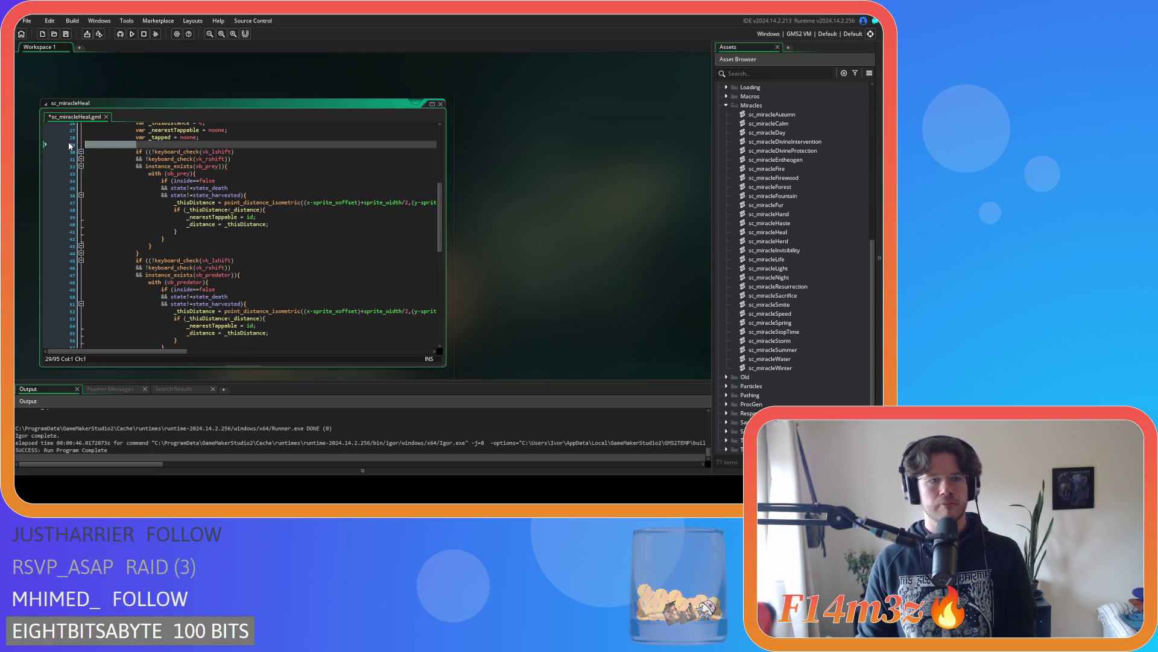
pyautogui.scroll(-5, 154, 193)
pyautogui.click(160, 242)
pyautogui.press('Down')
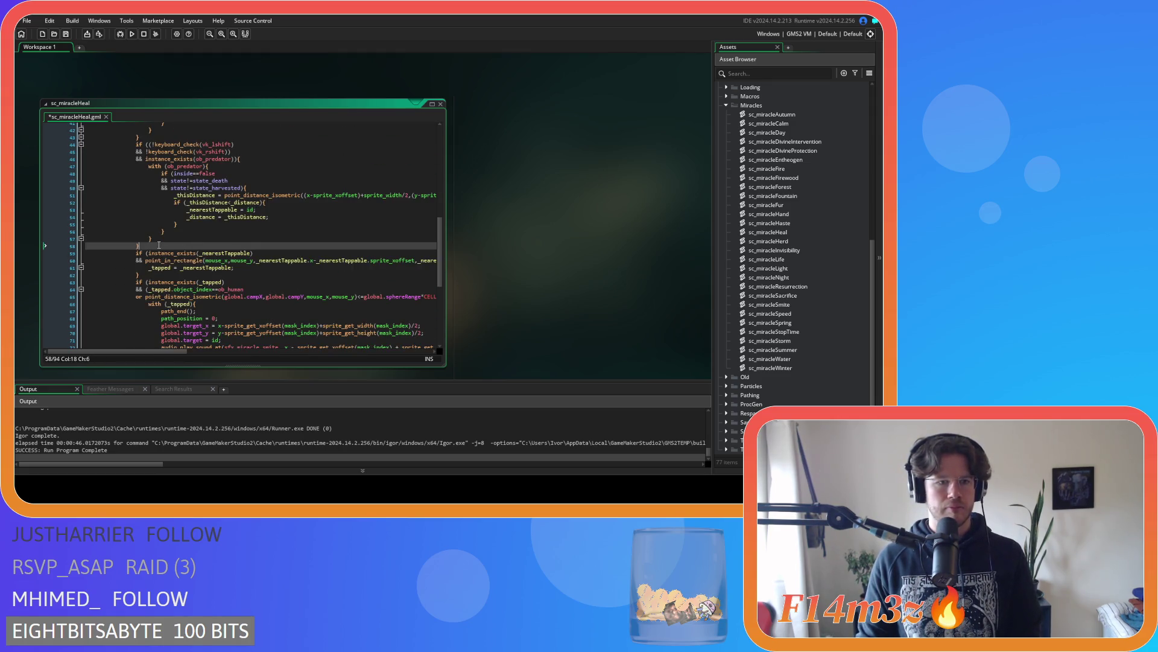
pyautogui.hotkey('ctrl', 'v')
pyautogui.hotkey('ctrl', 's')
pyautogui.scroll(7, 199, 235)
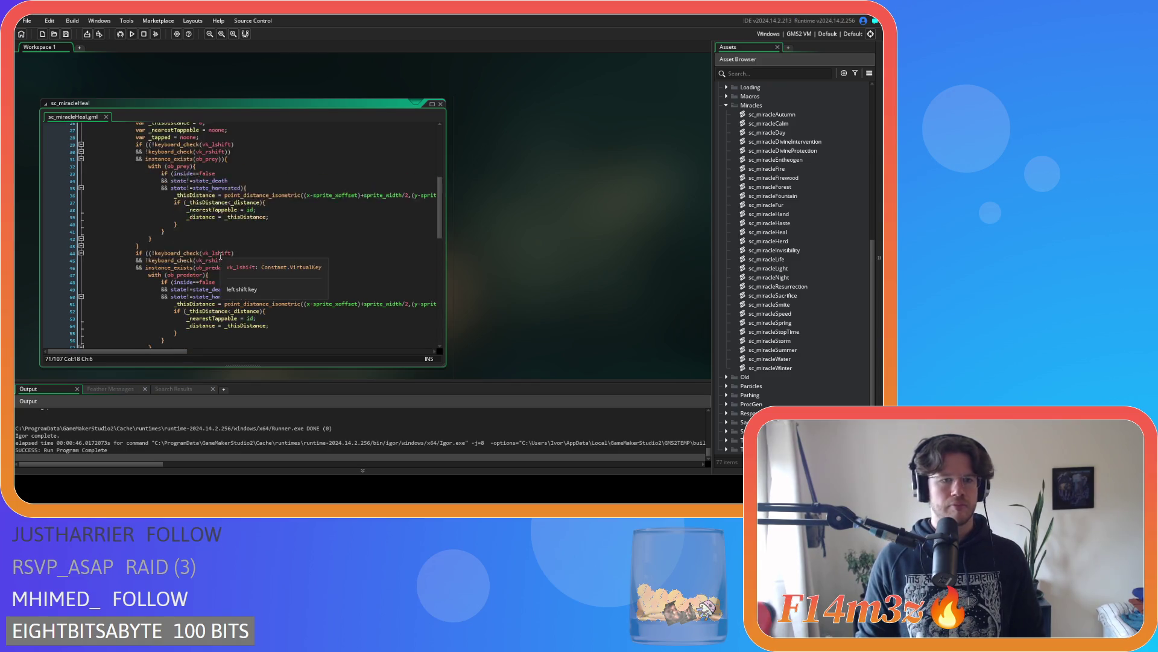
pyautogui.click(271, 216)
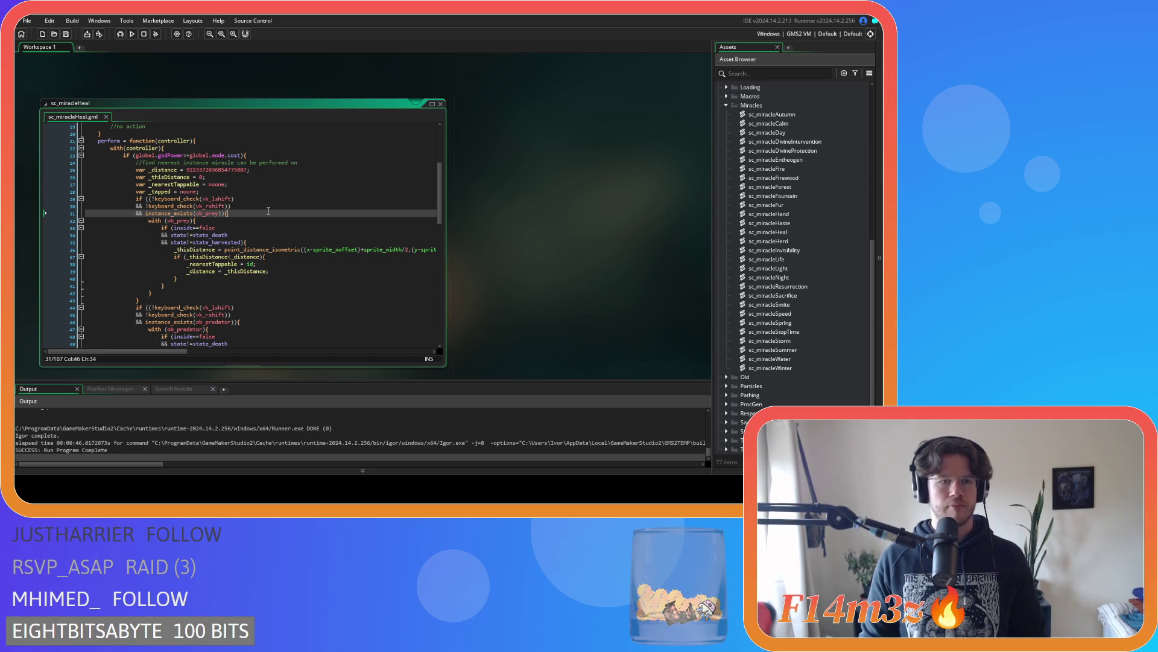
pyautogui.scroll(-10, 268, 211)
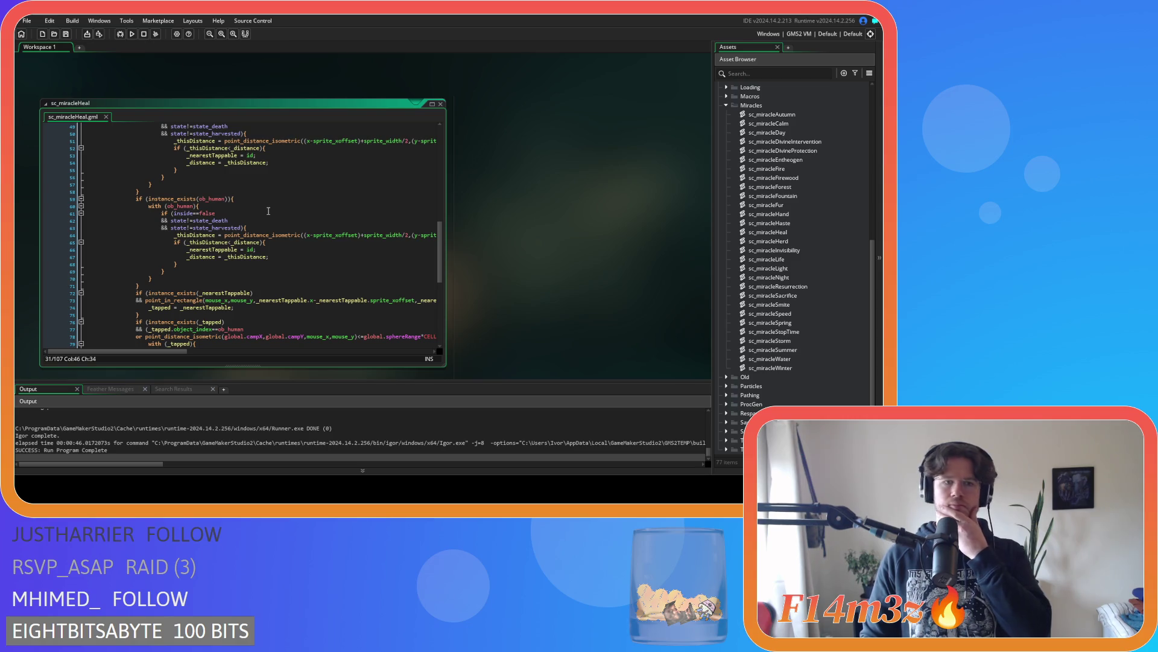
pyautogui.scroll(-3, 269, 210)
pyautogui.scroll(-6, 269, 211)
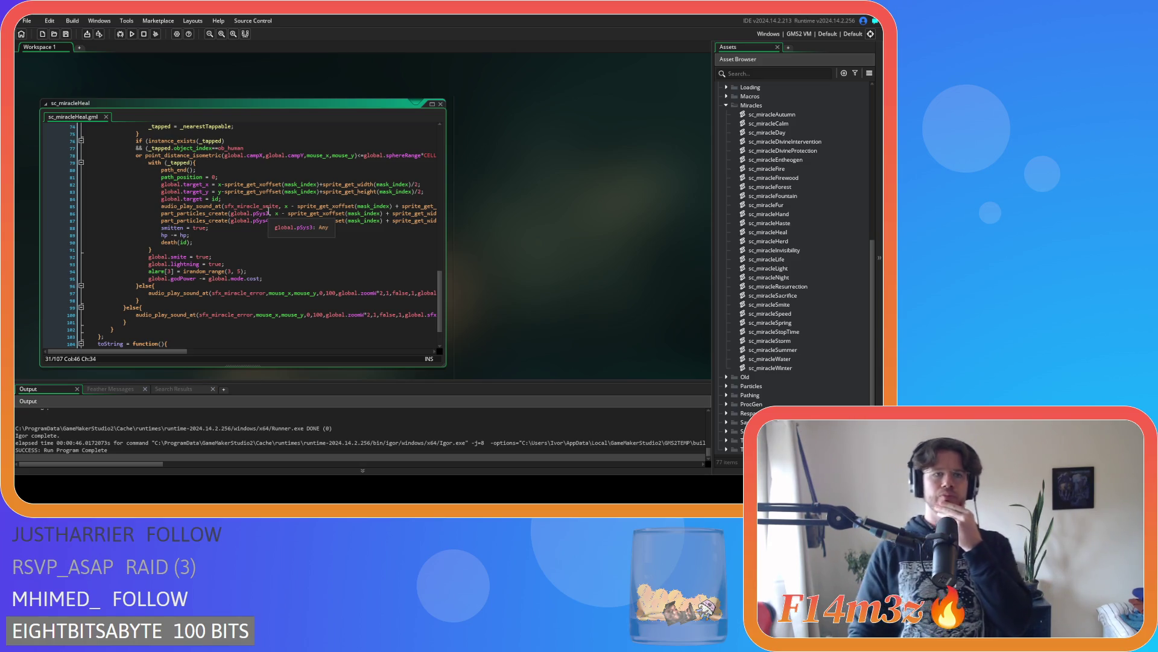
pyautogui.scroll(-3, 269, 210)
pyautogui.scroll(3, 266, 212)
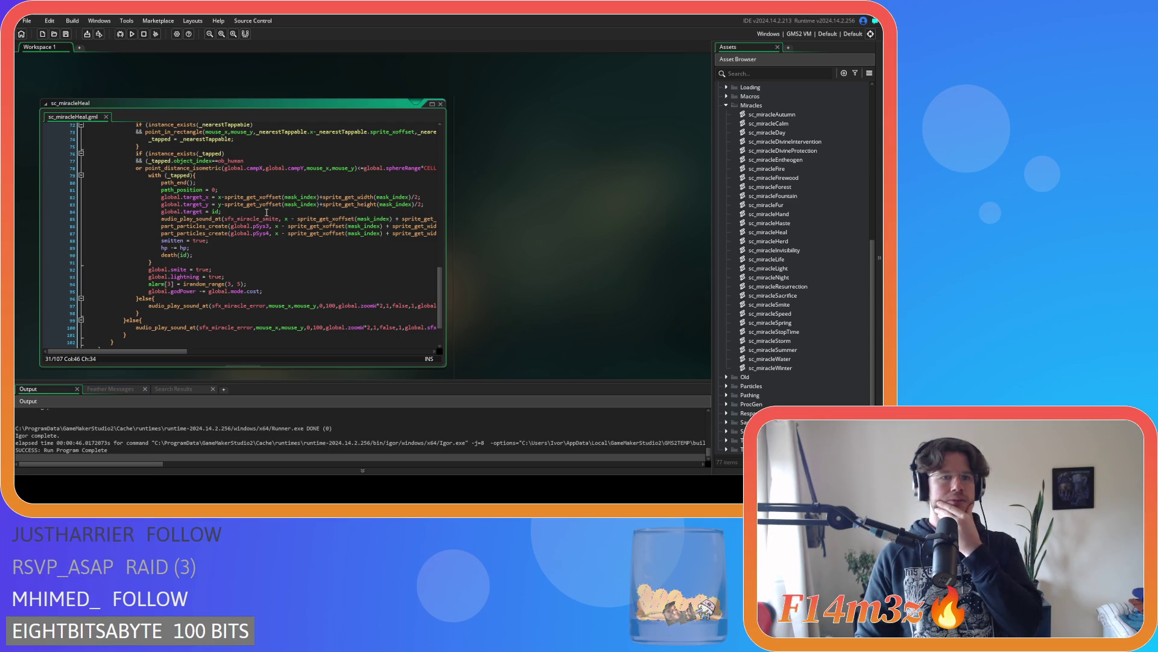
pyautogui.click(229, 161)
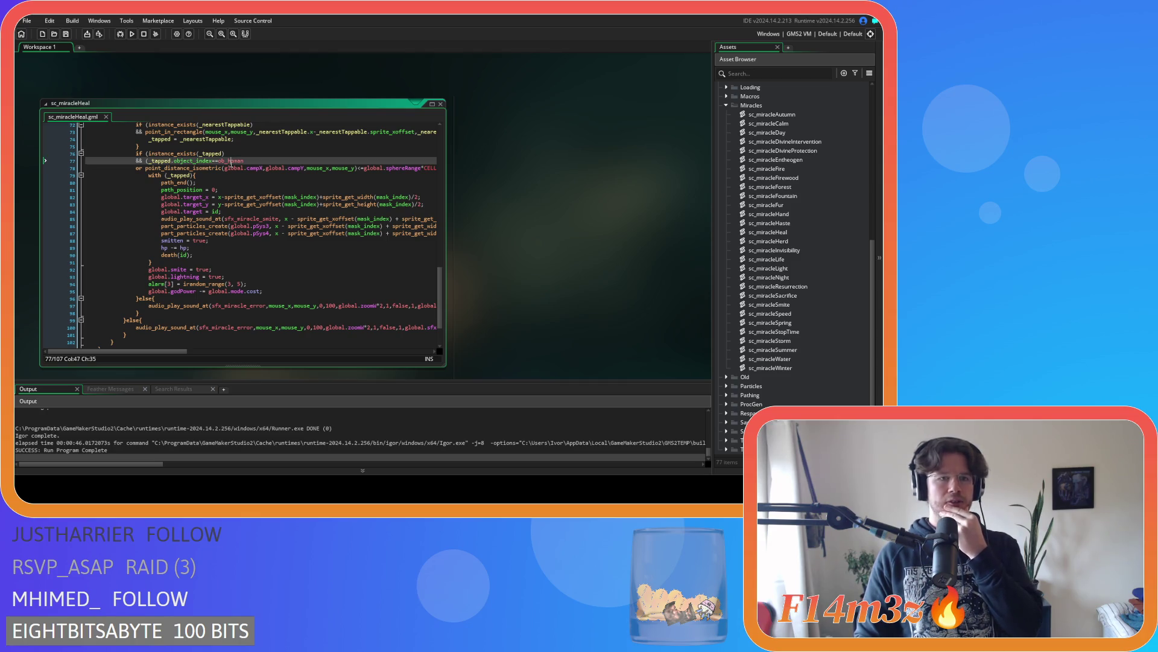
pyautogui.moveTo(183, 161); pyautogui.dragTo(244, 162)
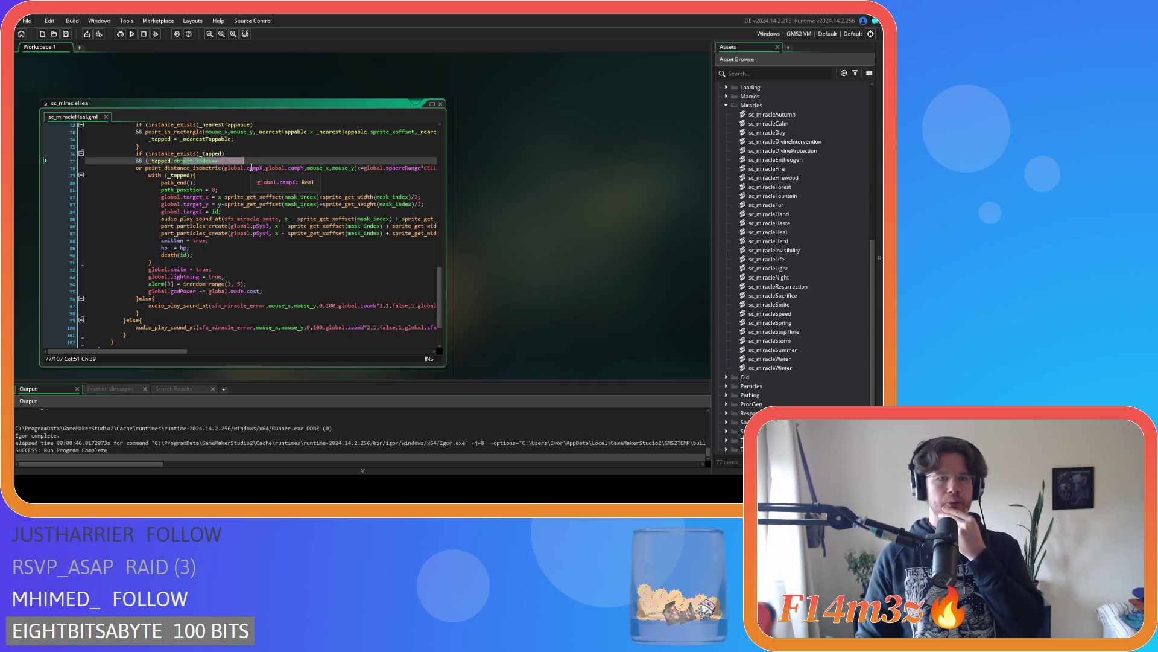
pyautogui.moveTo(227, 173)
pyautogui.mouseDown()
pyautogui.moveTo(470, 181)
pyautogui.moveTo(431, 170)
pyautogui.moveTo(88, 170)
pyautogui.mouseUp()
pyautogui.click(254, 197)
pyautogui.click(211, 182)
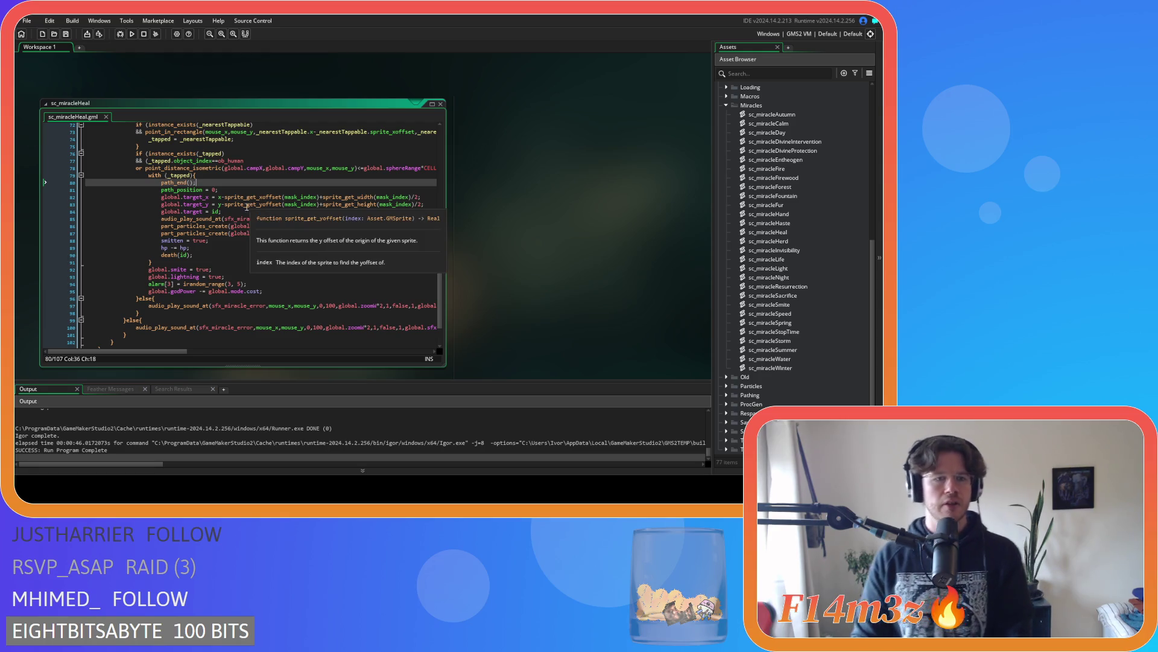
# Delete the path and target setup lines 80–84 and the stray line above the tapped block
pyautogui.moveTo(230, 210); pyautogui.dragTo(49, 182)
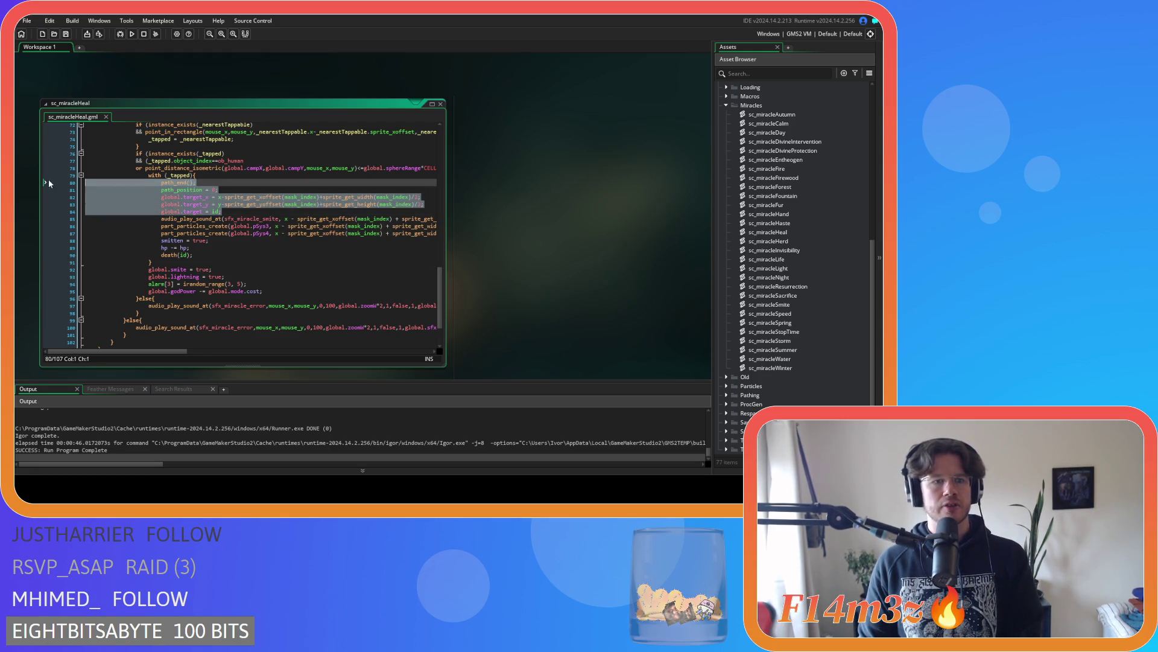
pyautogui.press('BackSpace')
pyautogui.press('BackSpace')
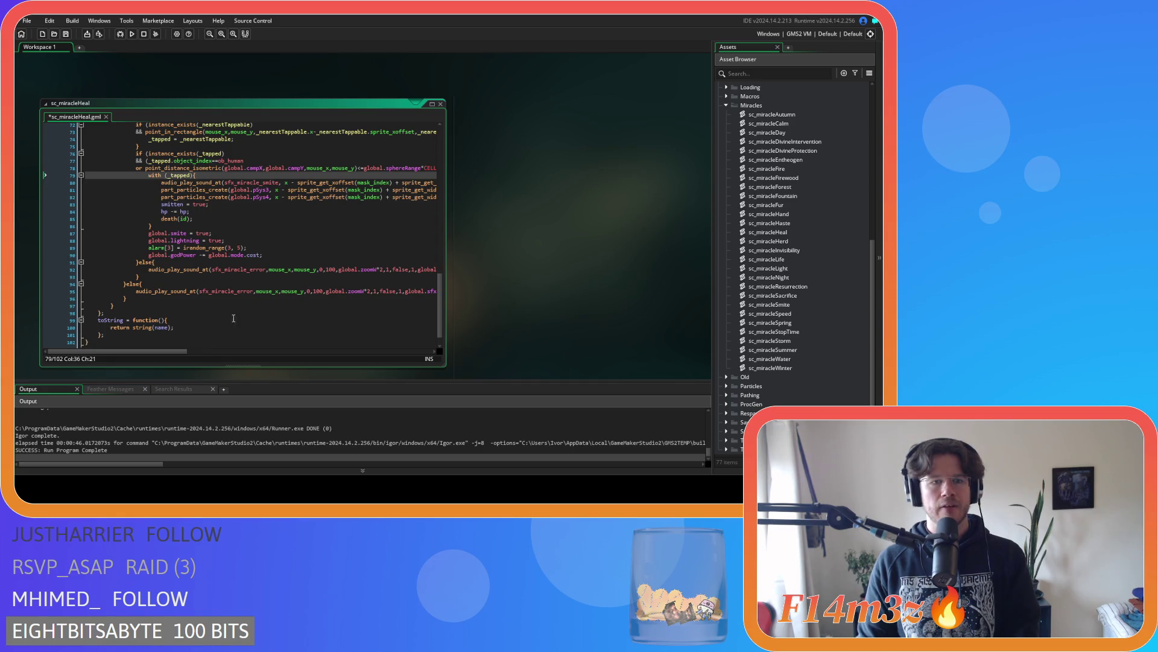
pyautogui.click(257, 189)
pyautogui.click(261, 182)
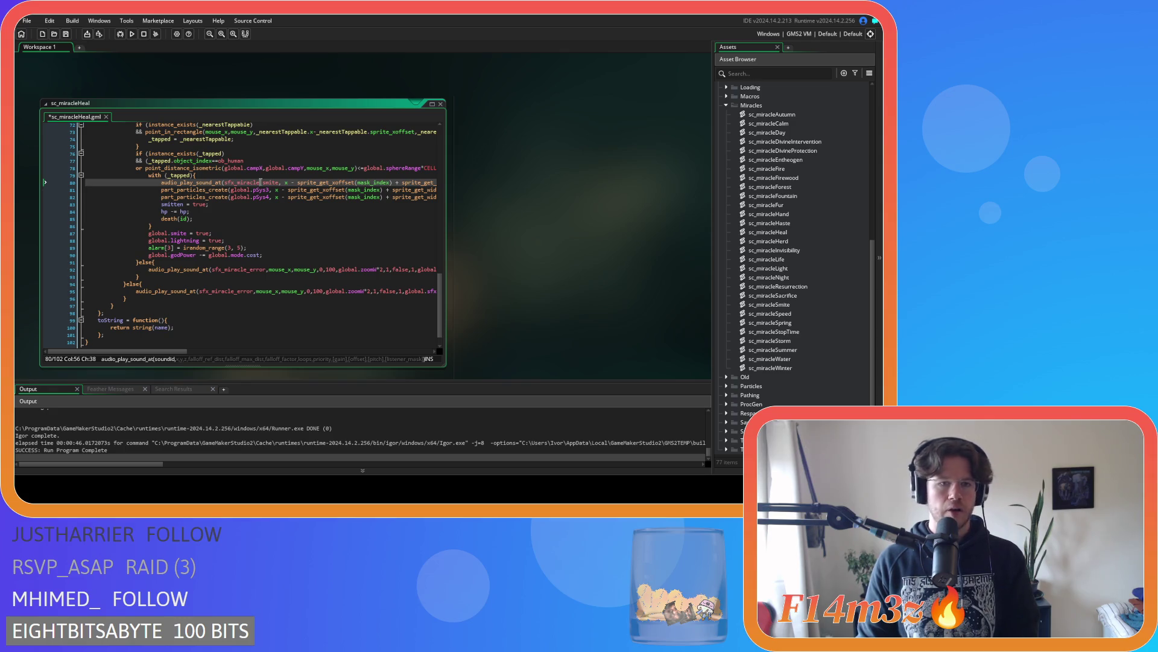
pyautogui.hotkey('shift', 'End')
pyautogui.moveTo(273, 351); pyautogui.dragTo(80, 354)
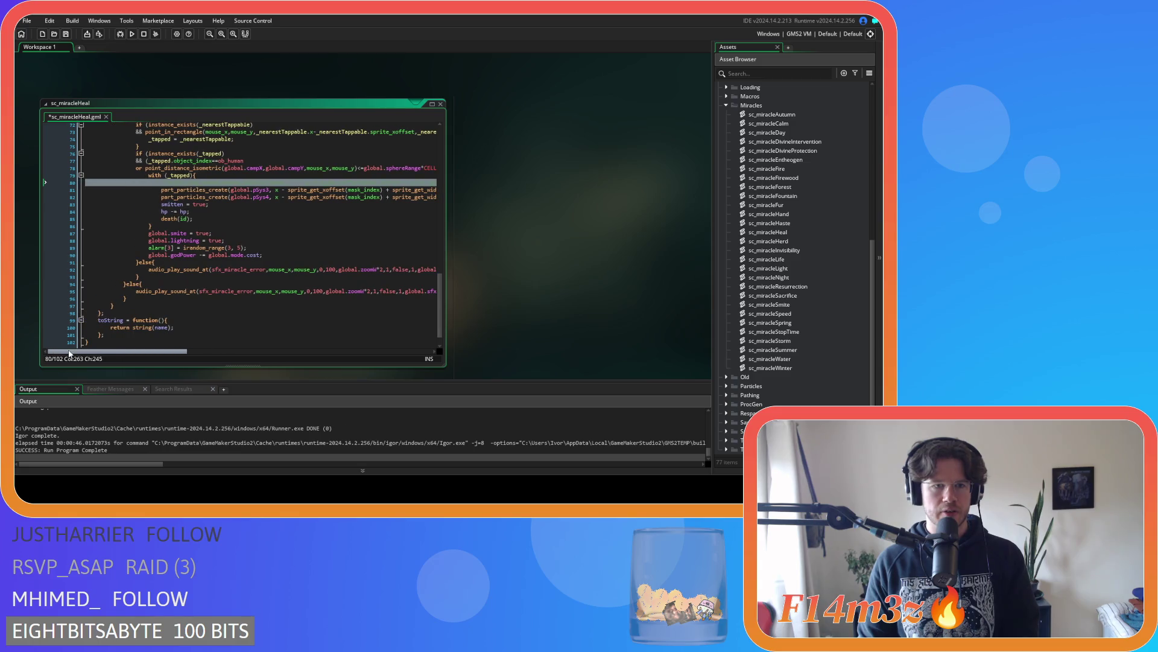
pyautogui.click(211, 211)
pyautogui.hotkey('ctrl', 'd')
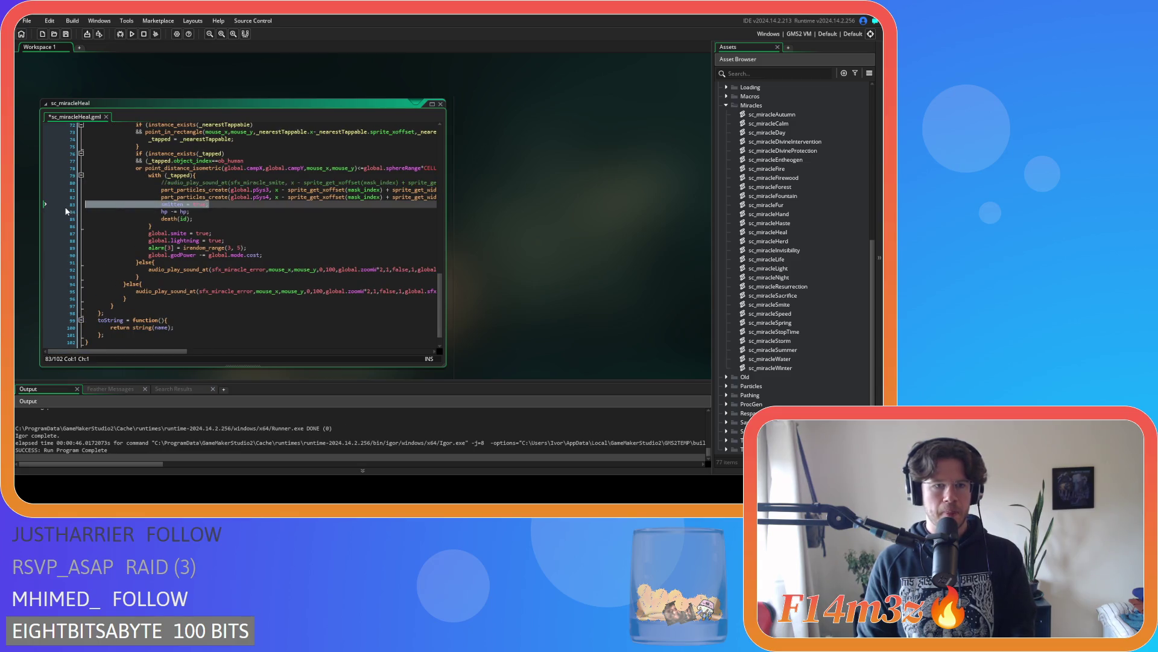
pyautogui.press('Up')
pyautogui.press('End')
pyautogui.moveTo(281, 348); pyautogui.dragTo(138, 276)
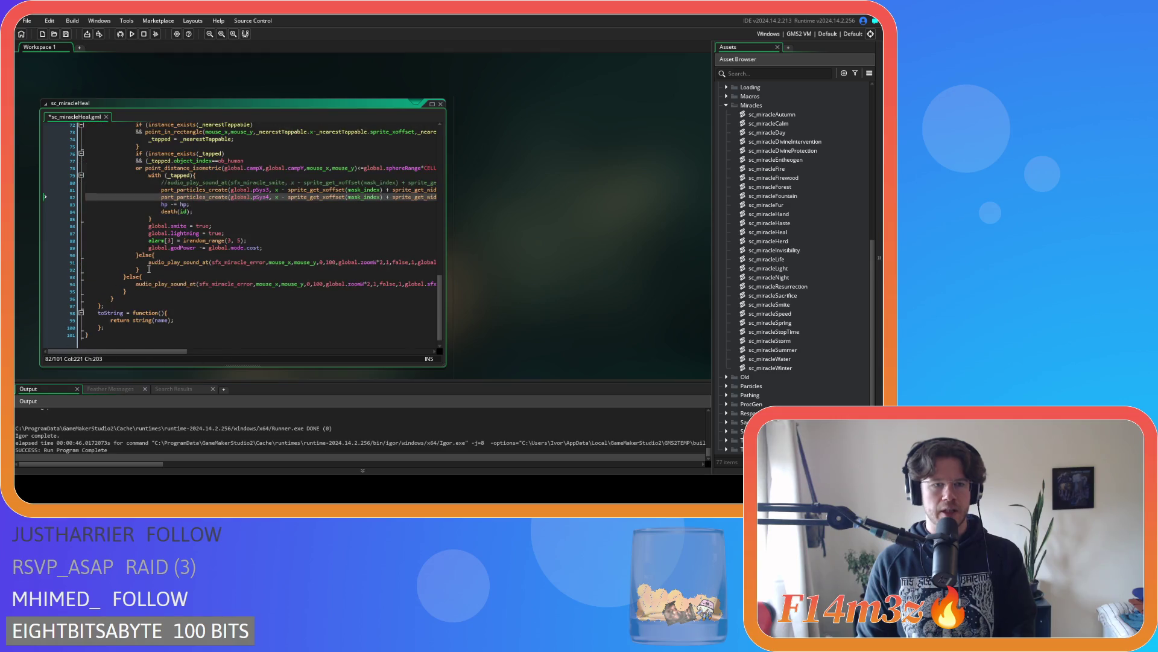
# Change hp -= hp to hp = maxhp, delete the death(id) call, and save
pyautogui.doubleClick(180, 206)
pyautogui.write('m')
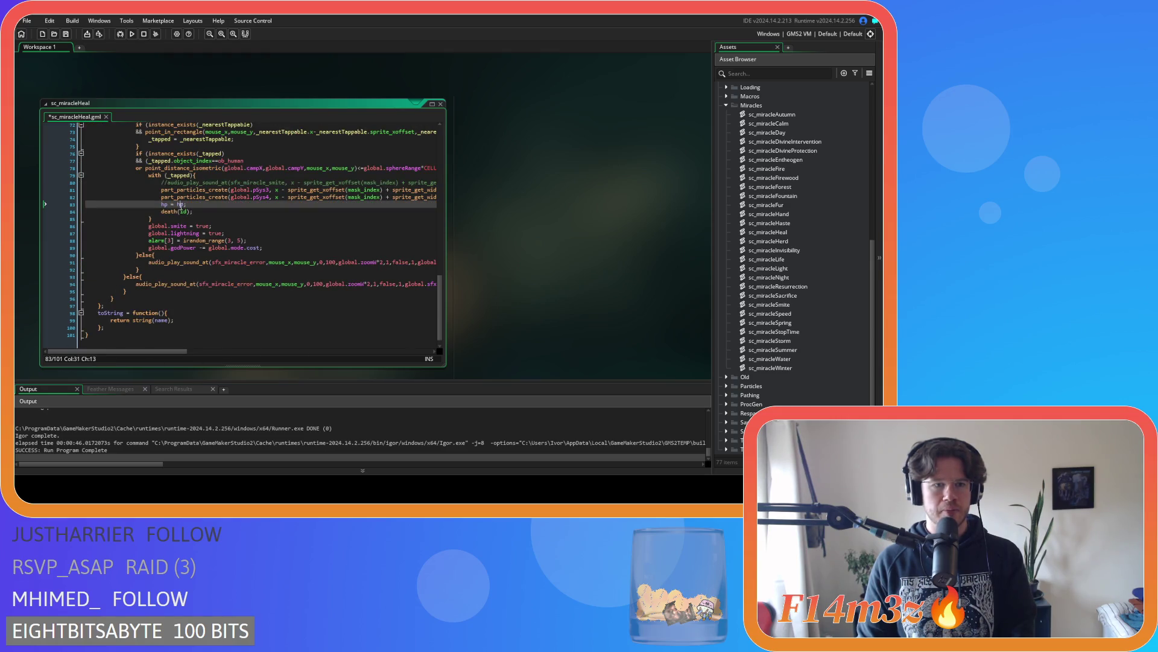
pyautogui.write('axhp')
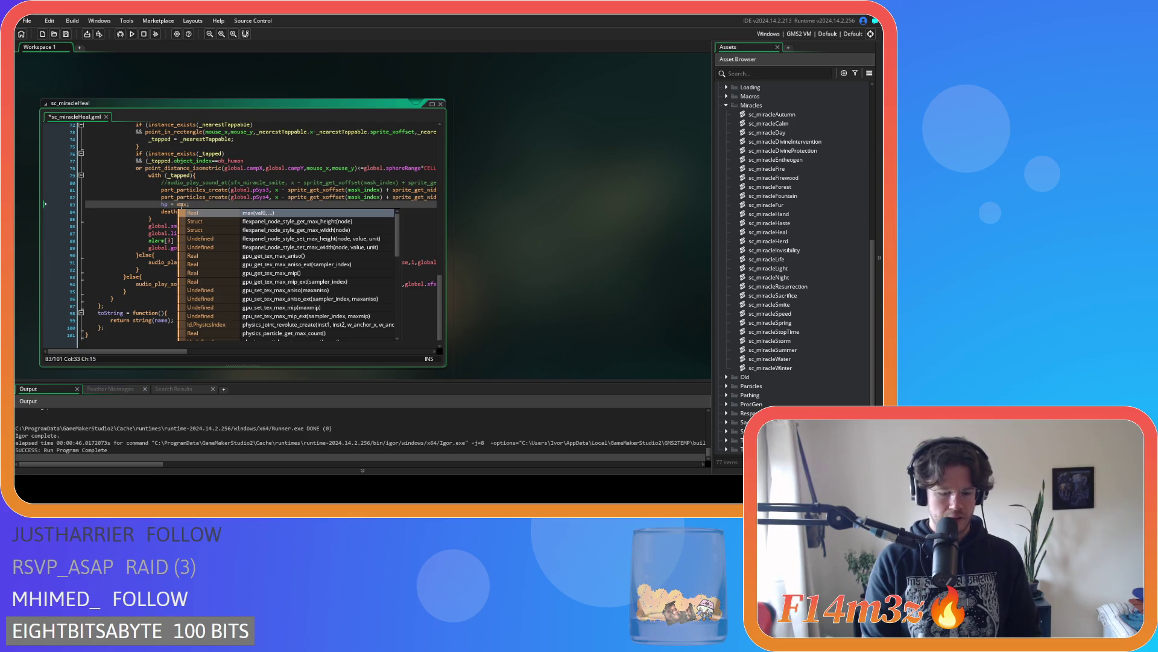
pyautogui.hotkey('ctrl', 's')
pyautogui.click(204, 213)
pyautogui.moveTo(203, 213); pyautogui.dragTo(57, 211)
pyautogui.press('BackSpace')
pyautogui.press('BackSpace')
pyautogui.click(222, 249)
pyautogui.hotkey('ctrl', 's')
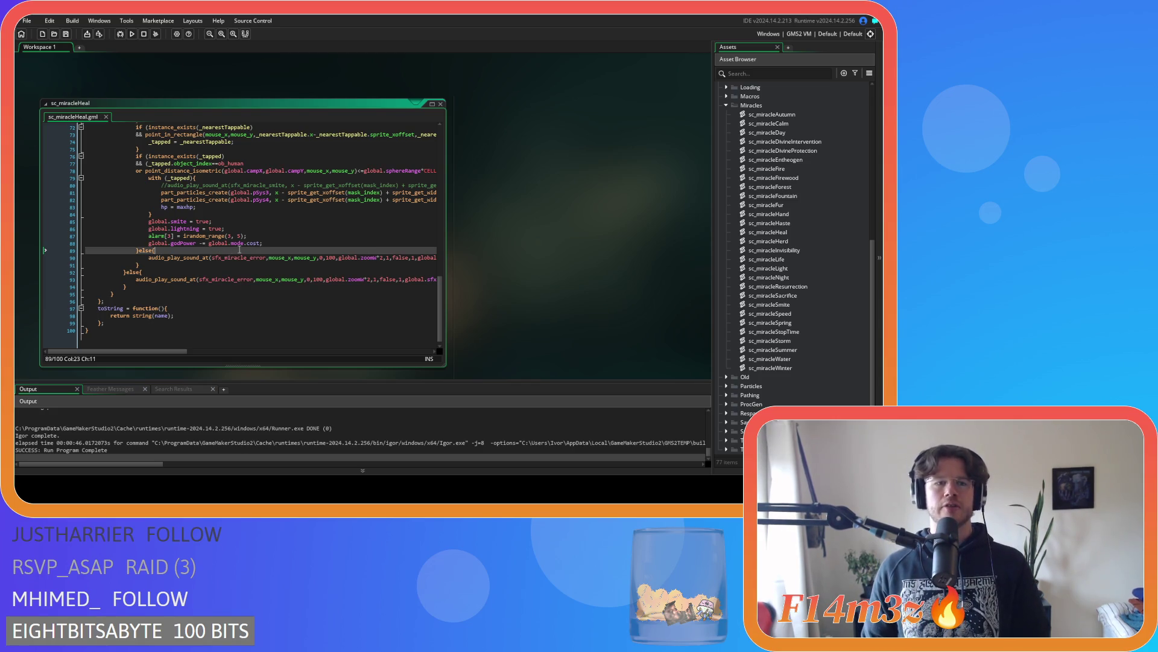
# Delete the global.smite, lightning and alarm lines and save
pyautogui.click(191, 228)
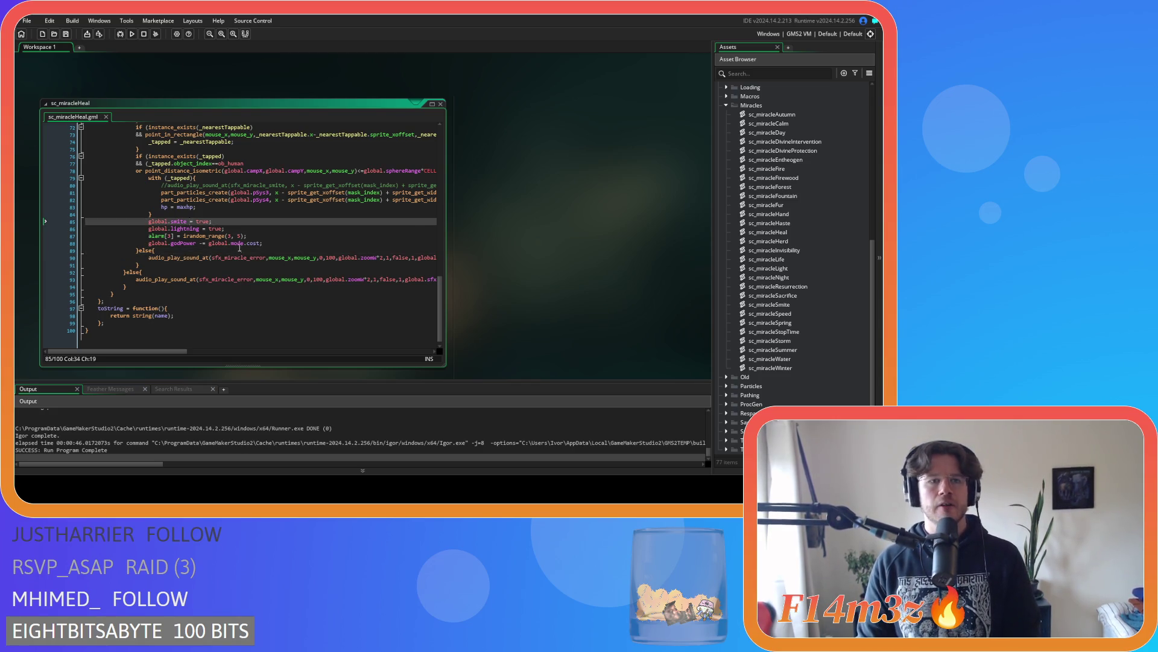
pyautogui.click(213, 222)
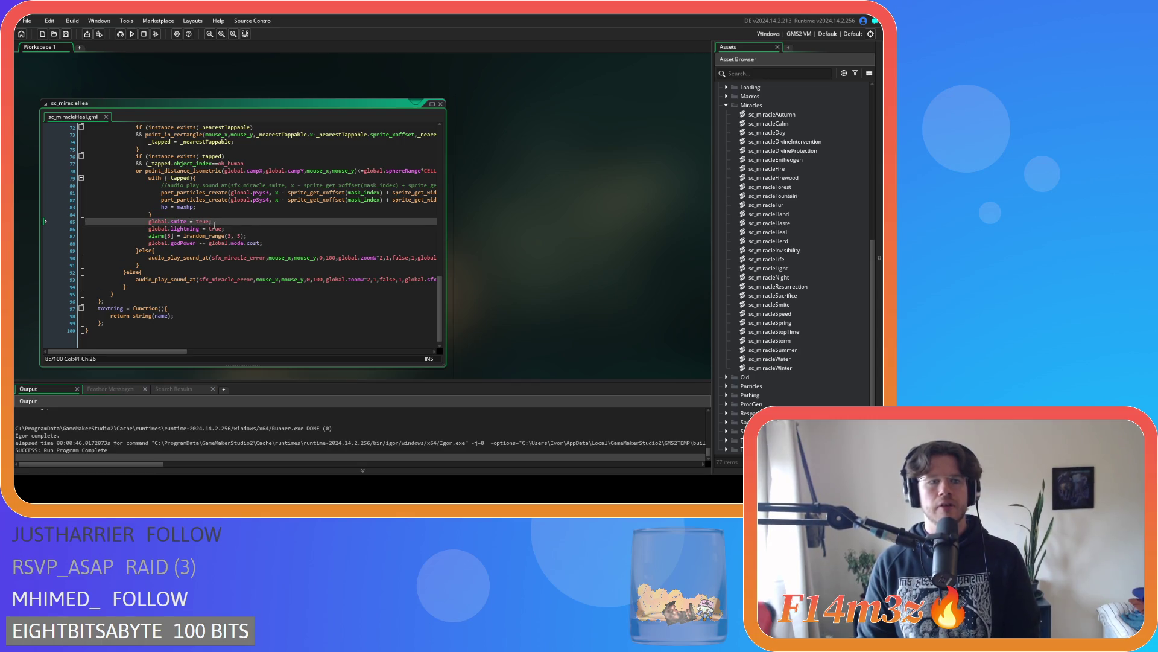
pyautogui.click(187, 235)
pyautogui.press('End')
pyautogui.hotkey('shift', 'Up')
pyautogui.hotkey('shift', 'Up')
pyautogui.hotkey('shift', 'Up')
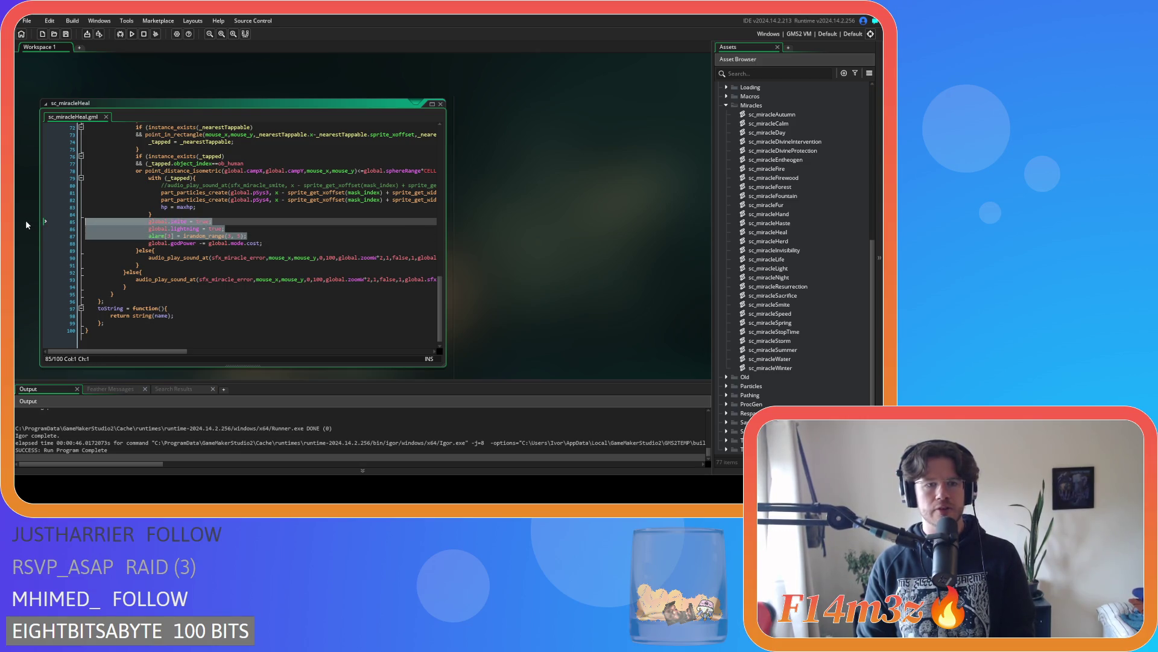
pyautogui.press('BackSpace')
pyautogui.hotkey('ctrl', 's')
# Delete the two particle-creation lines from the tapped block
pyautogui.press('Up')
pyautogui.press('End')
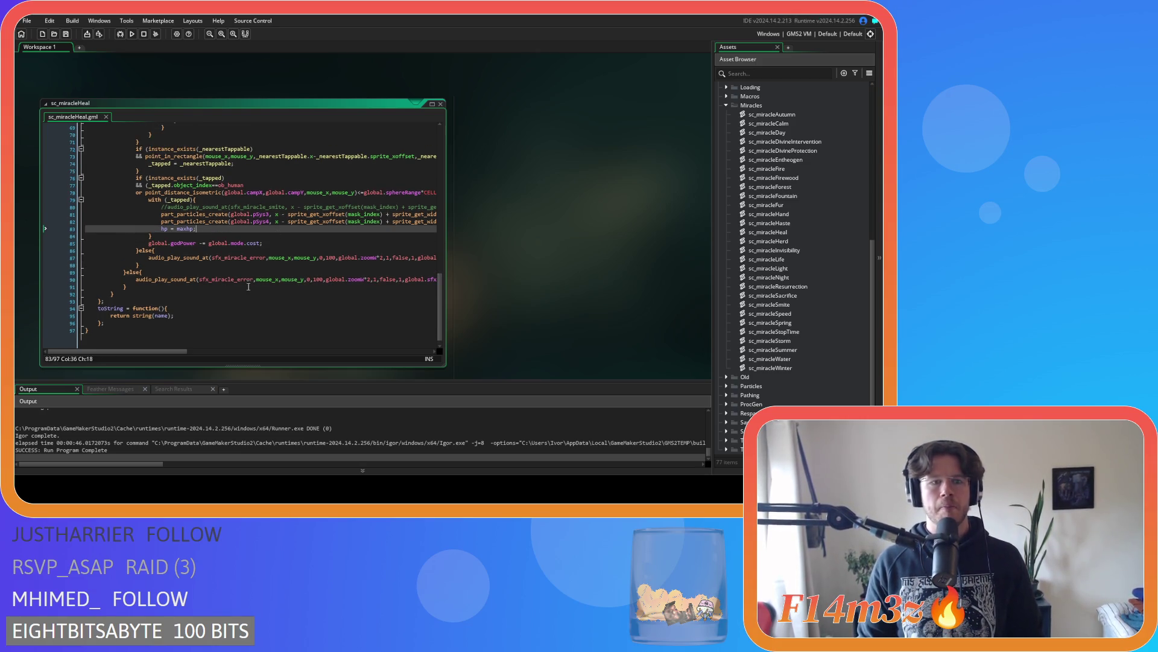
pyautogui.scroll(1, 197, 290)
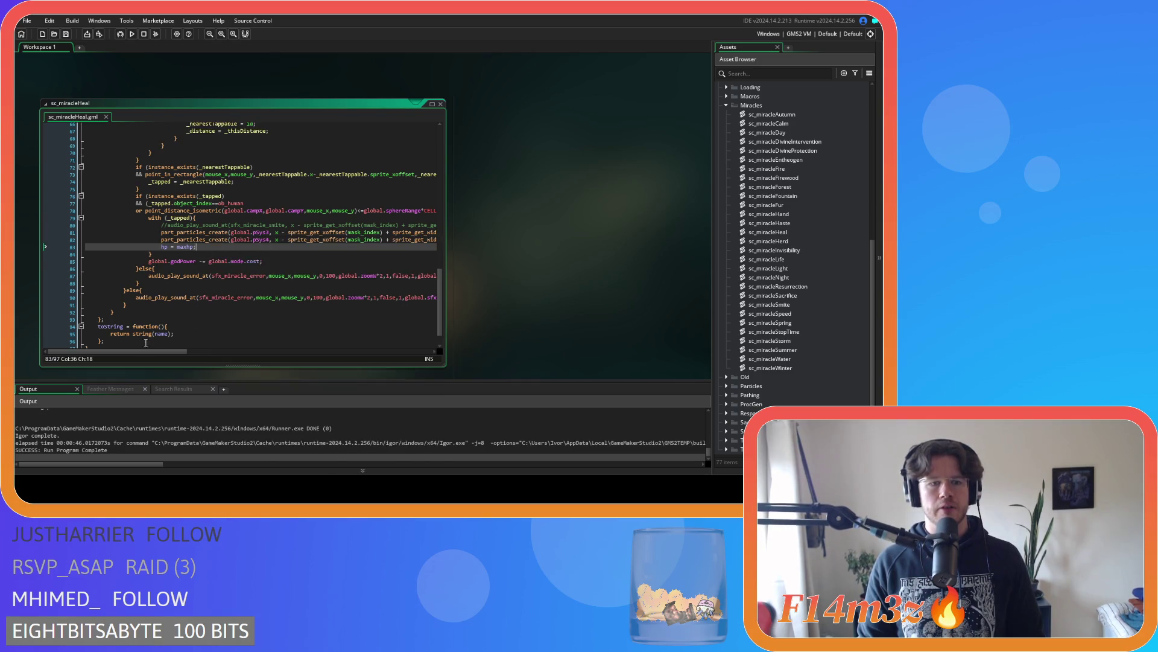
pyautogui.moveTo(149, 353)
pyautogui.mouseDown()
pyautogui.moveTo(263, 302)
pyautogui.moveTo(283, 222)
pyautogui.mouseUp()
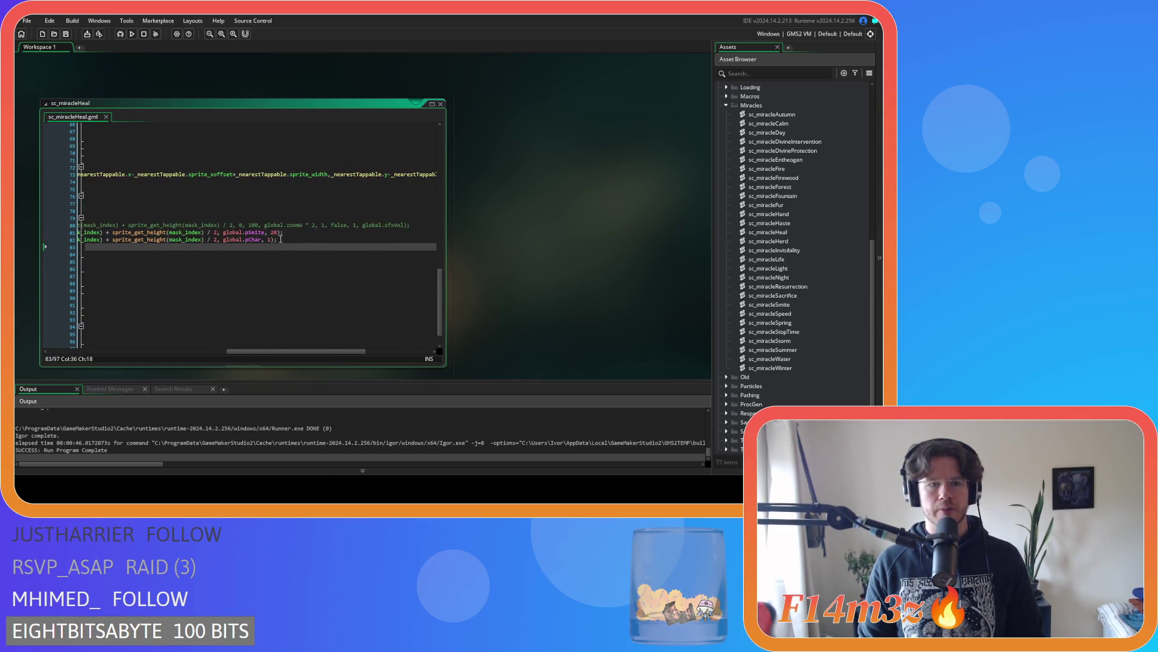
pyautogui.press('Home')
pyautogui.hotkey('shift', 'Up')
pyautogui.hotkey('shift', 'Up')
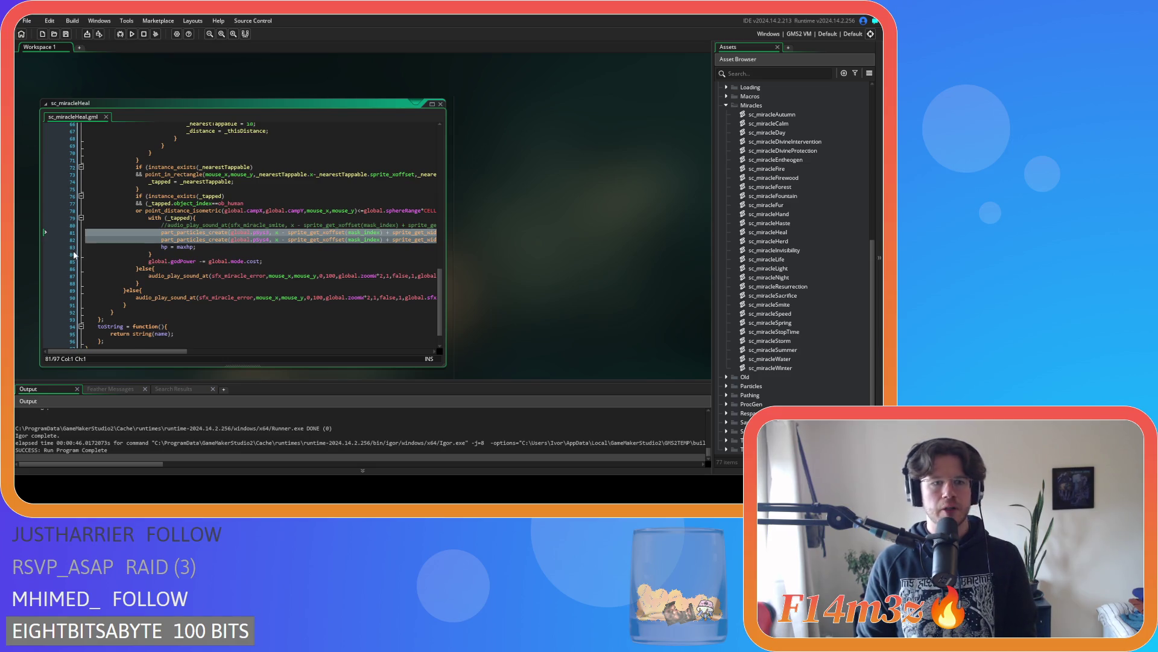
pyautogui.press('Delete')
pyautogui.press('Left')
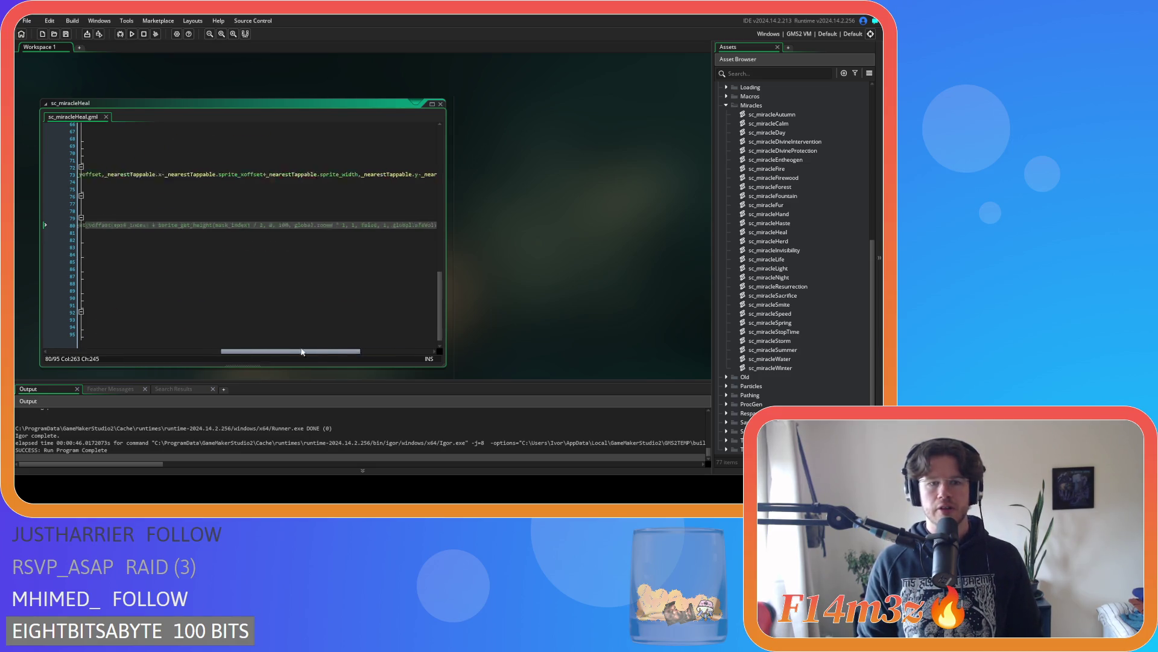
pyautogui.moveTo(308, 352); pyautogui.dragTo(130, 351)
pyautogui.press('Down')
pyautogui.press('Down')
pyautogui.scroll(3, 758, 205)
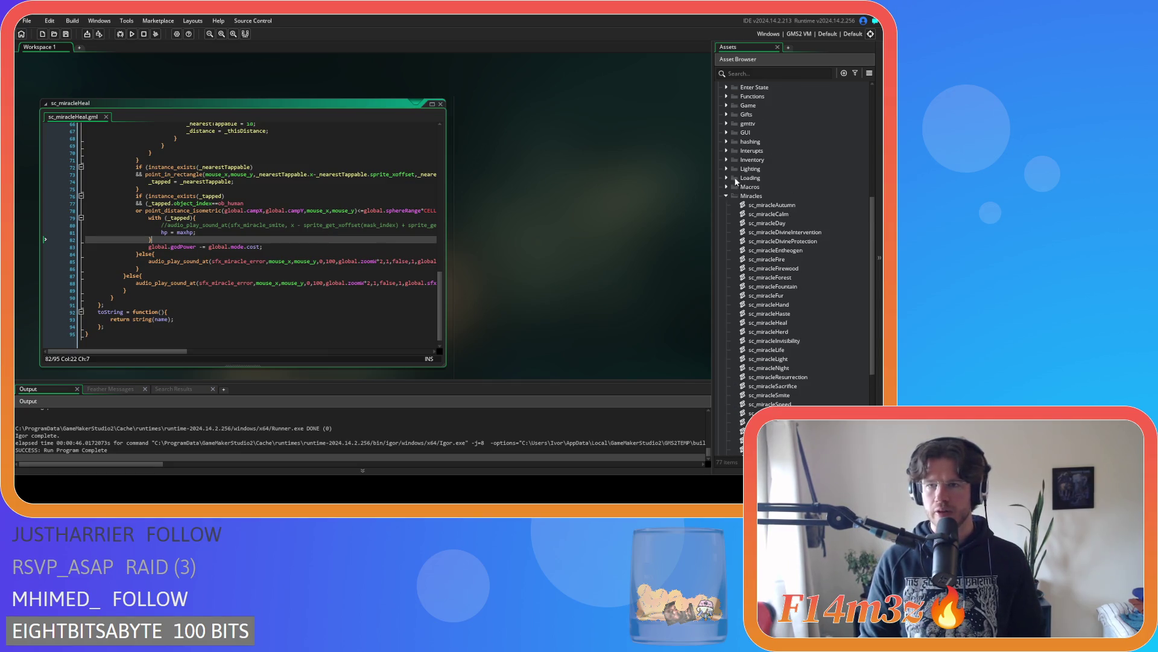
# Collapse the Miracles asset folder and start a new line inside the with (_tapped) block
pyautogui.click(727, 194)
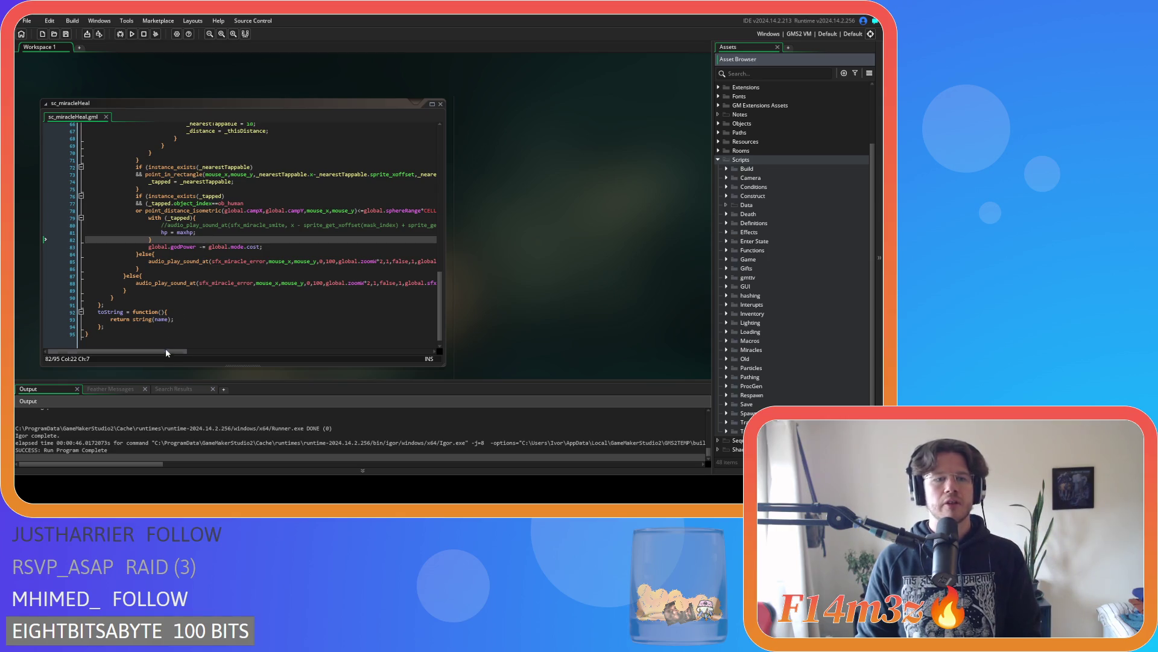
pyautogui.moveTo(170, 352); pyautogui.dragTo(374, 351)
pyautogui.click(353, 218)
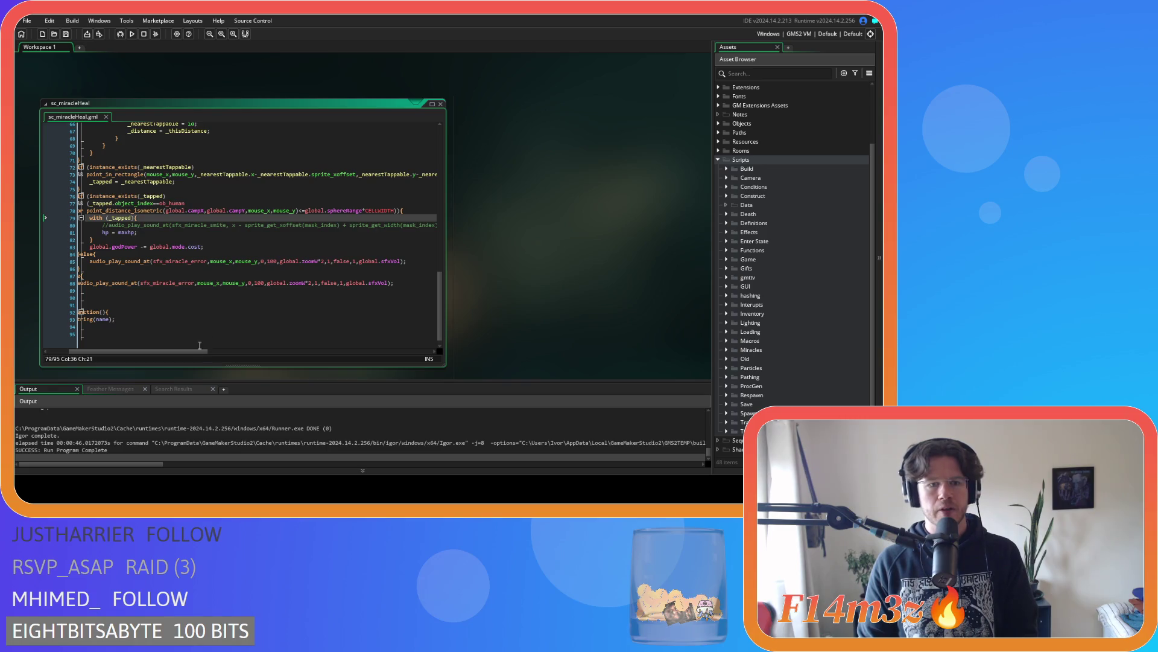
pyautogui.click(362, 226)
pyautogui.press('Return')
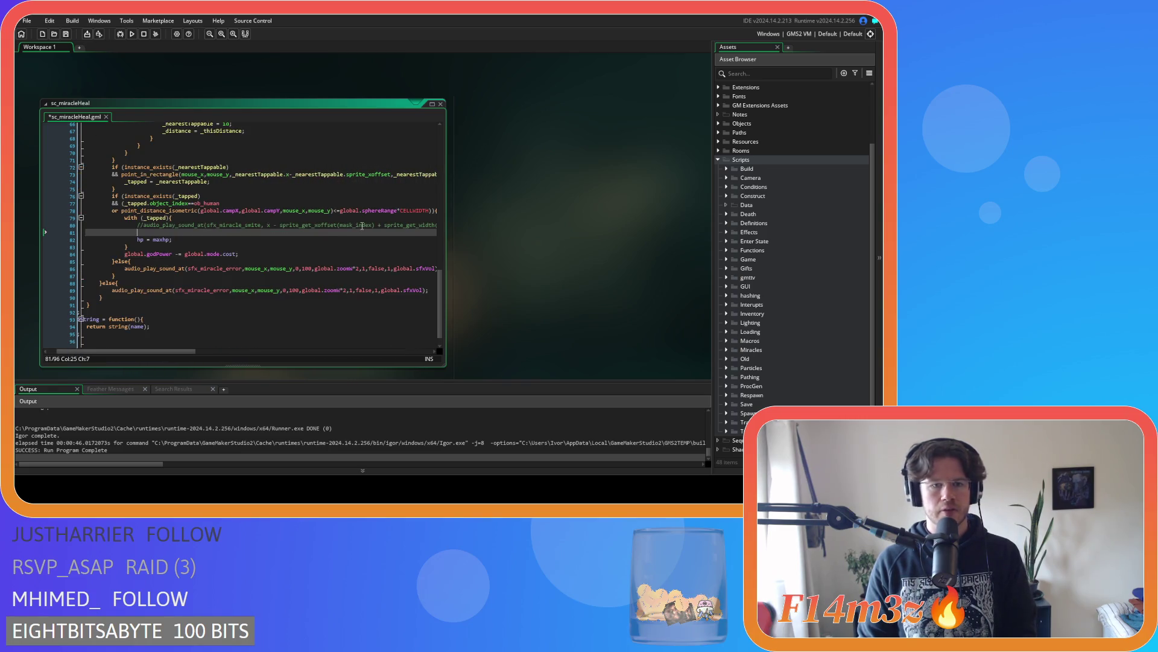
# Write if (object_index==ob_human){ }else{ }, copying ob_human from the code above
pyautogui.write('if (object_index')
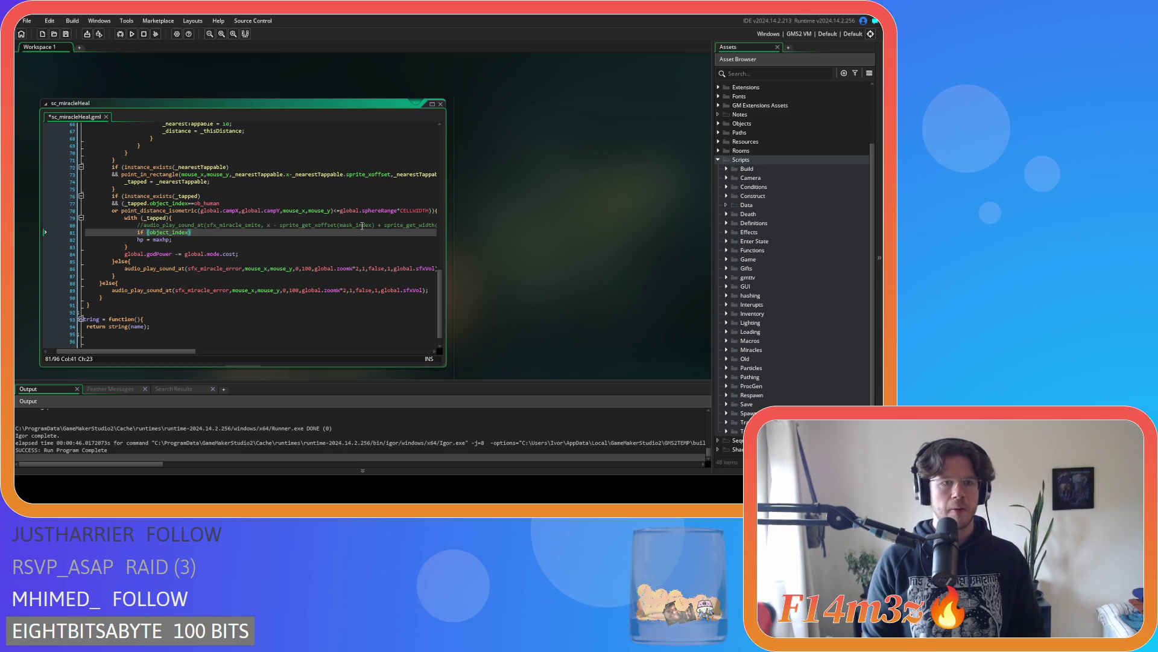
pyautogui.doubleClick(215, 204)
pyautogui.hotkey('ctrl', 'c')
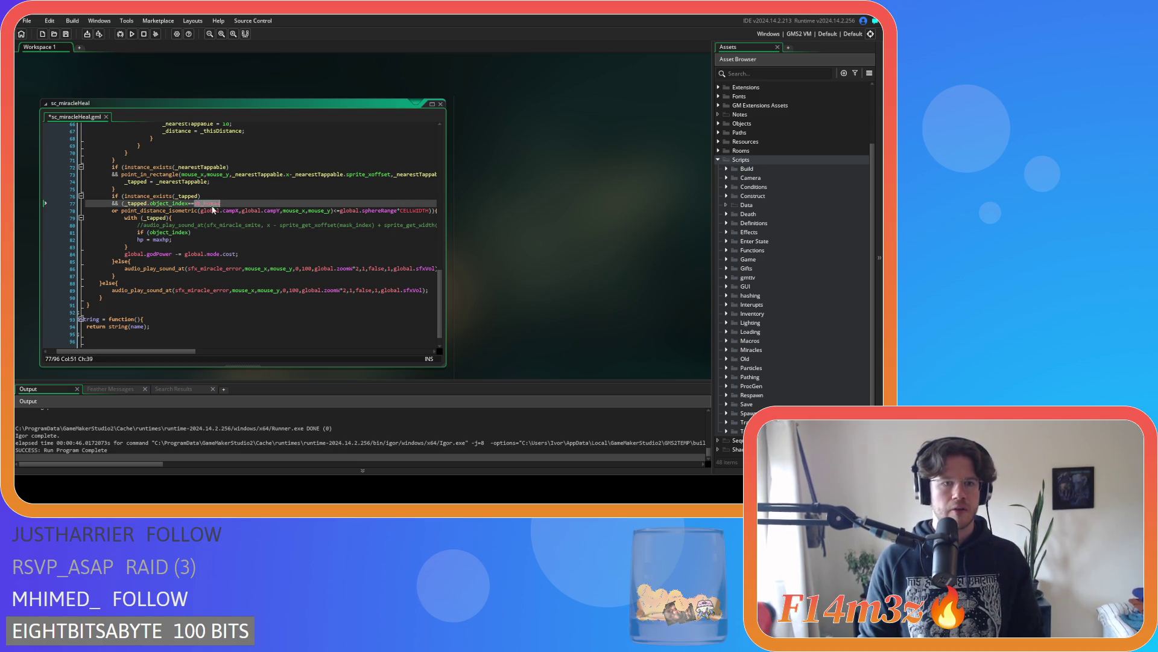
pyautogui.click(216, 229)
pyautogui.write('==')
pyautogui.hotkey('ctrl', 'v')
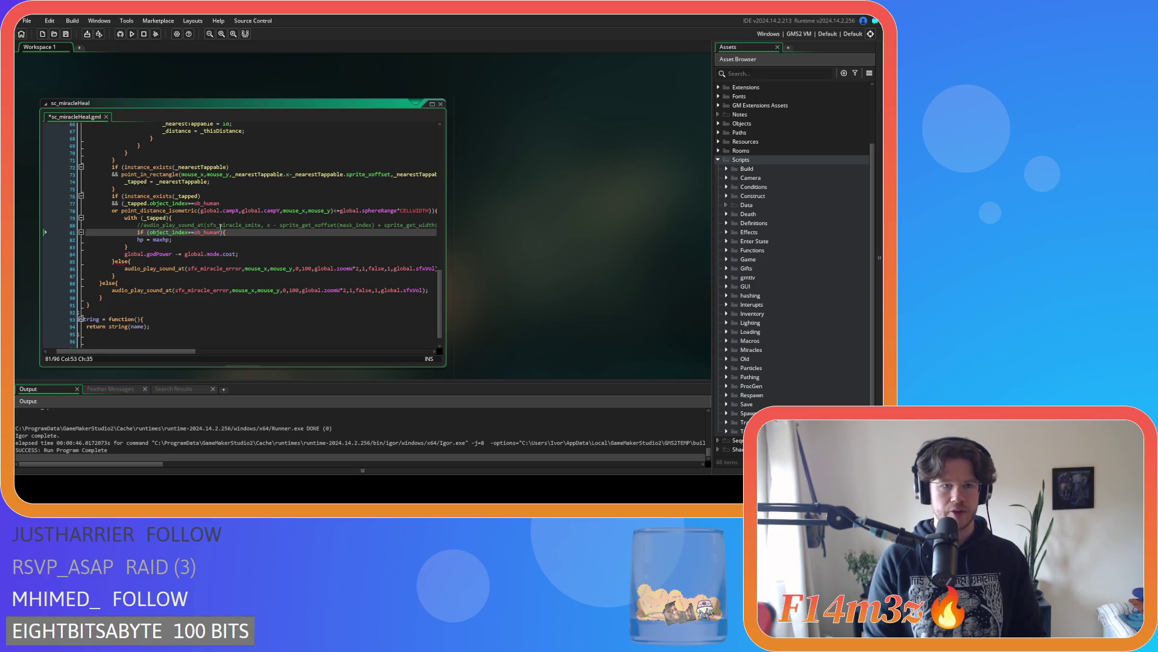
pyautogui.press('Return')
pyautogui.press('Return')
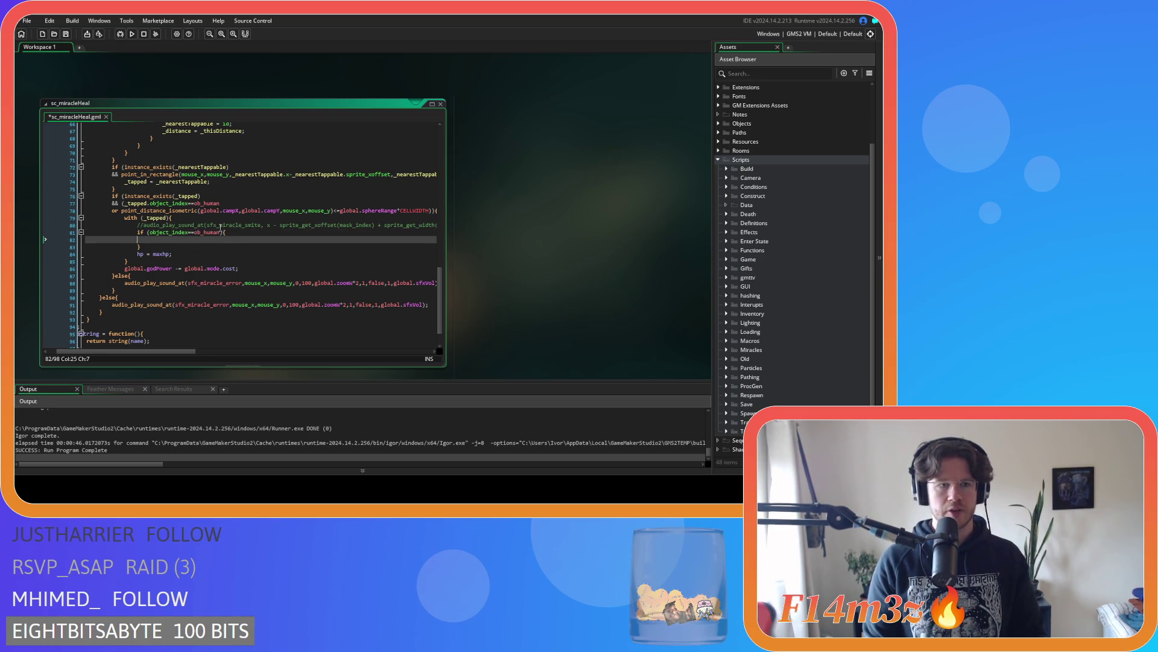
pyautogui.write('else{')
pyautogui.press('Return')
pyautogui.press('Return')
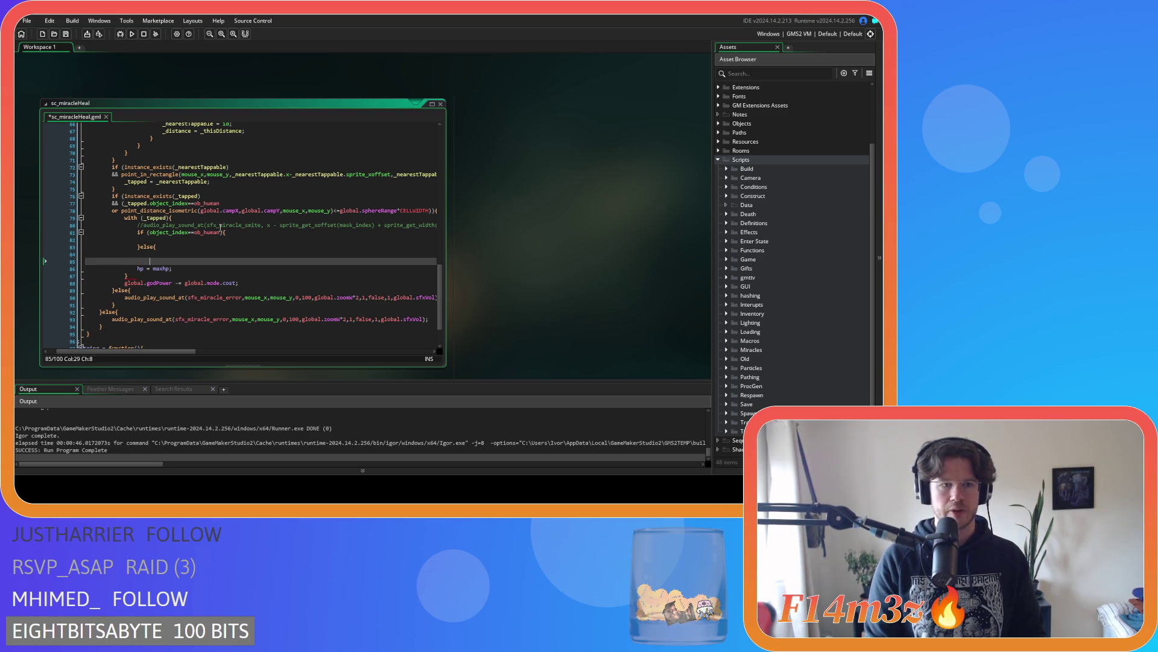
pyautogui.click(220, 247)
pyautogui.moveTo(440, 319); pyautogui.dragTo(444, 192)
pyautogui.scroll(-4, 444, 192)
pyautogui.moveTo(181, 200); pyautogui.dragTo(247, 297)
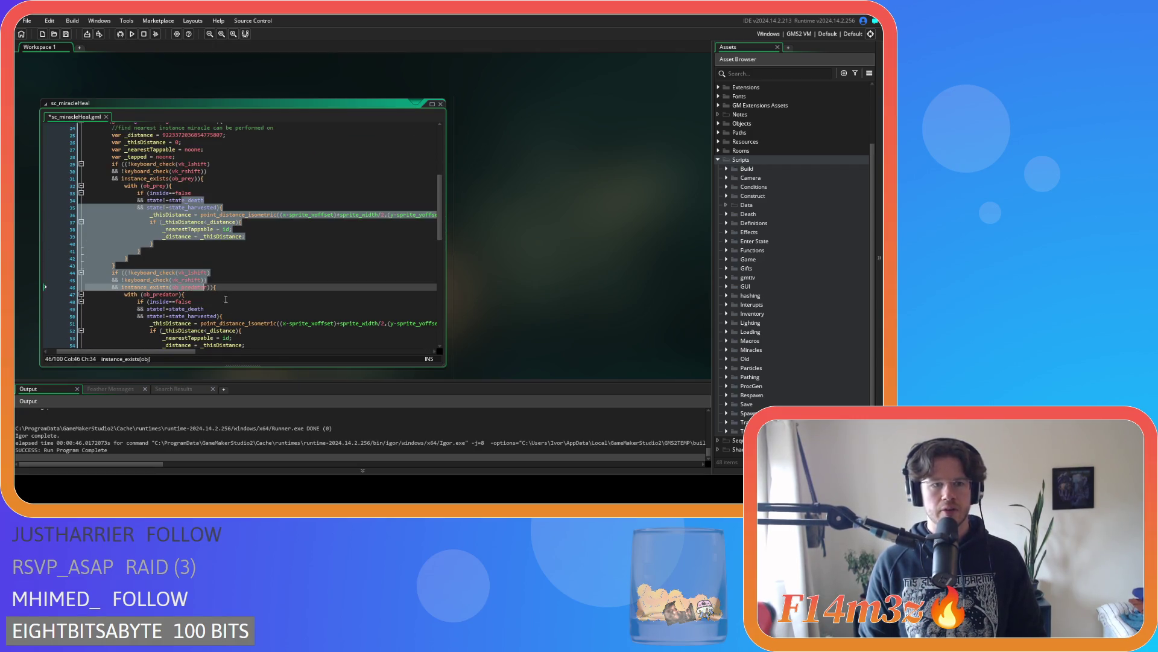
pyautogui.scroll(2, 252, 233)
pyautogui.click(252, 234)
pyautogui.scroll(2, 252, 233)
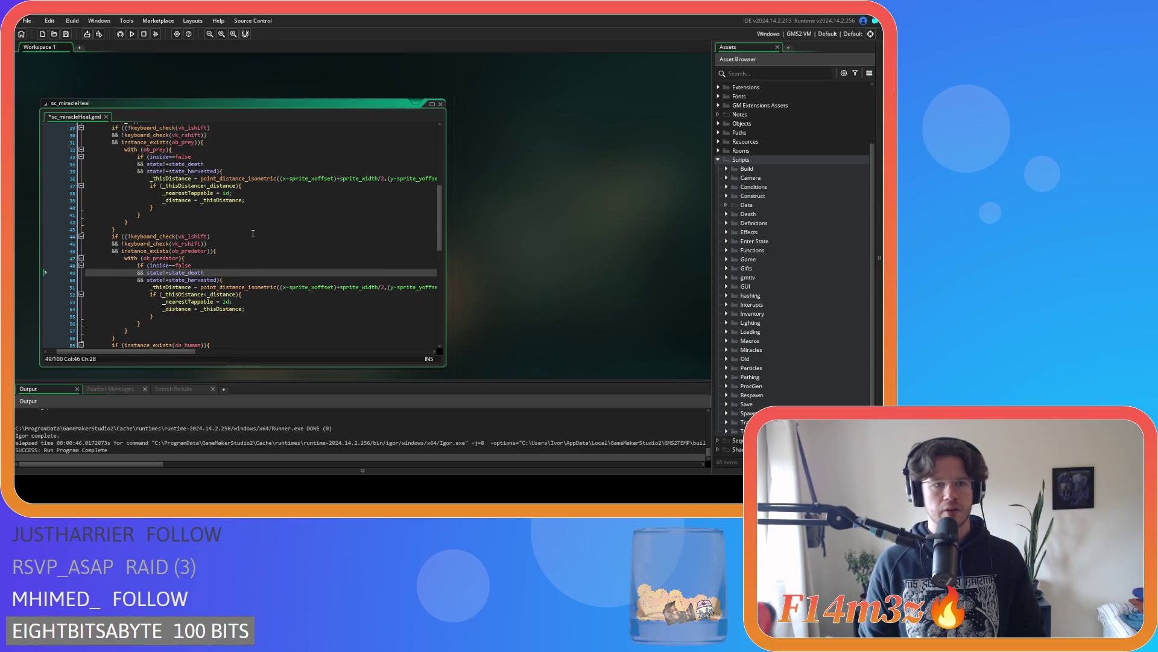
pyautogui.scroll(-3, 253, 234)
pyautogui.scroll(-4, 252, 234)
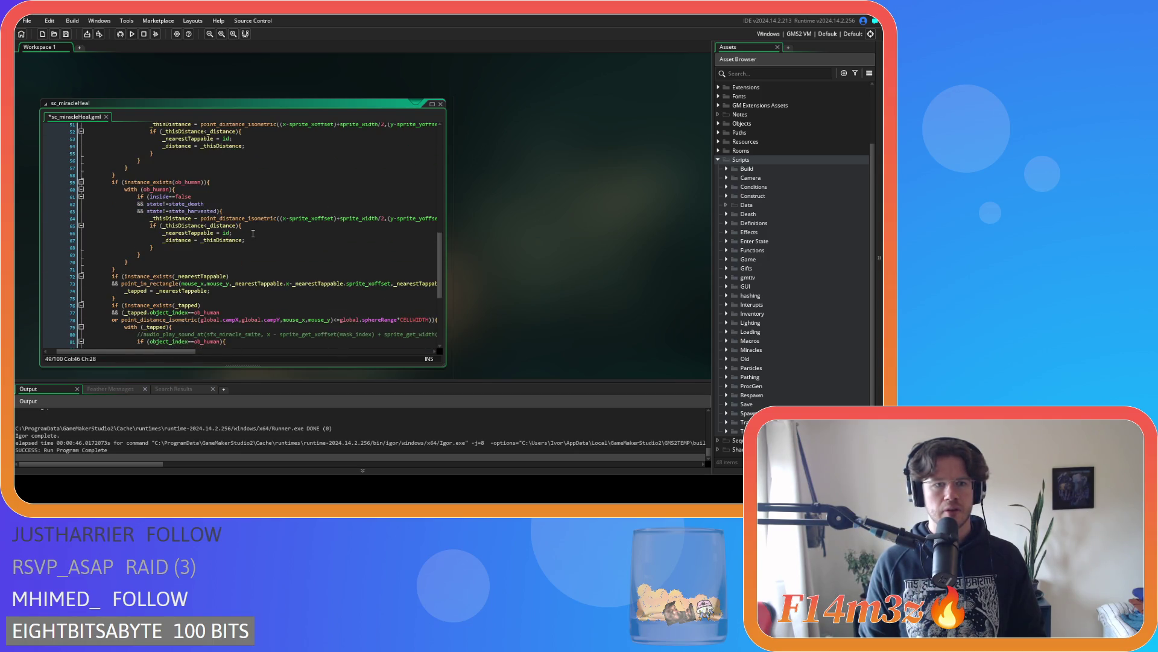
pyautogui.scroll(-1, 253, 233)
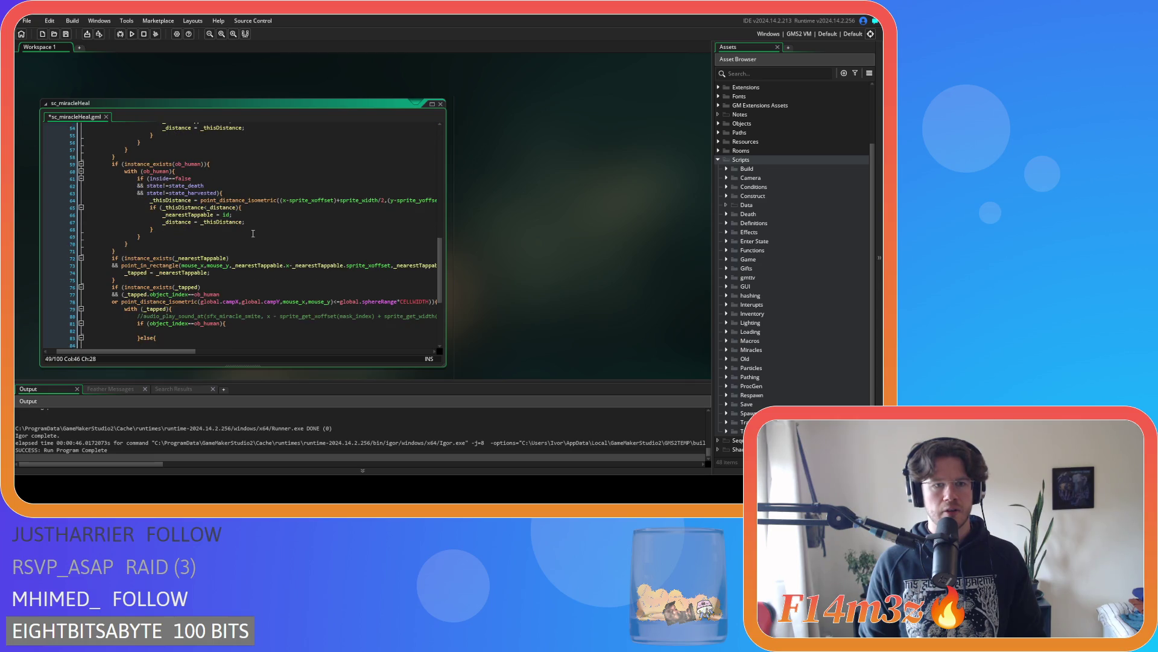
pyautogui.scroll(-4, 253, 234)
pyautogui.scroll(4, 253, 233)
pyautogui.scroll(8, 252, 233)
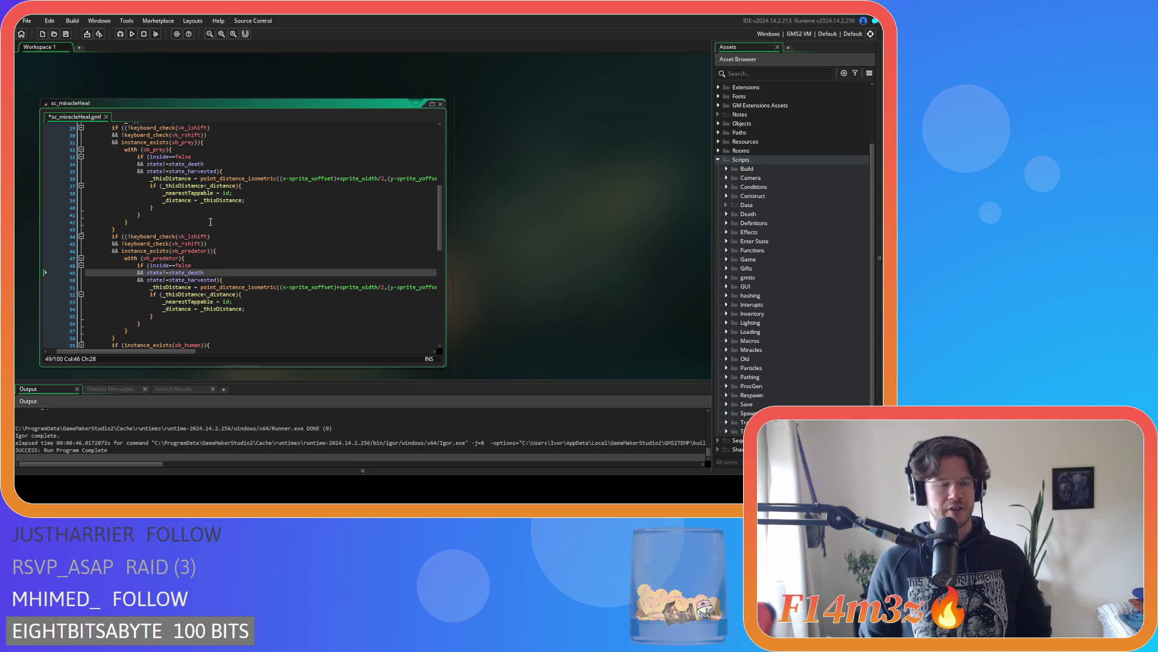
pyautogui.scroll(3, 208, 284)
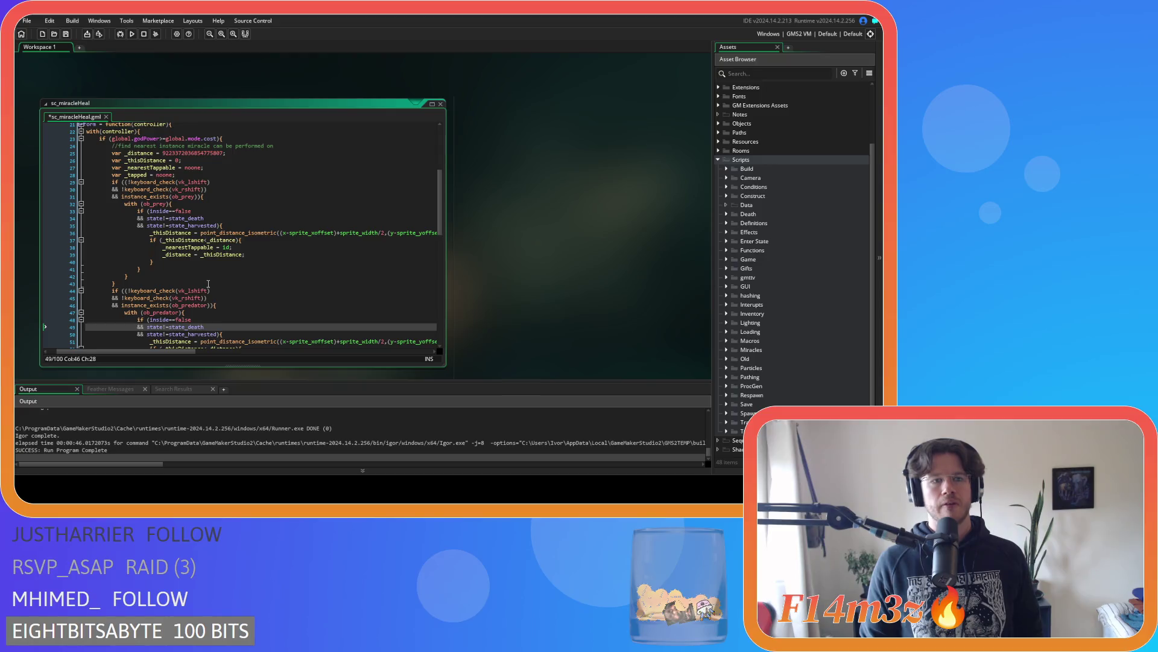
pyautogui.click(211, 213)
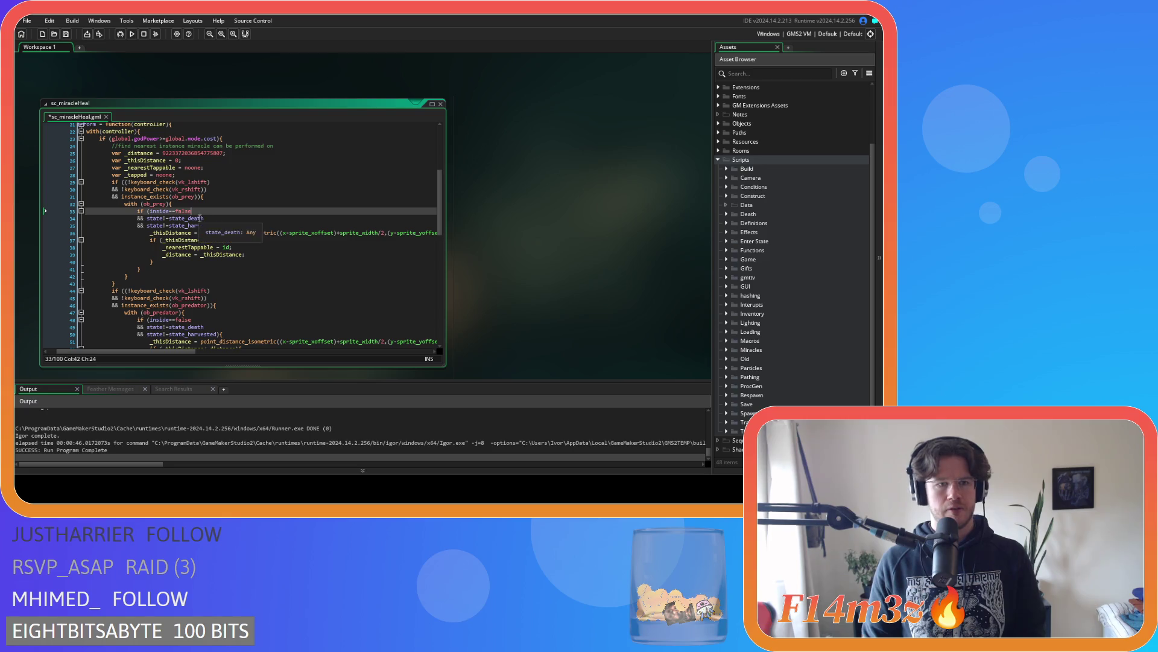
# Add '&& hp<maxhp' to the prey and predator inside checks and save the script
pyautogui.press('Return')
pyautogui.write('&& ')
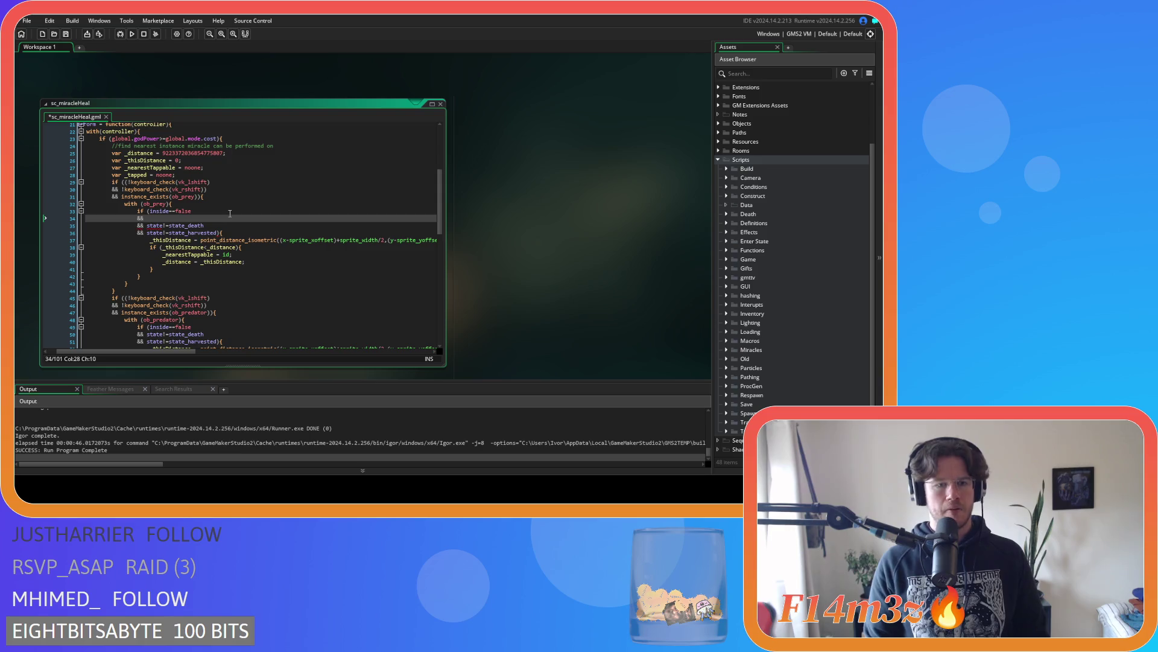
pyautogui.write('hp')
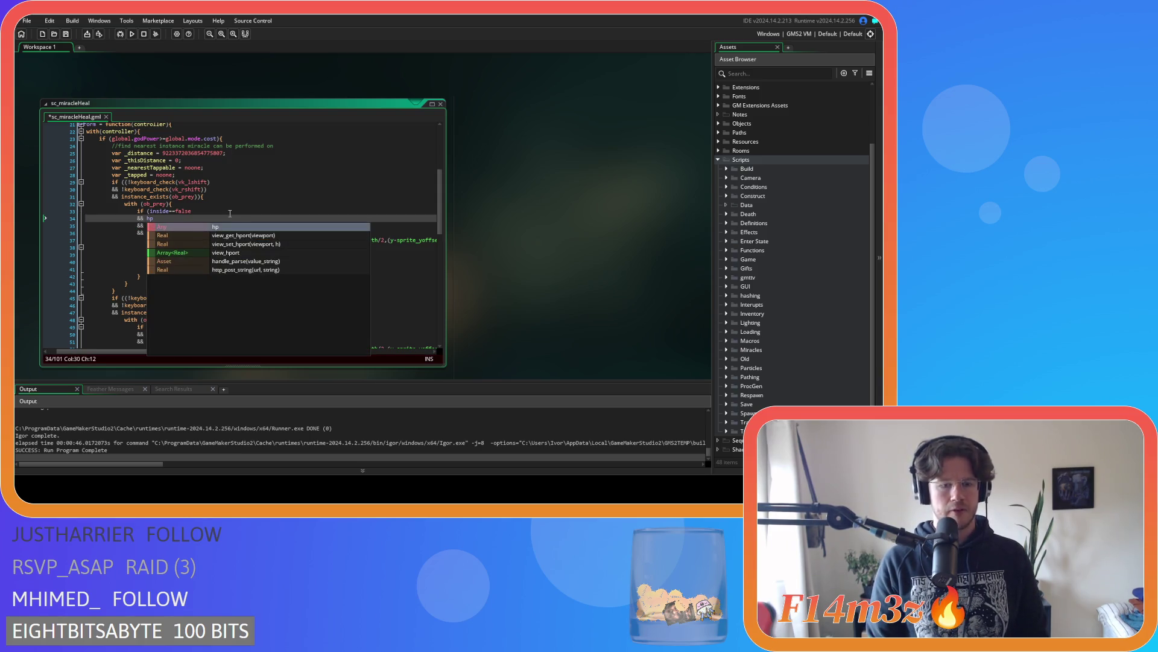
pyautogui.write('<')
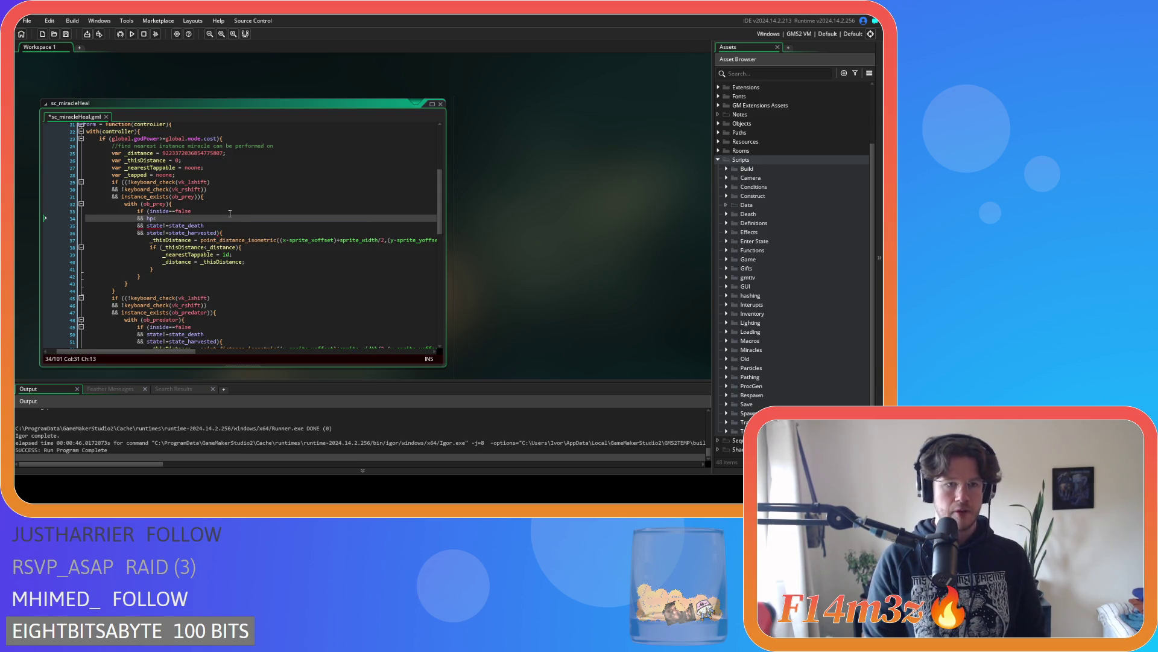
pyautogui.write('maxhp')
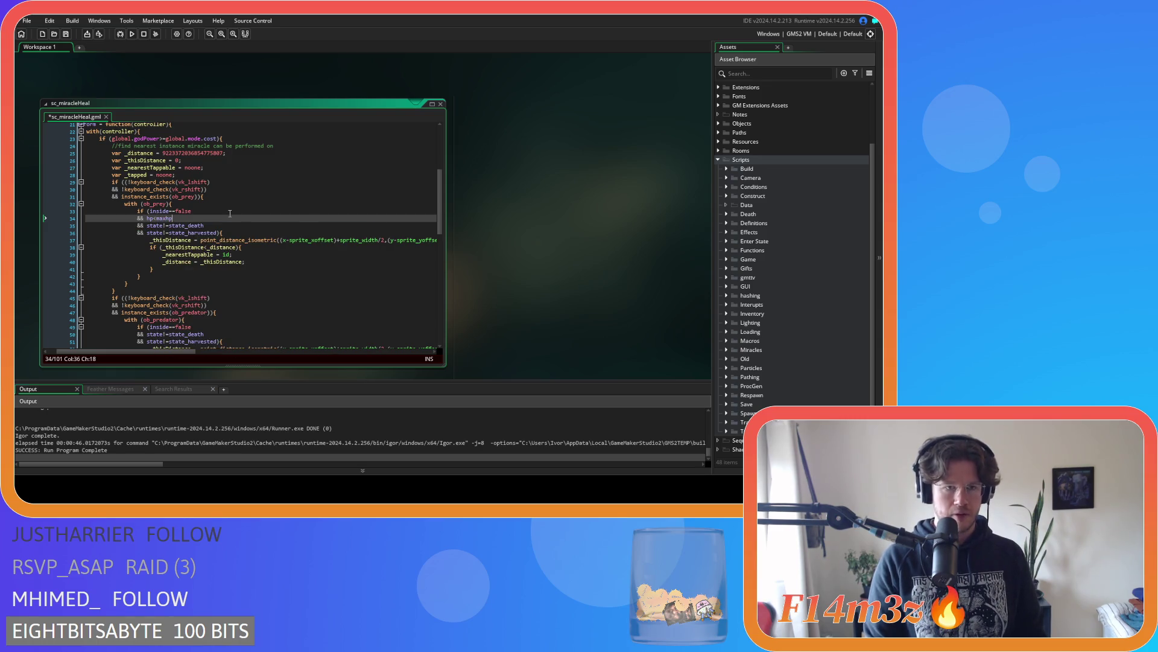
pyautogui.moveTo(174, 218); pyautogui.dragTo(137, 218)
pyautogui.scroll(-3, 232, 275)
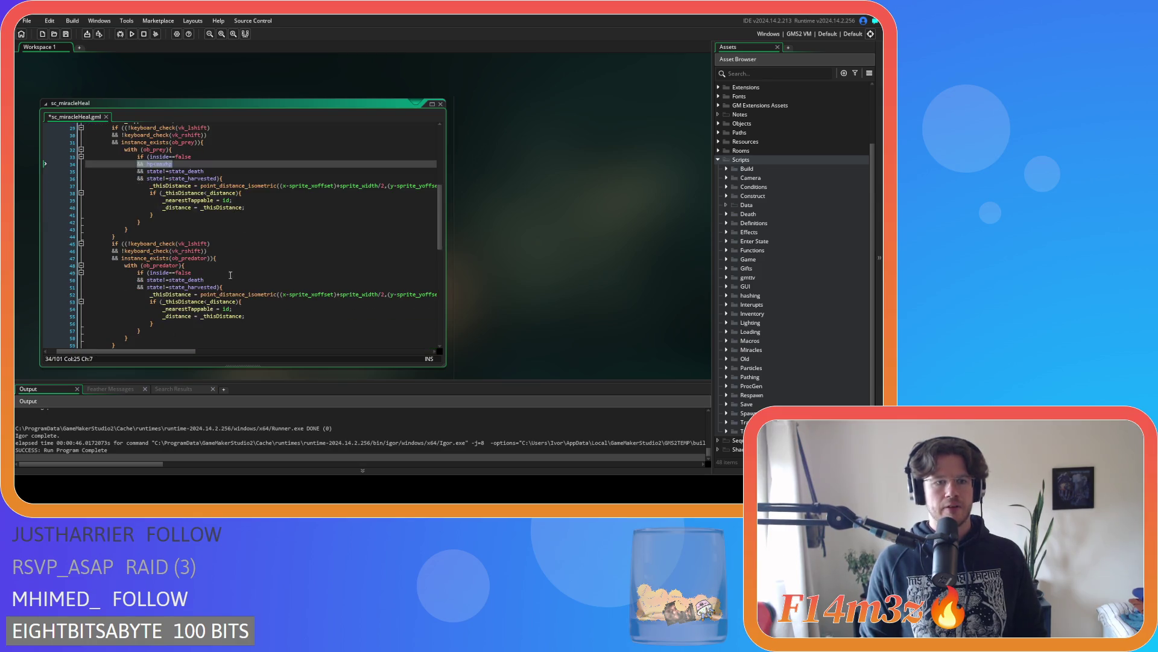
pyautogui.click(207, 274)
pyautogui.press('Return')
pyautogui.write('&& hp<maxhp')
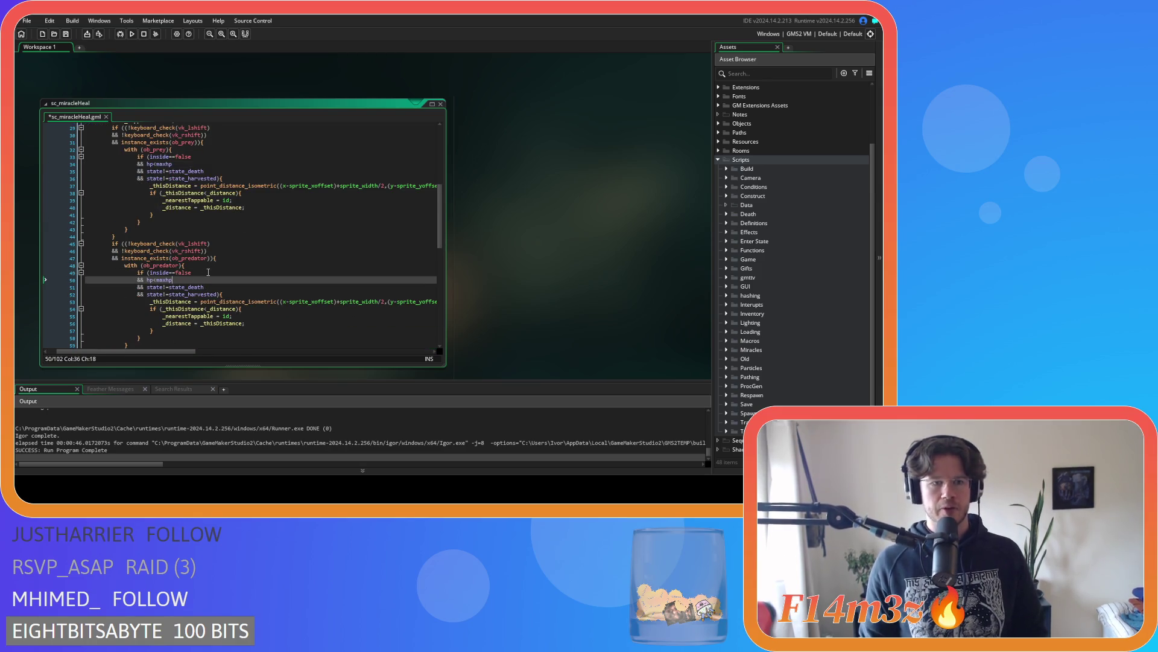
pyautogui.hotkey('ctrl', 's')
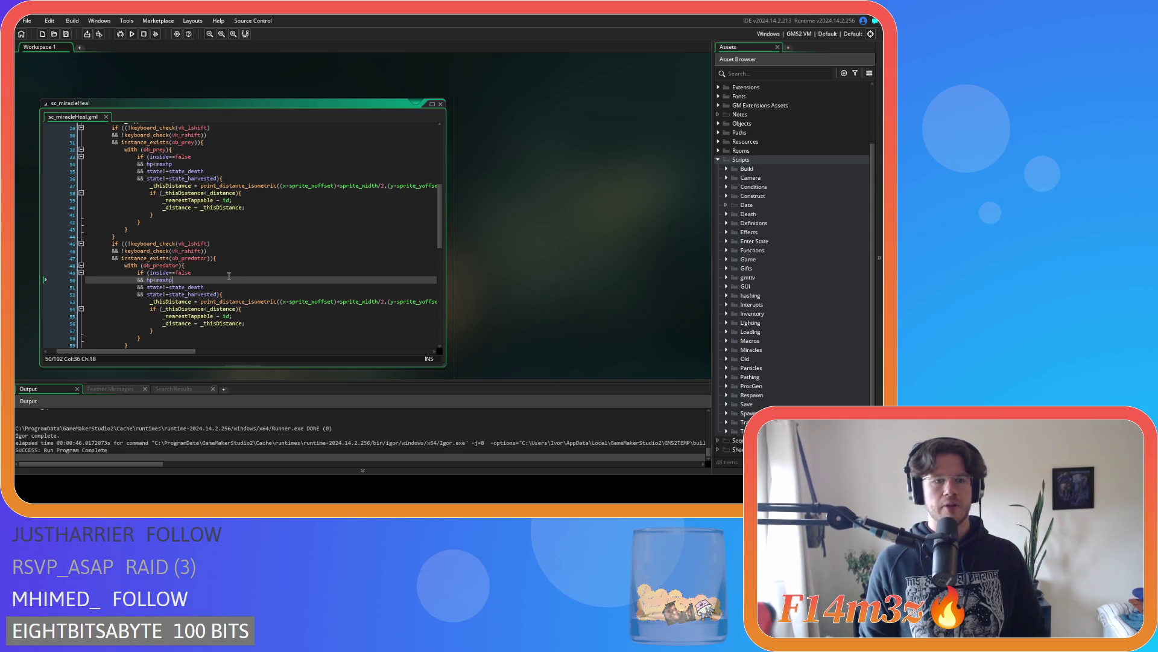
# Add the same '&& hp<maxhp' condition to the ob_human inside check
pyautogui.scroll(-6, 216, 279)
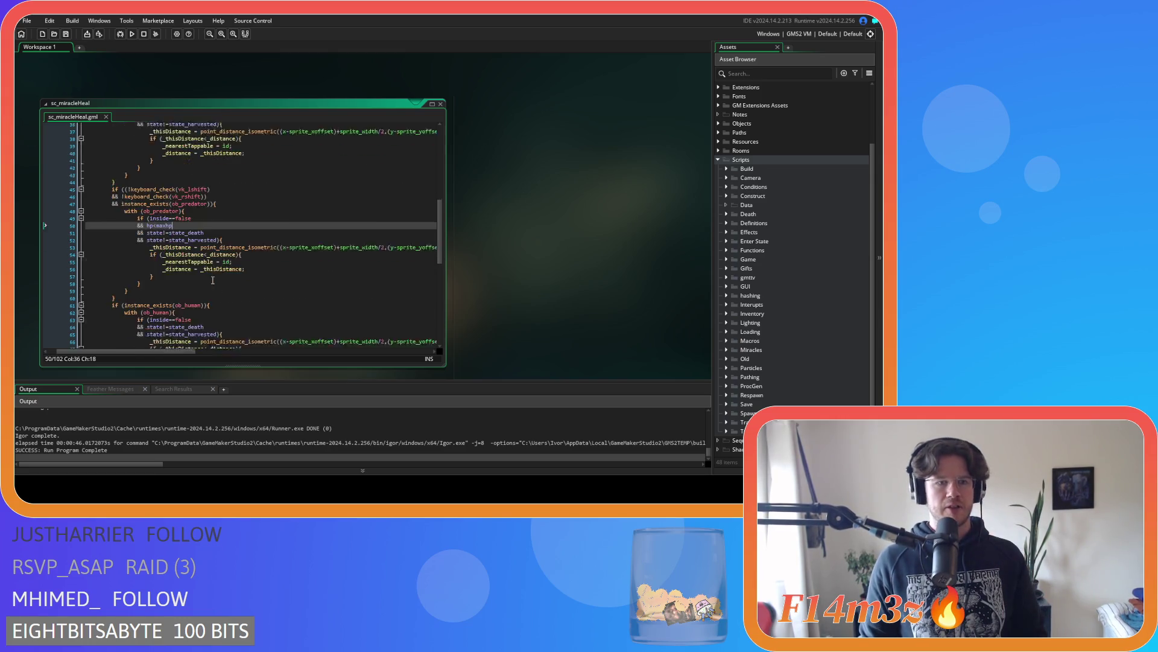
pyautogui.click(212, 250)
pyautogui.press('Return')
pyautogui.write('&& hp<maxhp')
pyautogui.moveTo(158, 254)
pyautogui.mouseDown()
pyautogui.moveTo(175, 258)
pyautogui.moveTo(158, 257)
pyautogui.mouseUp()
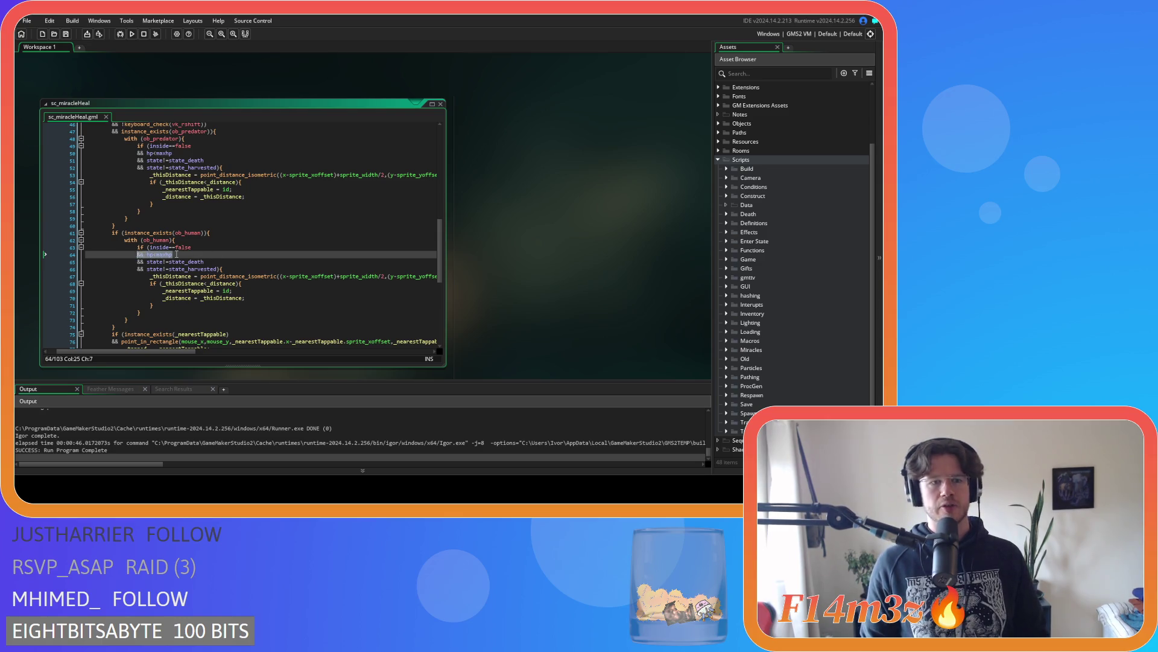
pyautogui.doubleClick(159, 258)
pyautogui.click(173, 256)
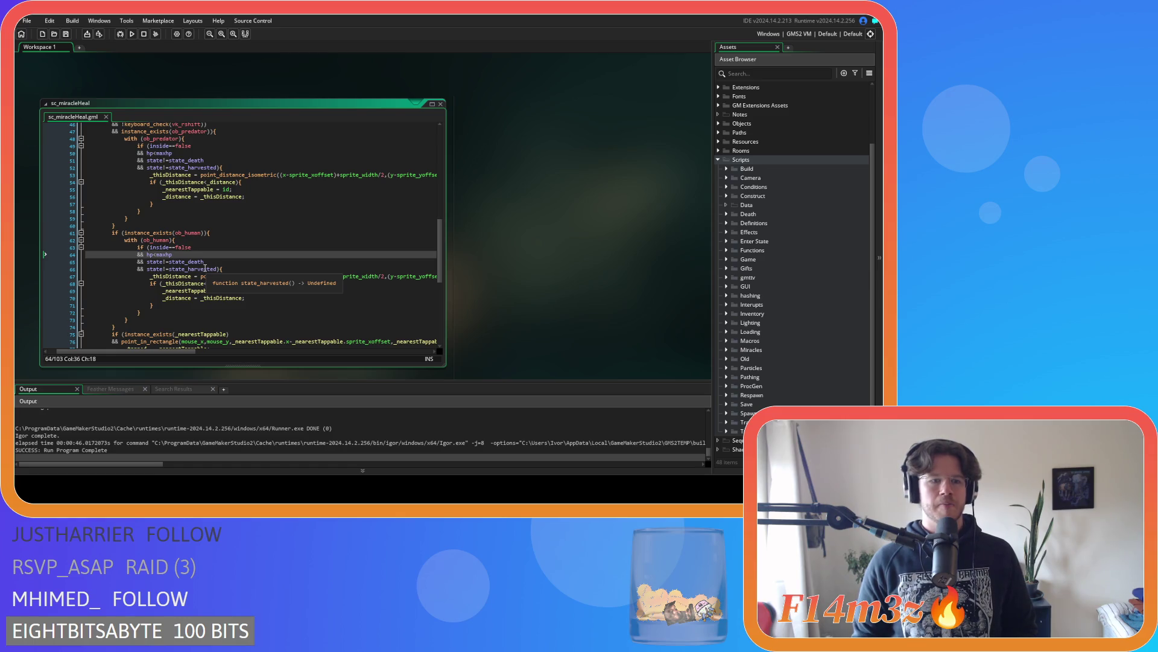
pyautogui.scroll(-4, 205, 267)
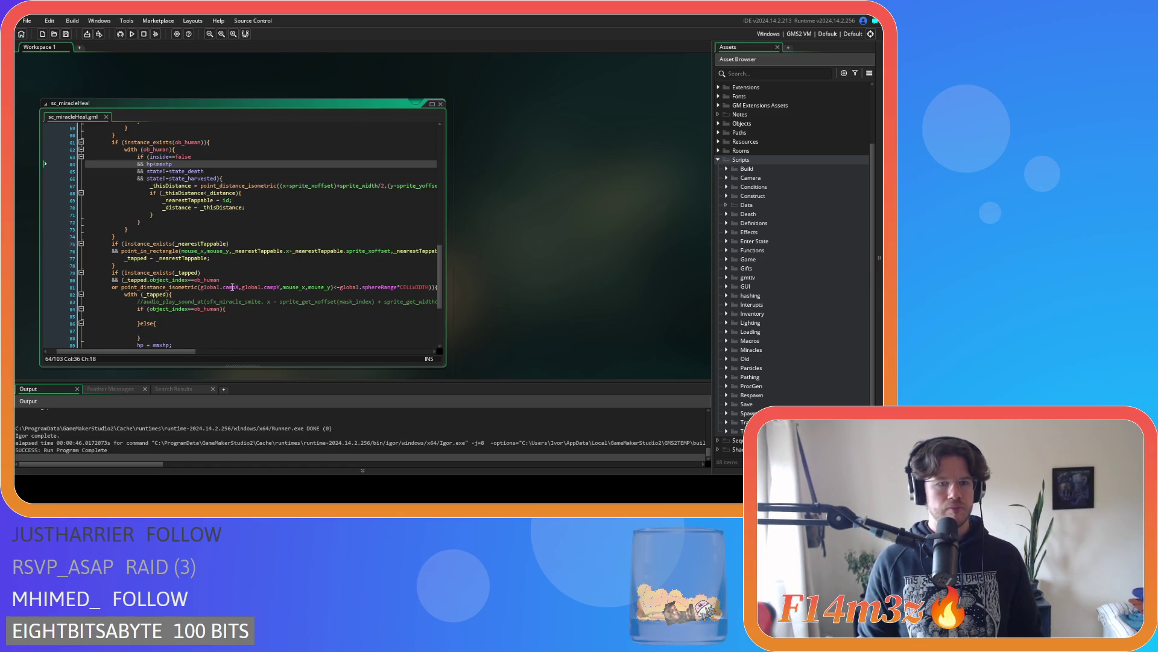
pyautogui.scroll(-4, 211, 266)
pyautogui.click(192, 245)
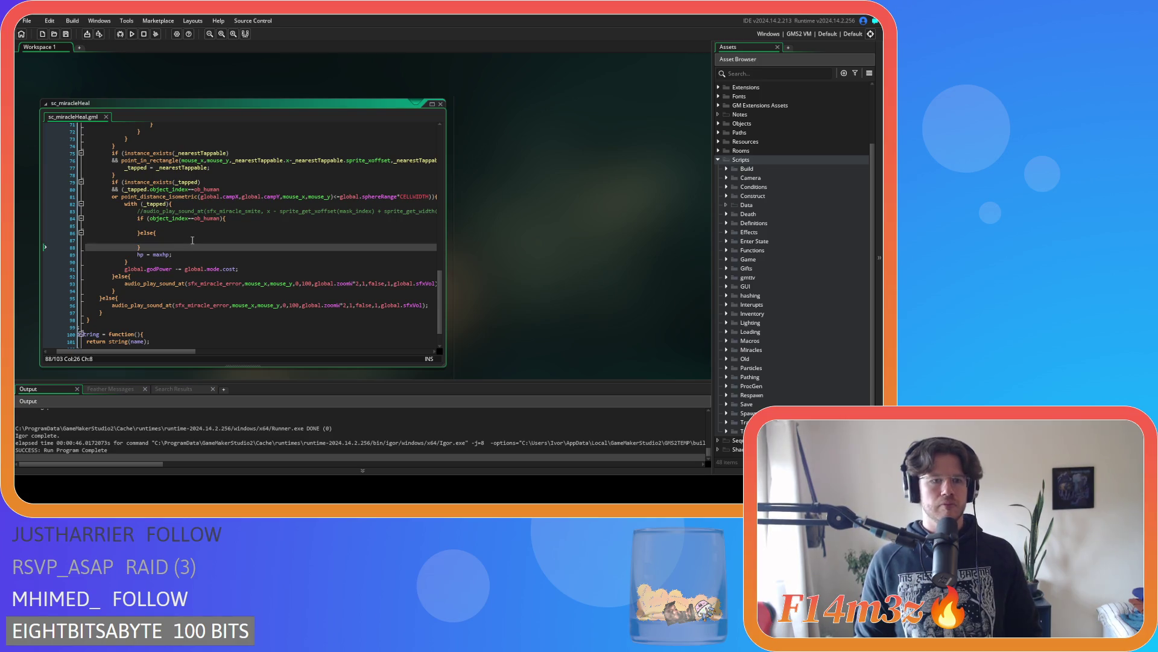
pyautogui.click(193, 241)
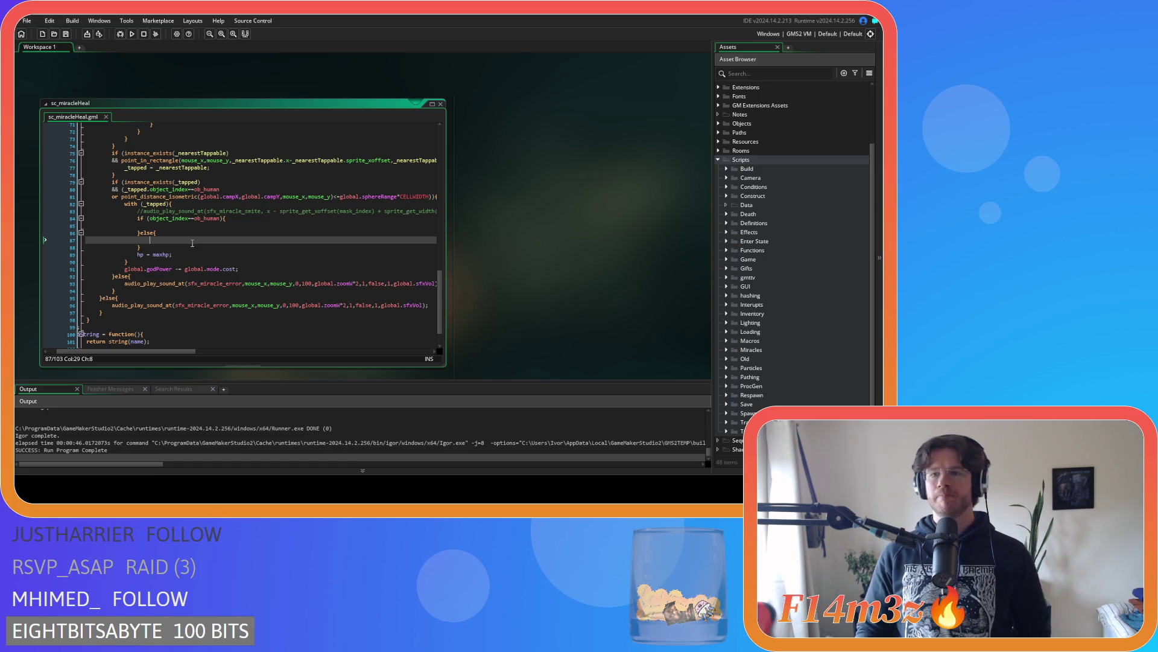
pyautogui.scroll(3, 831, 145)
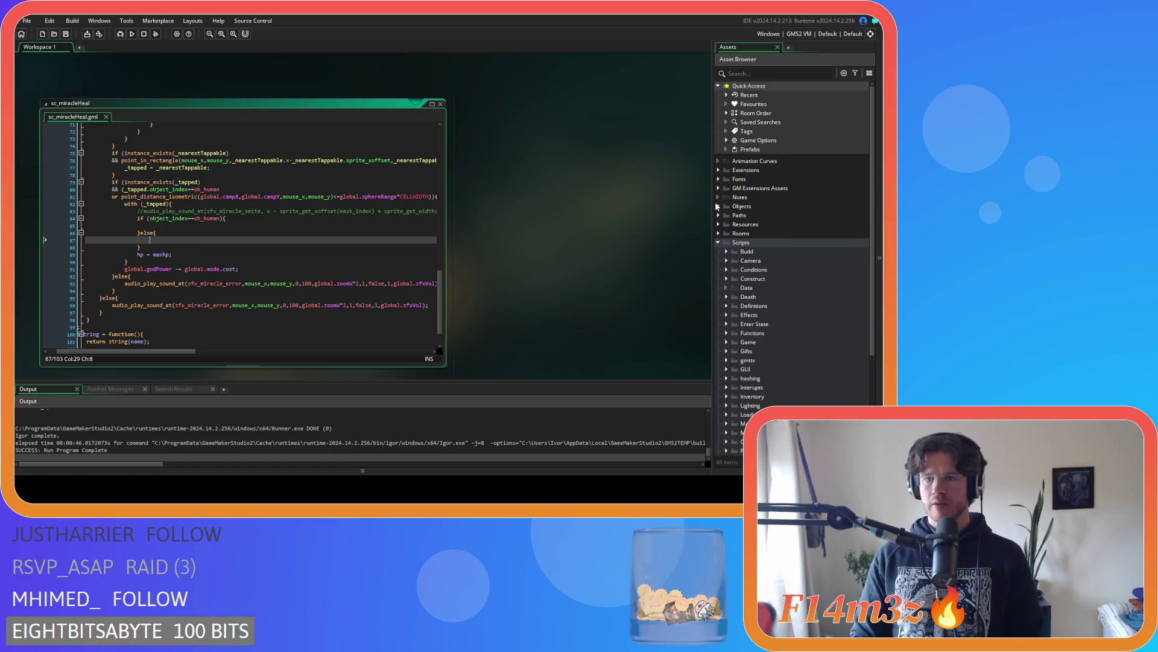
# Open ob_human from Objects > Animal > Human and search its Step code for state_heal
pyautogui.click(720, 207)
pyautogui.click(727, 215)
pyautogui.click(734, 224)
pyautogui.doubleClick(768, 233)
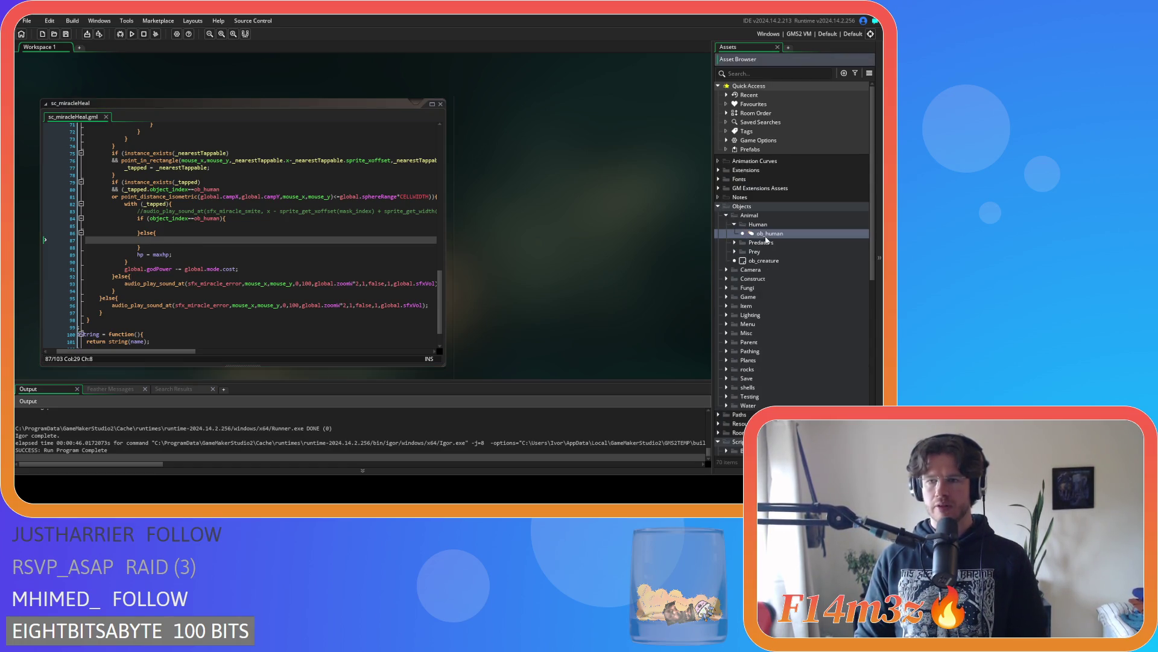
pyautogui.click(450, 154)
pyautogui.hotkey('ctrl', 'f')
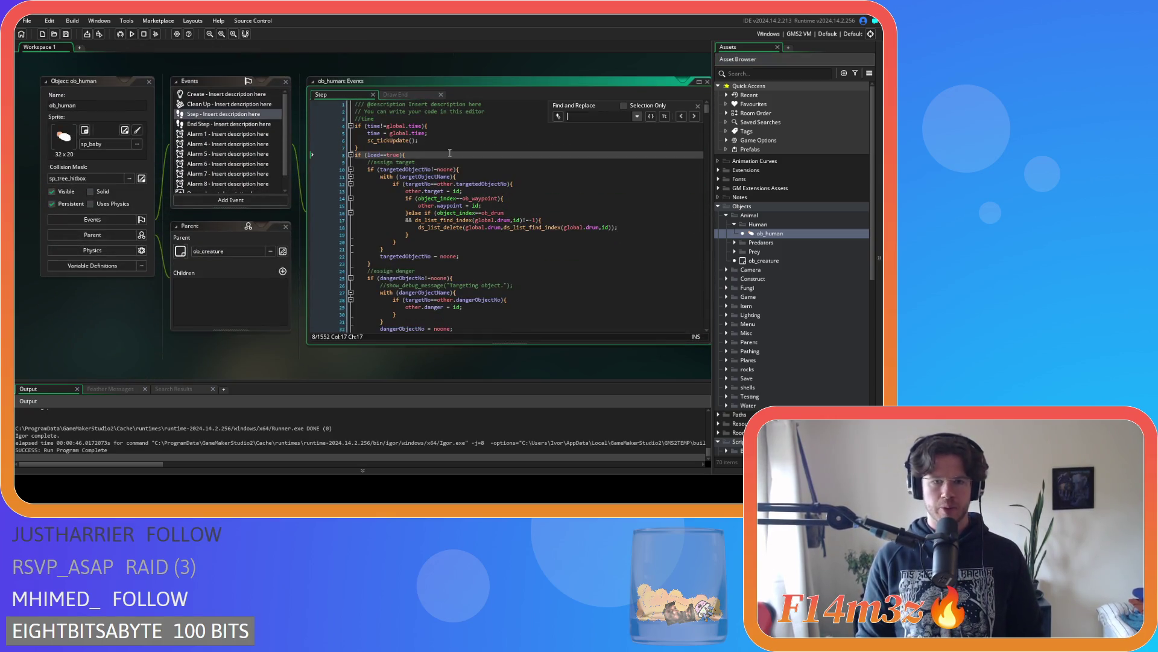
pyautogui.write('state_heal')
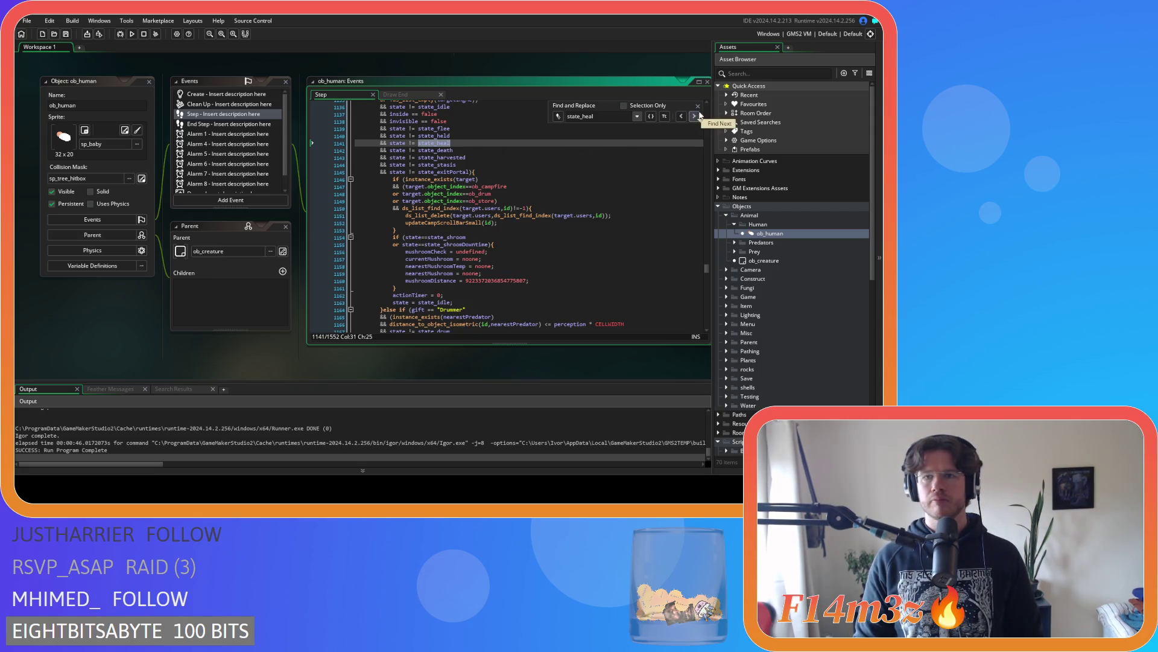
pyautogui.press('Escape')
# Open ob_human's Create event as the first tab and search it for state_heal
pyautogui.click(236, 95)
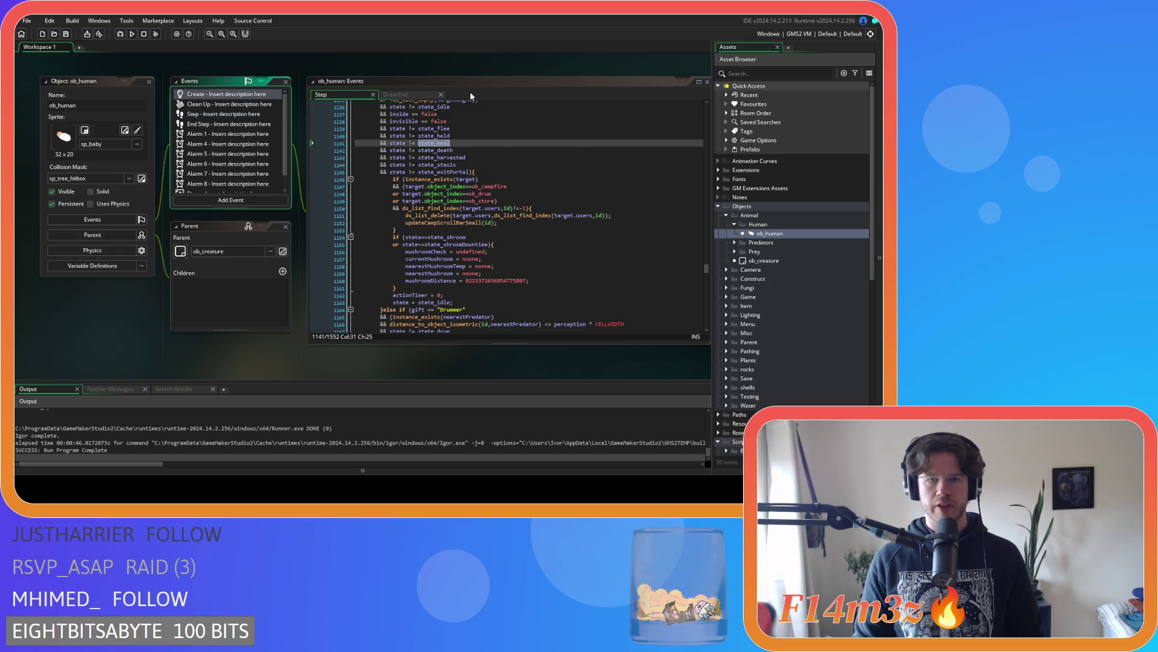
pyautogui.doubleClick(237, 95)
pyautogui.moveTo(476, 94); pyautogui.dragTo(328, 94)
pyautogui.click(414, 168)
pyautogui.hotkey('ctrl', 'f')
pyautogui.write('state_heal')
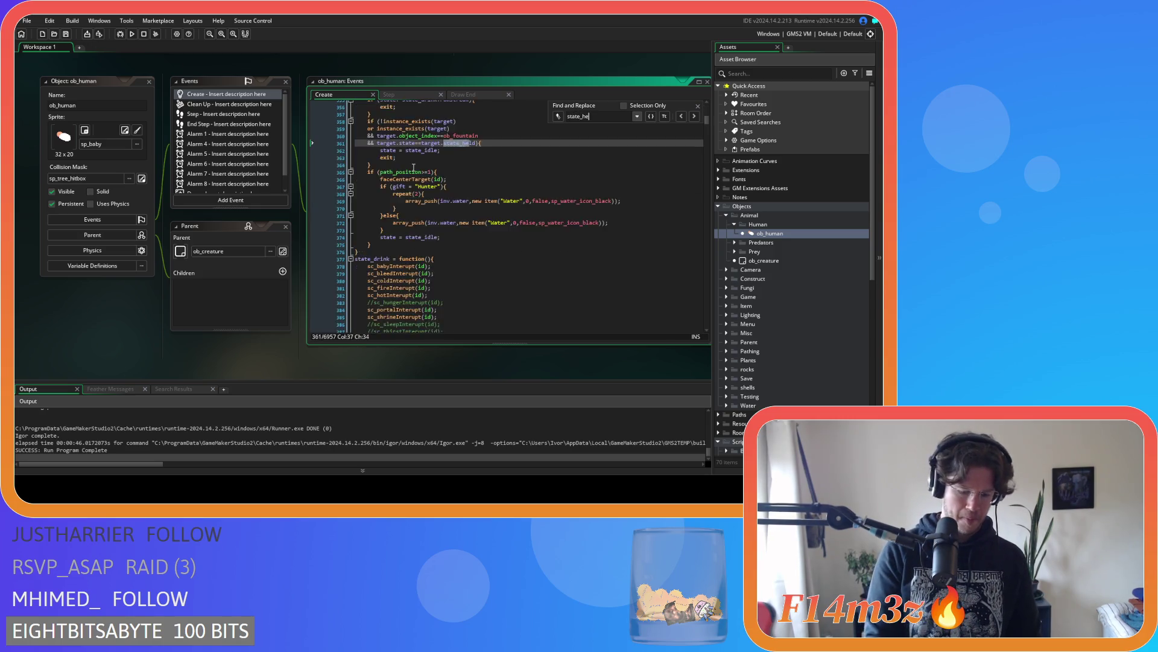
# Locate the state_heal block around line 4147 in the Create code and start selecting it
pyautogui.scroll(-5, 517, 235)
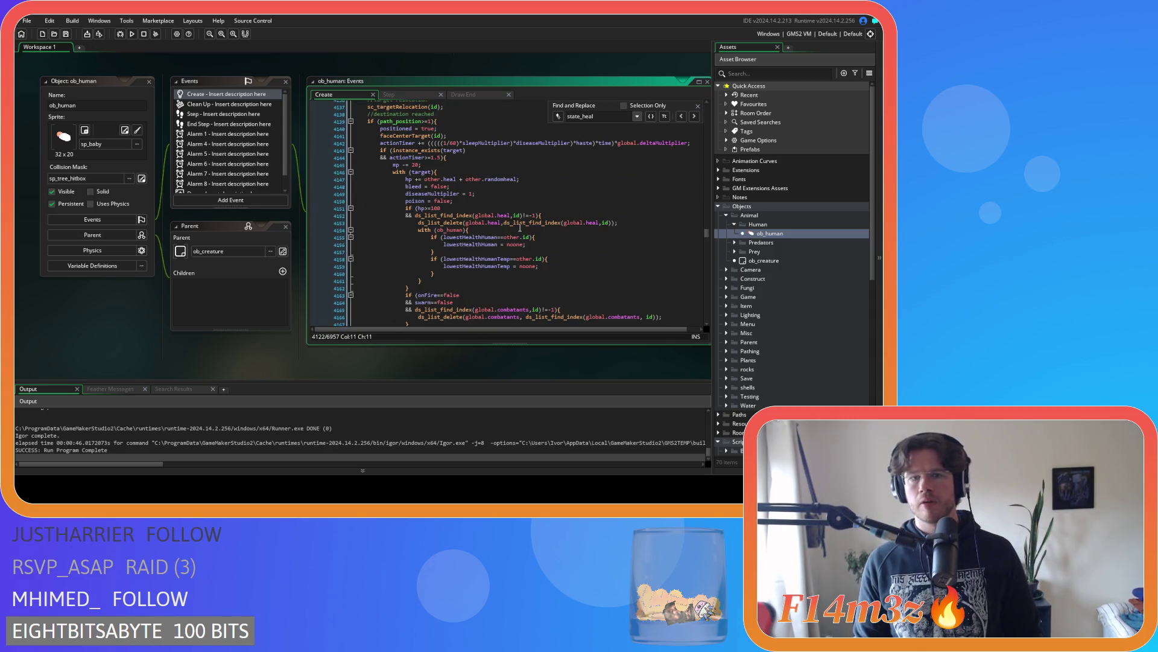
pyautogui.scroll(-3, 520, 227)
pyautogui.scroll(-2, 520, 227)
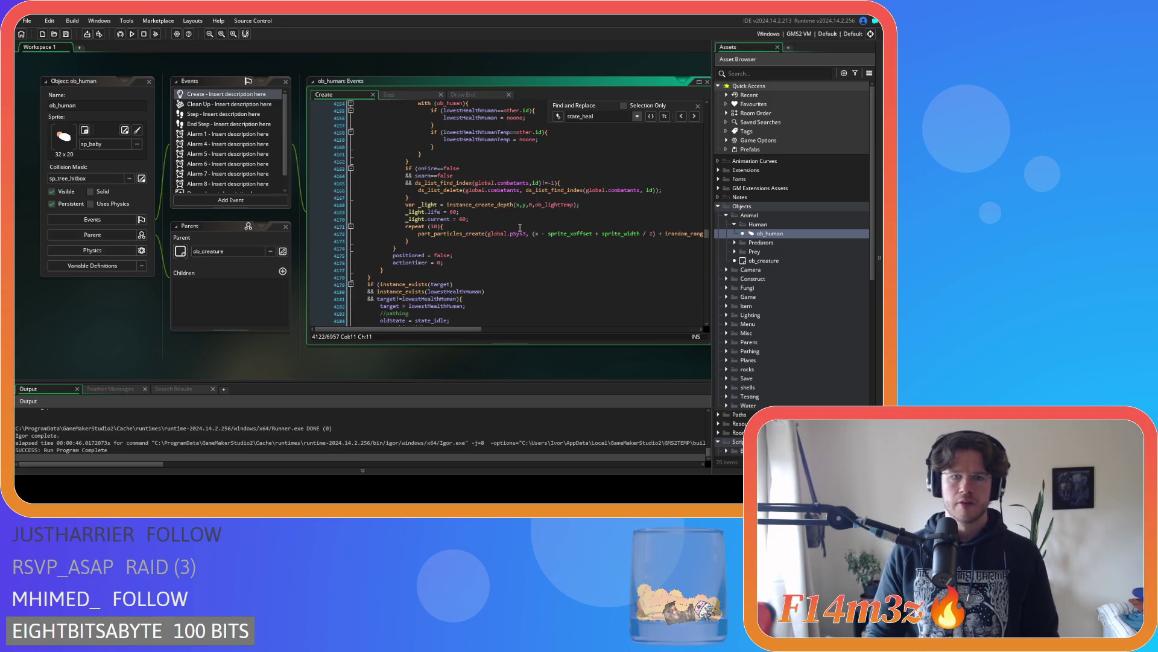
pyautogui.scroll(2, 517, 233)
pyautogui.scroll(-1, 524, 292)
pyautogui.scroll(2, 519, 287)
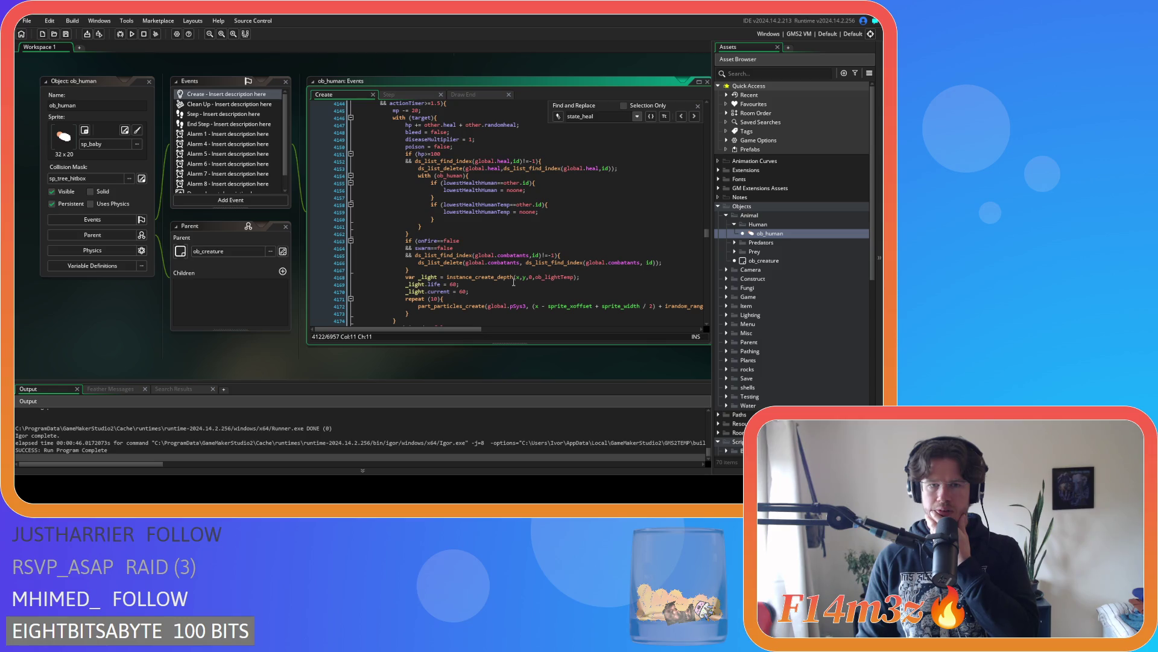
pyautogui.click(468, 256)
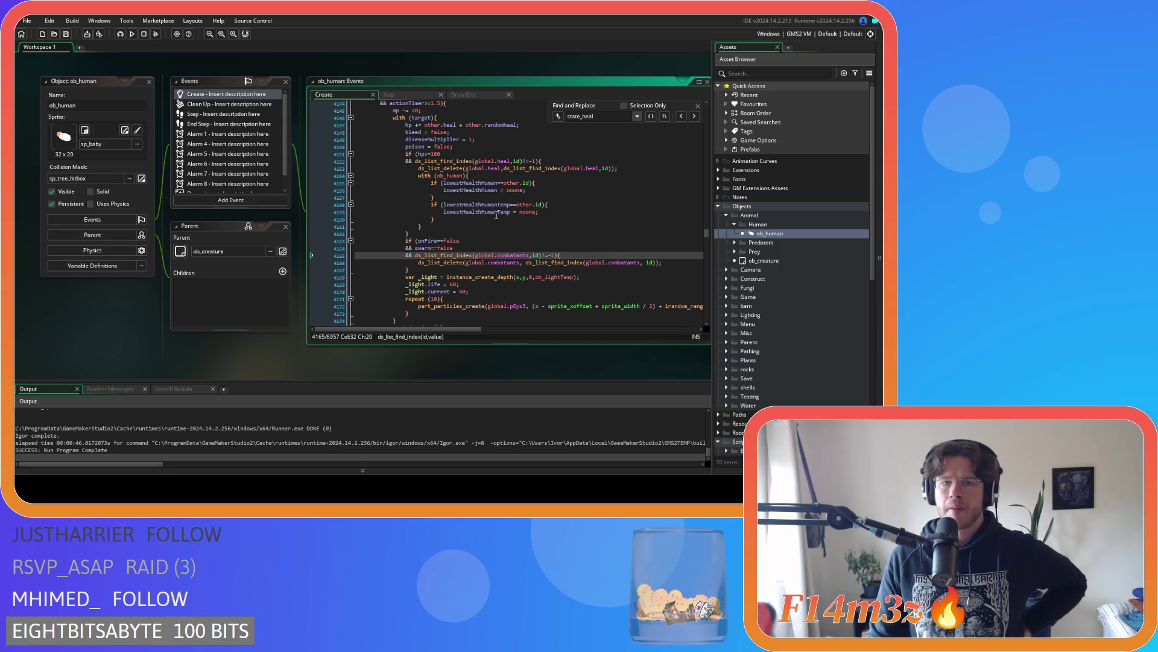
pyautogui.scroll(-2, 505, 235)
pyautogui.click(478, 249)
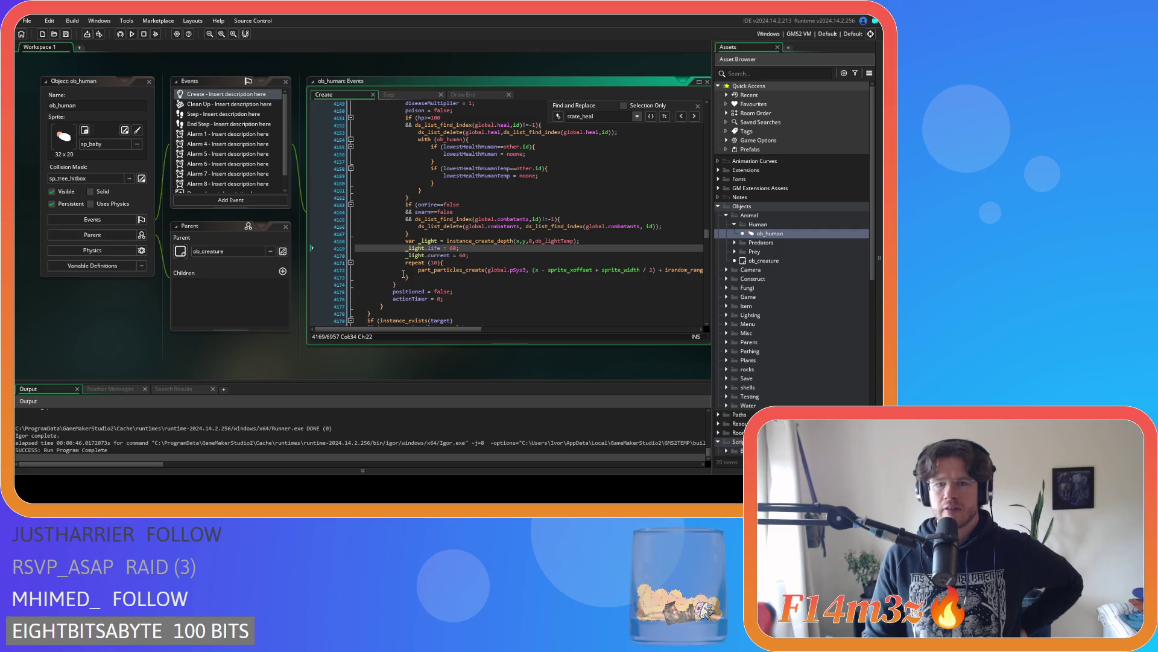
pyautogui.moveTo(429, 282); pyautogui.dragTo(407, 210)
pyautogui.scroll(3, 406, 230)
pyautogui.scroll(1, 407, 213)
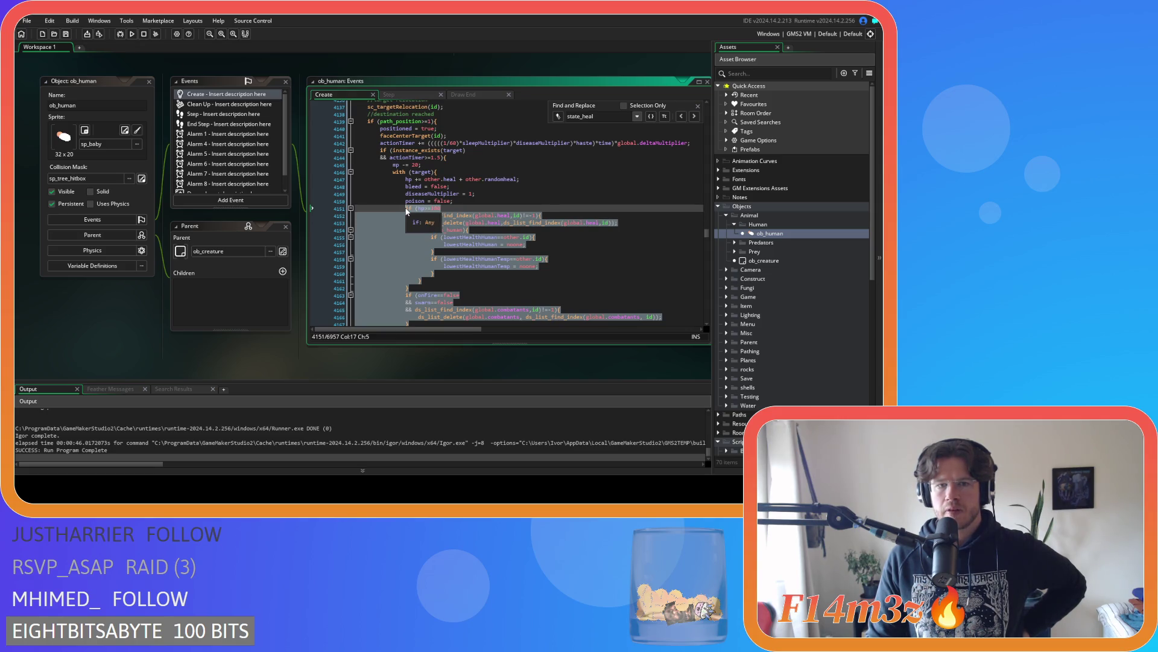
# Select the heal lines from 'hp += other.heal + other.randomheal;' through the light effect and copy them
pyautogui.scroll(1, 406, 211)
pyautogui.moveTo(406, 213); pyautogui.dragTo(407, 207)
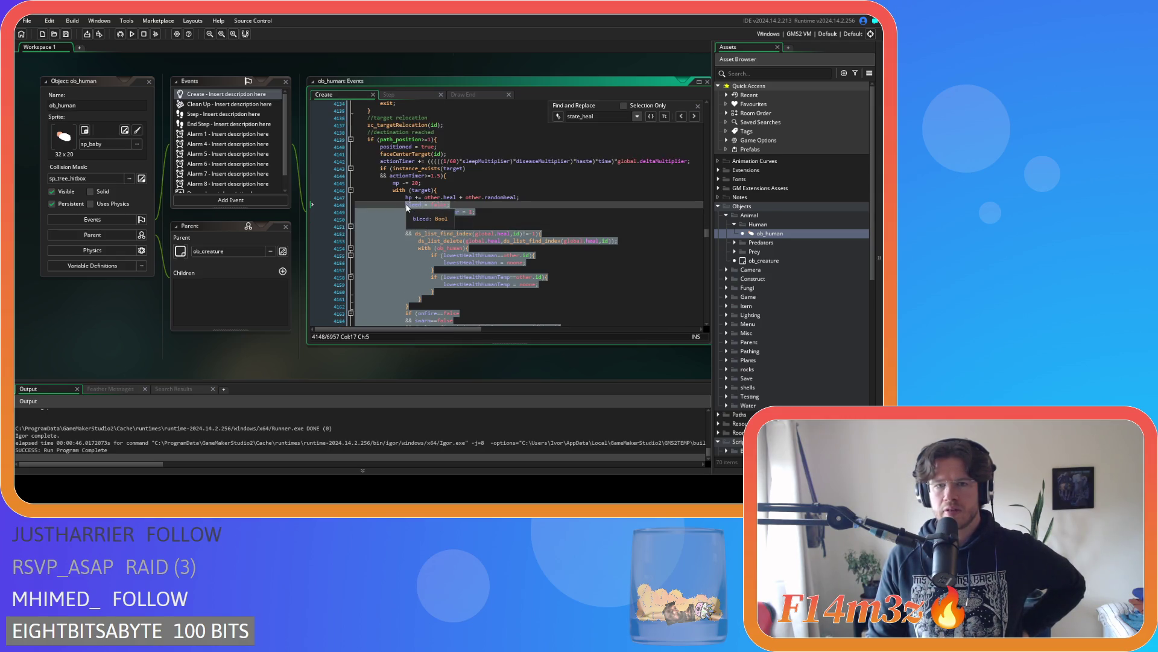
pyautogui.moveTo(406, 203); pyautogui.dragTo(406, 198)
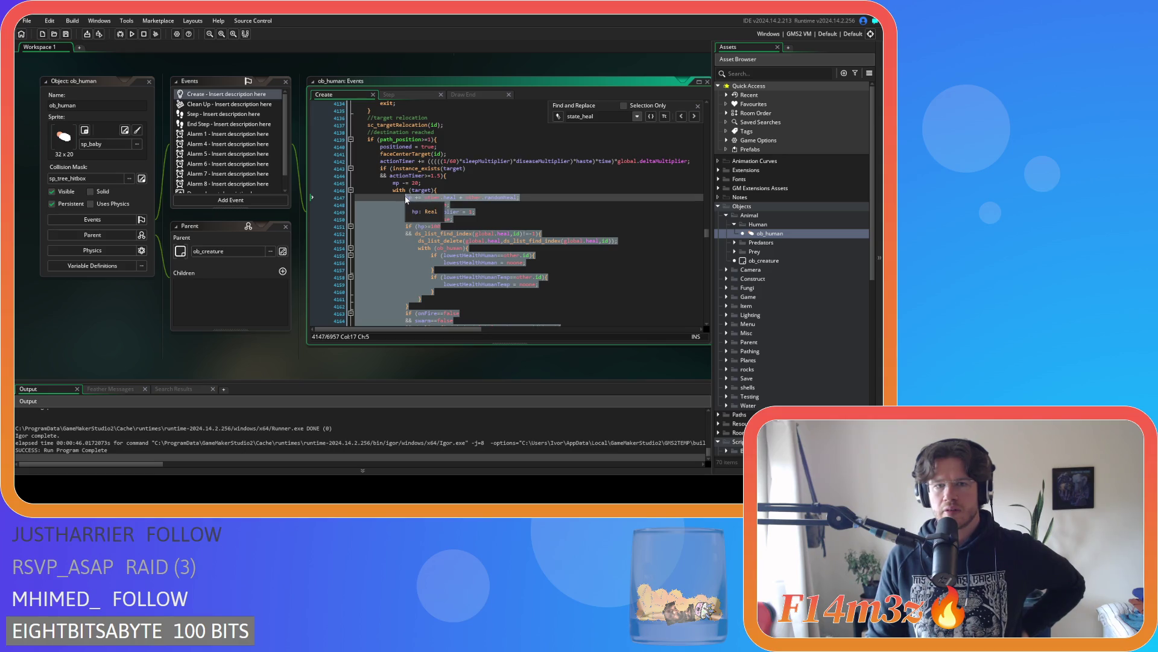
pyautogui.scroll(-2, 425, 208)
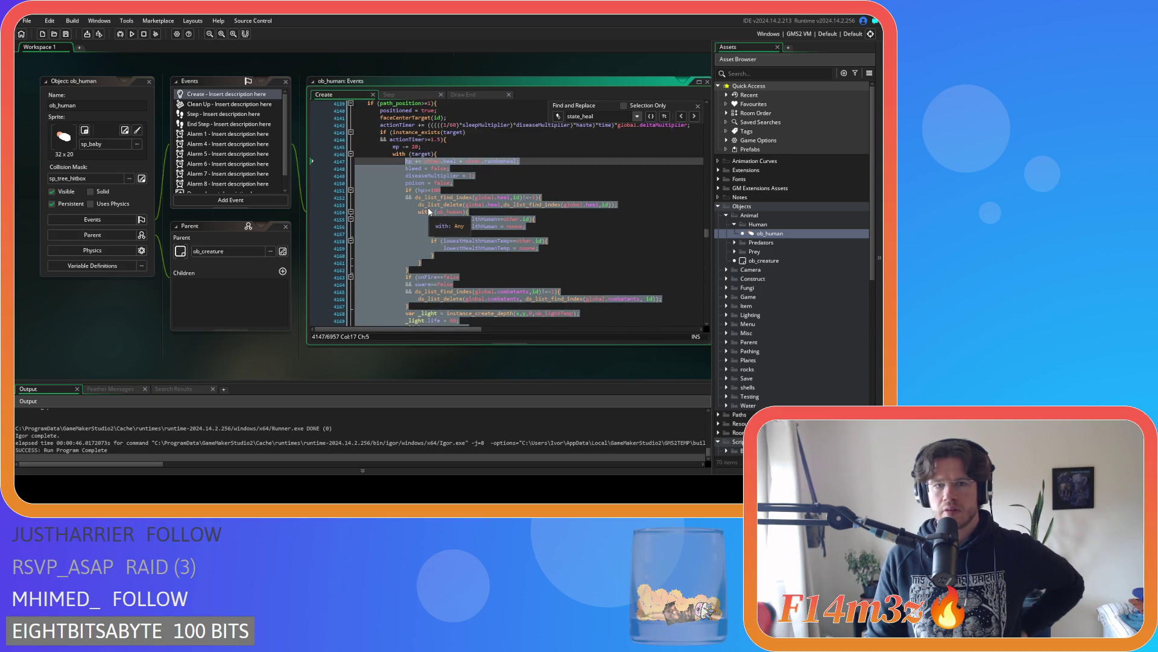
pyautogui.rightClick(437, 178)
pyautogui.click(450, 191)
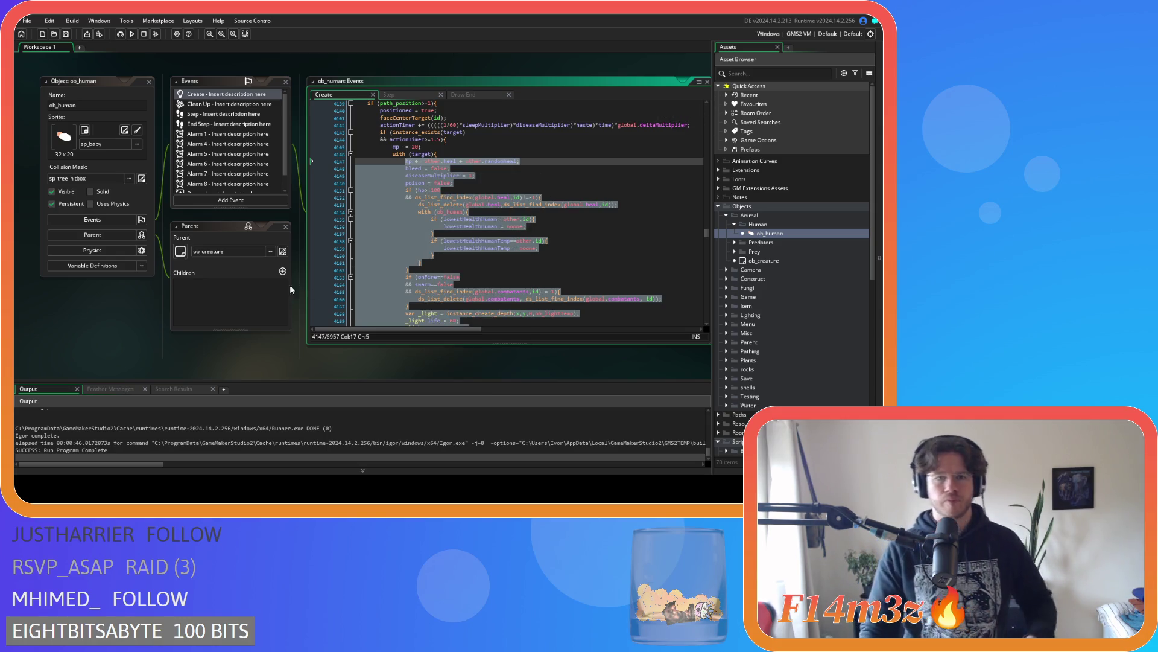
pyautogui.scroll(-3, 213, 374)
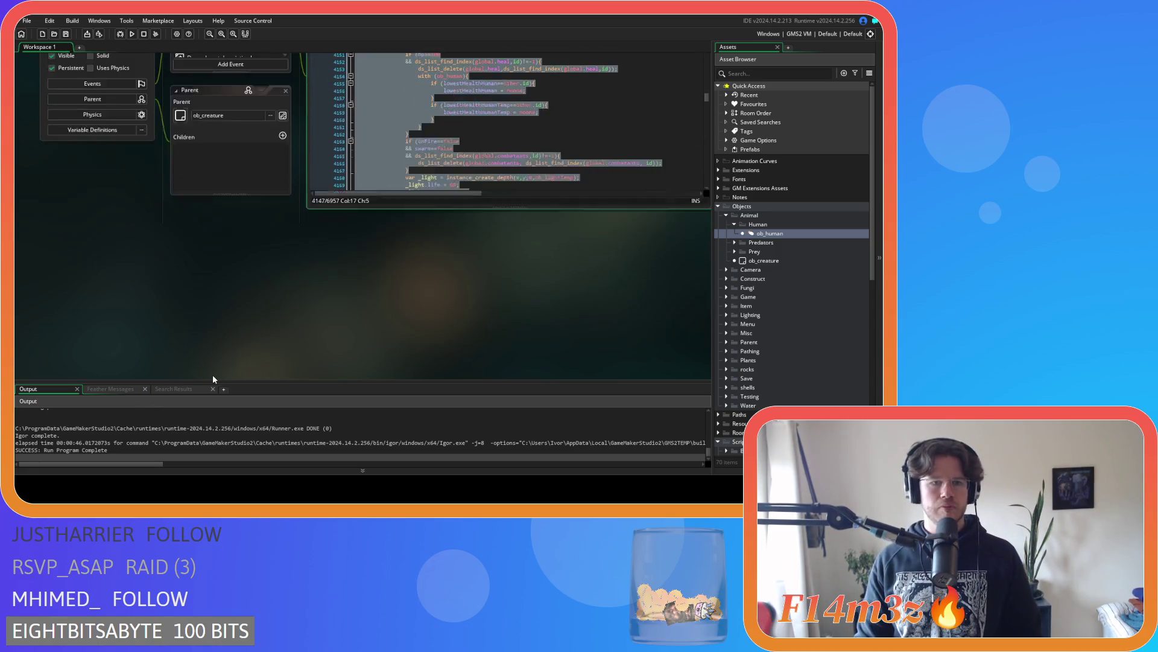
pyautogui.scroll(8, 209, 357)
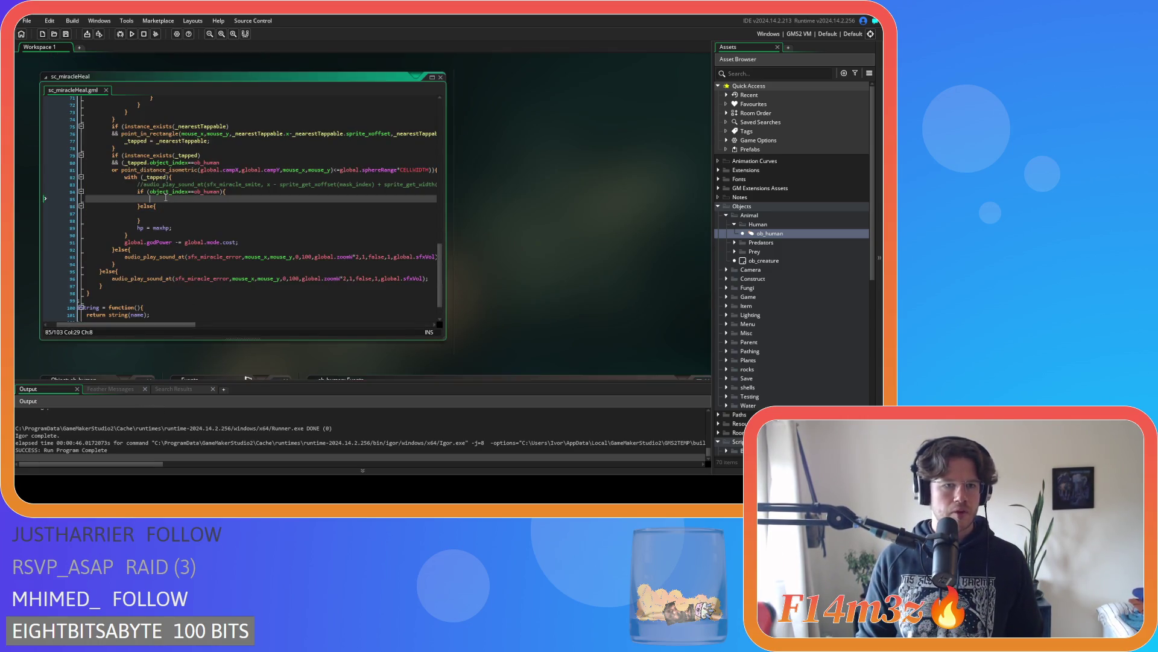
# Paste the healing code into sc_miracleHeal, indent it one level, and delete the duplicate line
pyautogui.hotkey('ctrl', 'v')
pyautogui.scroll(8, 124, 266)
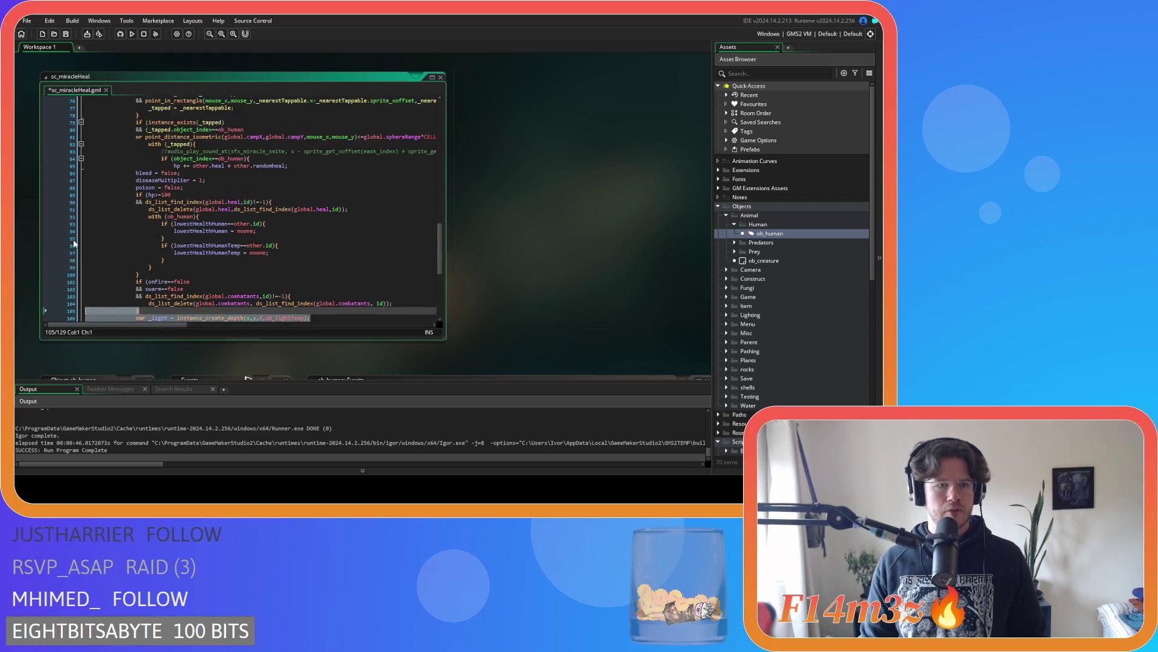
pyautogui.keyDown('shift'); pyautogui.click(85, 213); pyautogui.keyUp('shift')
pyautogui.press('Tab')
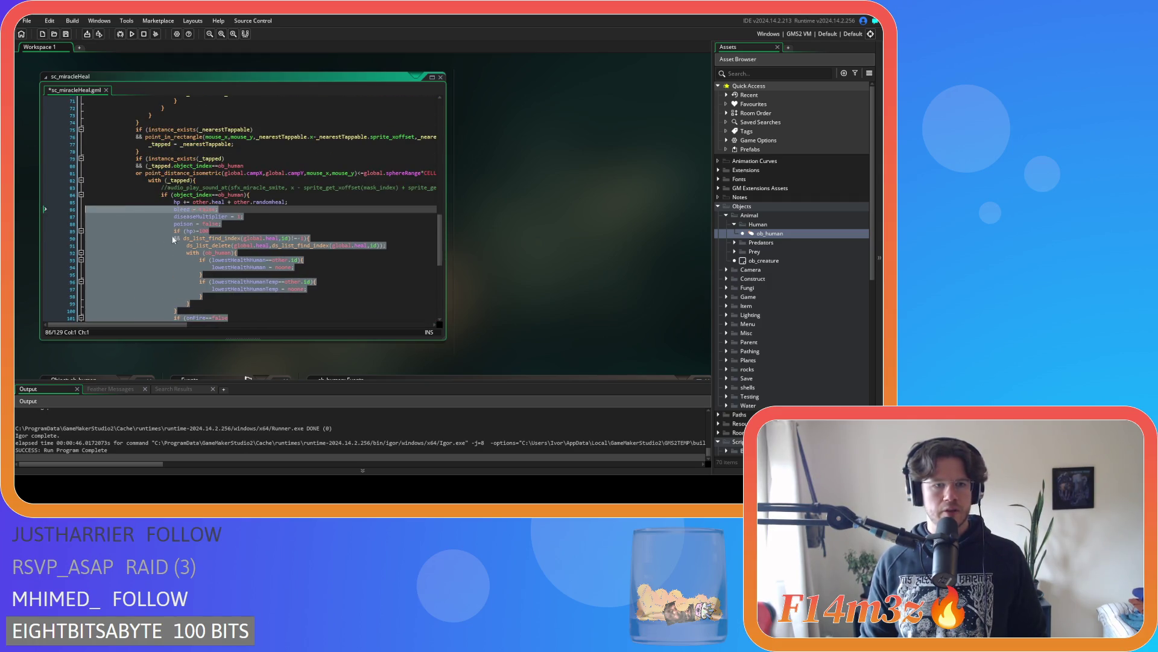
pyautogui.click(220, 228)
pyautogui.moveTo(297, 203); pyautogui.dragTo(60, 204)
pyautogui.press('BackSpace')
pyautogui.press('BackSpace')
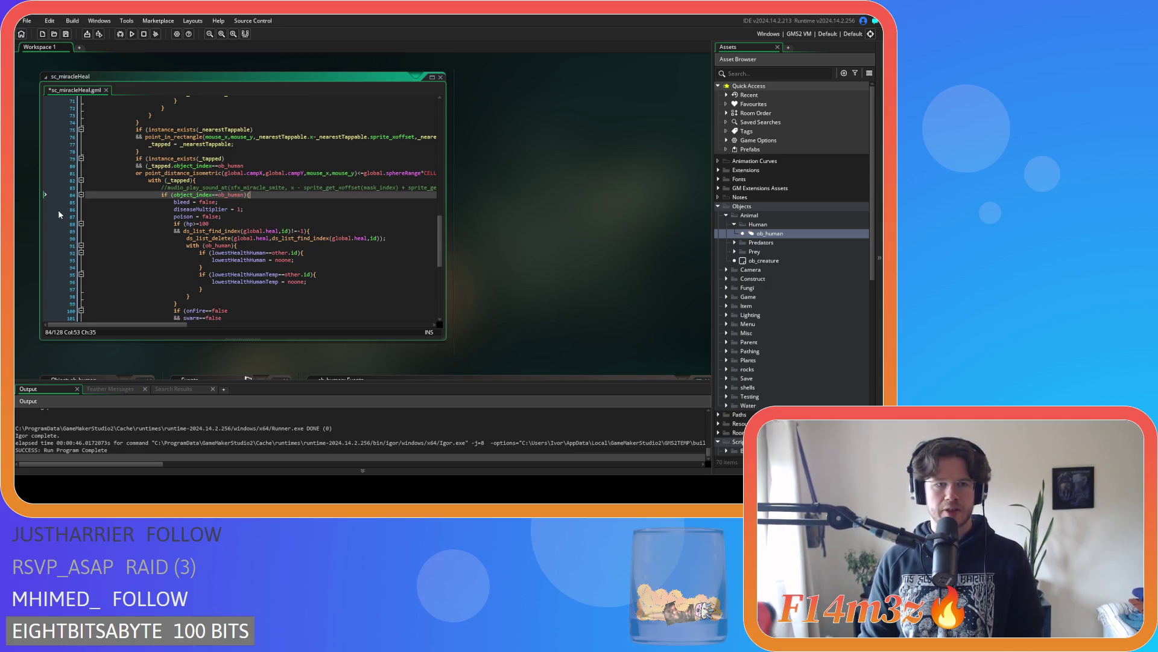
# Remove the hp>=100 condition from the human heal check
pyautogui.scroll(-2, 230, 209)
pyautogui.moveTo(192, 165)
pyautogui.mouseDown()
pyautogui.moveTo(237, 171)
pyautogui.moveTo(183, 195)
pyautogui.mouseUp()
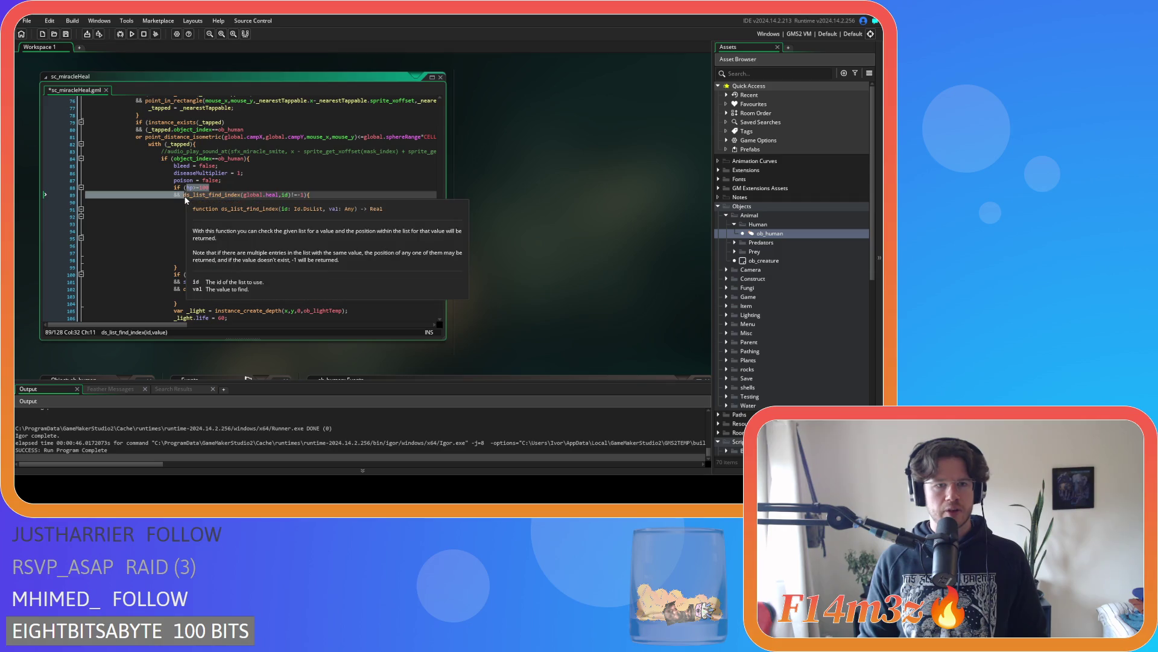
pyautogui.press('BackSpace')
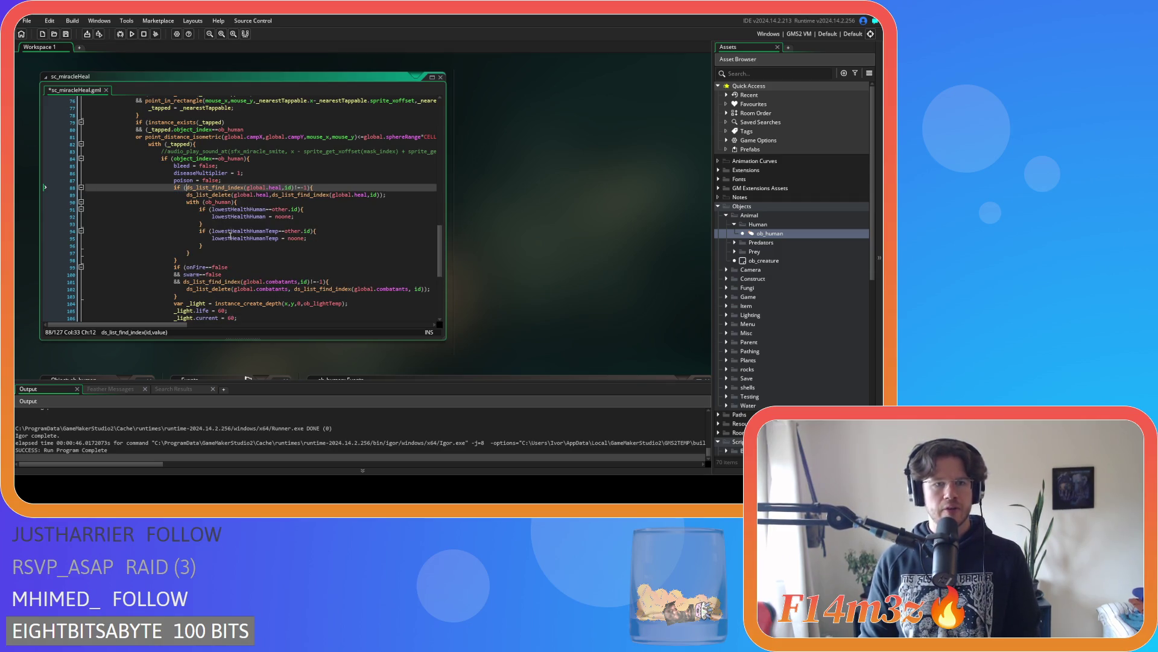
pyautogui.moveTo(259, 194); pyautogui.dragTo(344, 195)
pyautogui.click(359, 202)
pyautogui.scroll(-3, 348, 219)
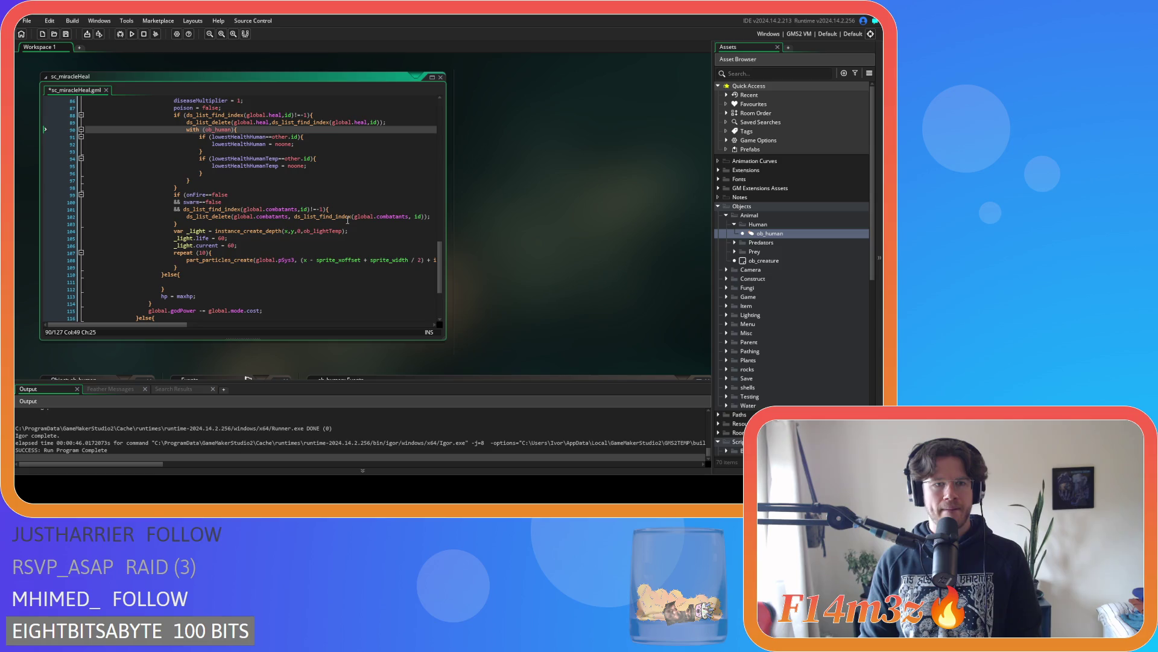
pyautogui.moveTo(342, 219)
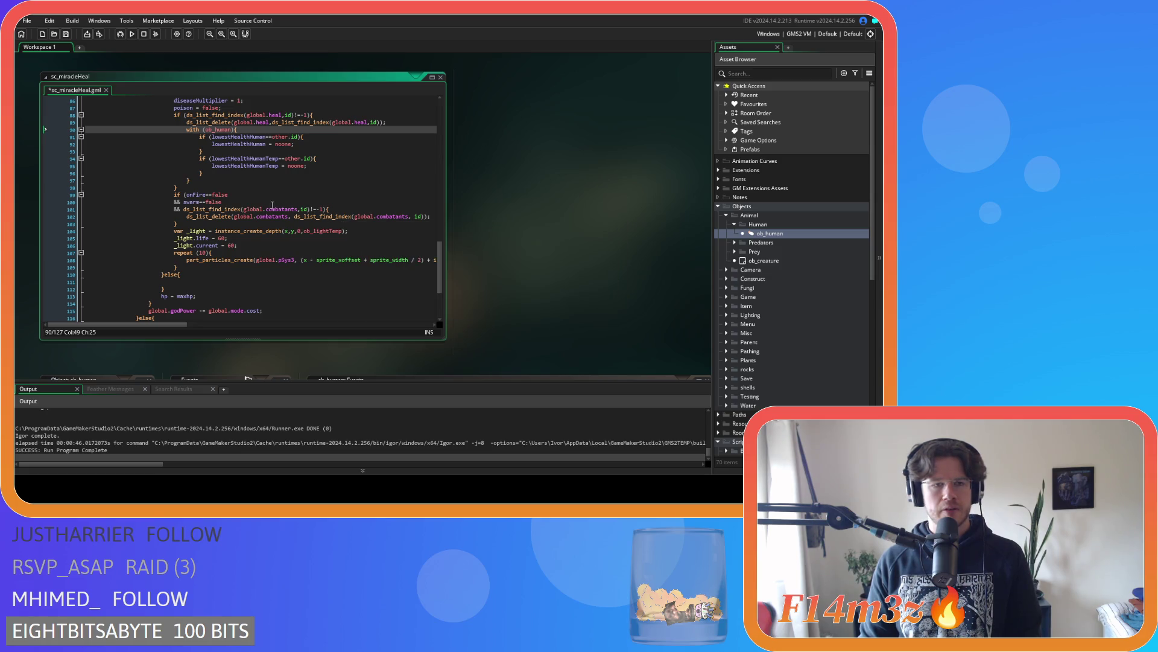
# Review the pasted swarm check, combatants-list removal and _light creation lines
pyautogui.click(211, 194)
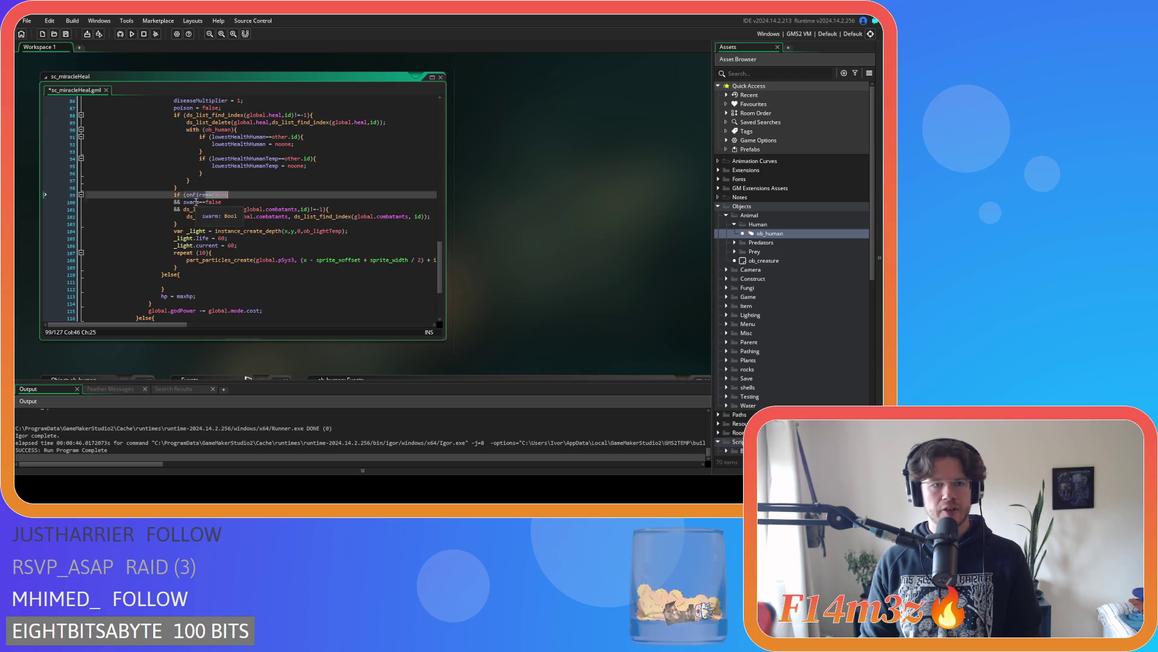
pyautogui.doubleClick(215, 202)
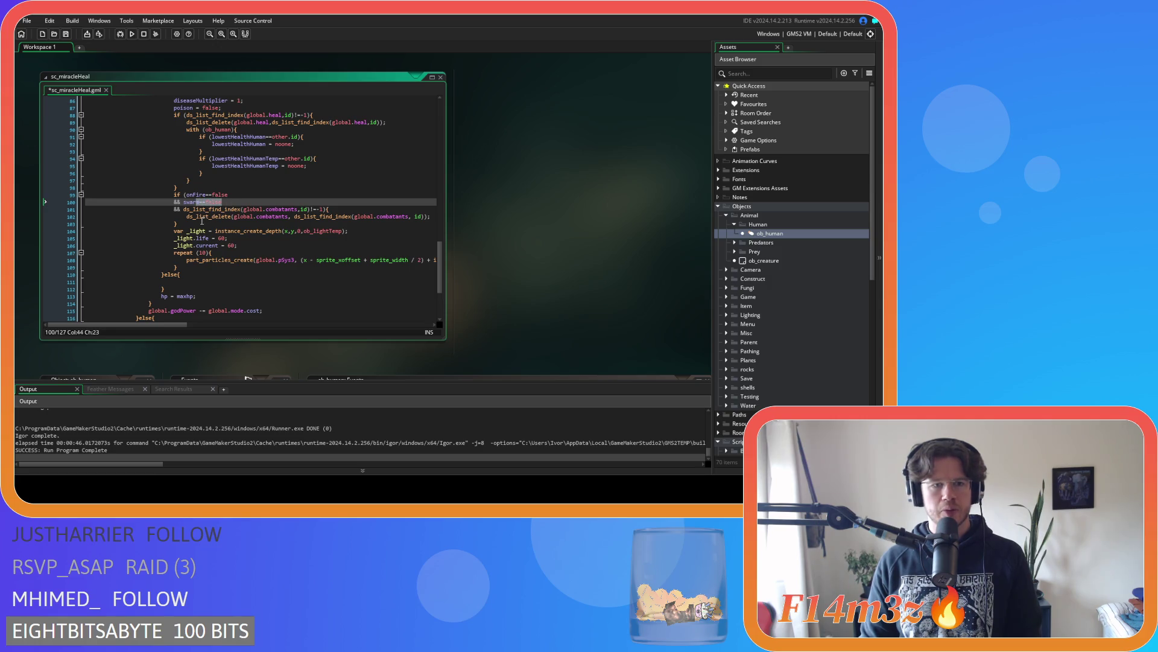
pyautogui.moveTo(187, 216); pyautogui.dragTo(276, 217)
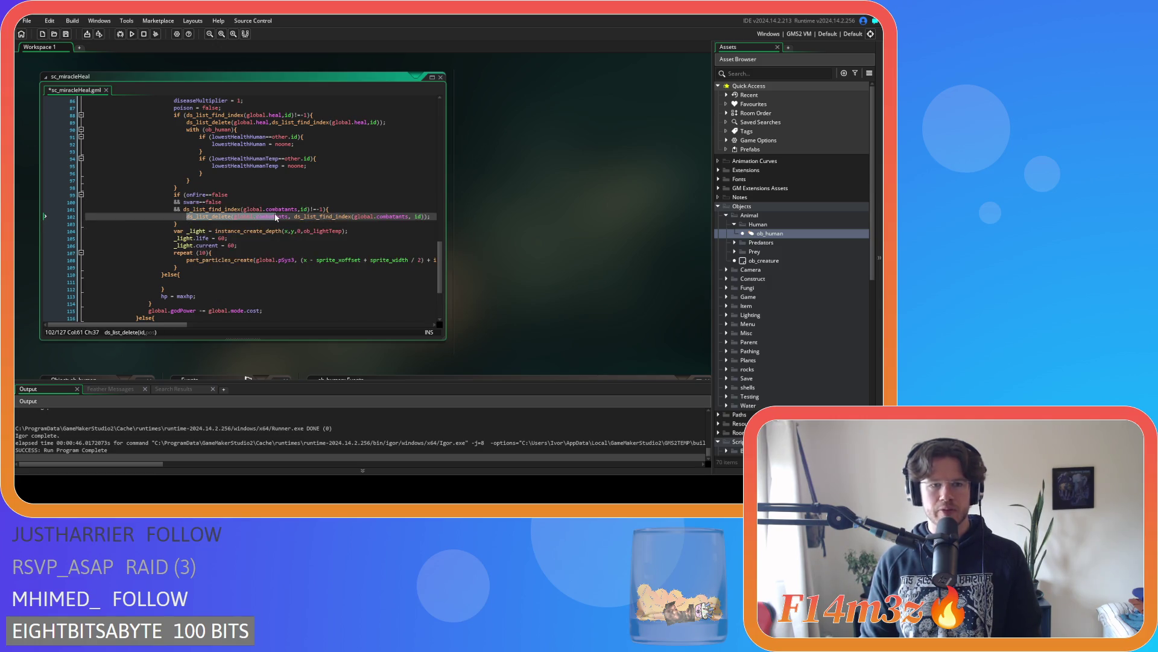
pyautogui.scroll(-2, 276, 217)
pyautogui.click(188, 194)
pyautogui.moveTo(187, 194); pyautogui.dragTo(320, 199)
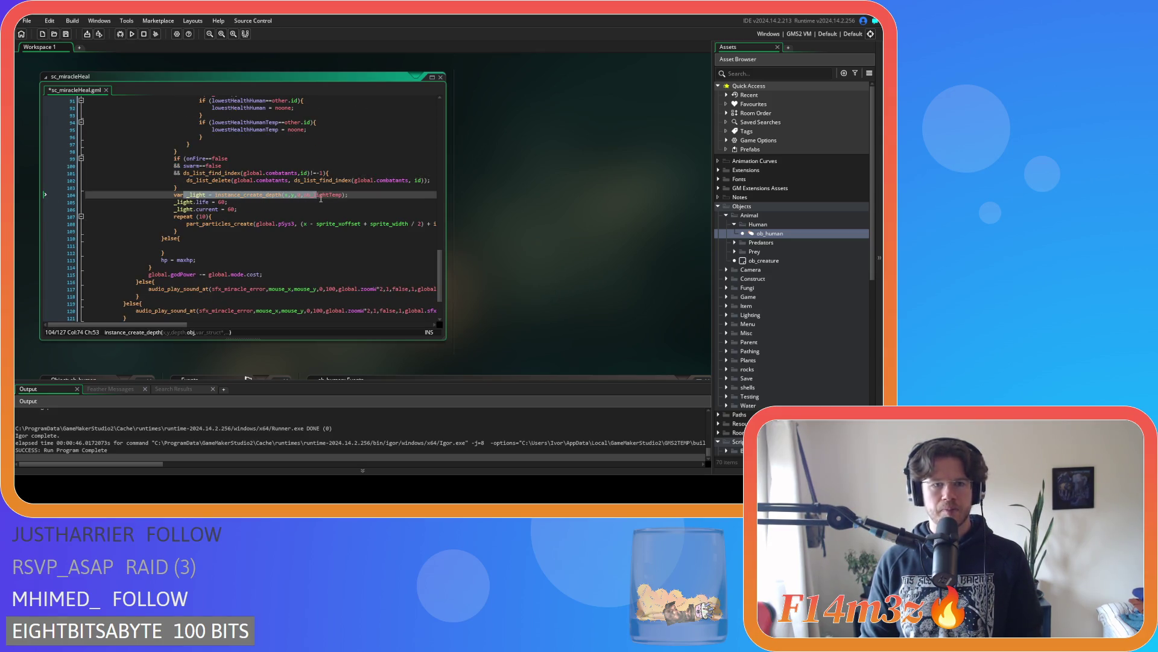
pyautogui.click(320, 199)
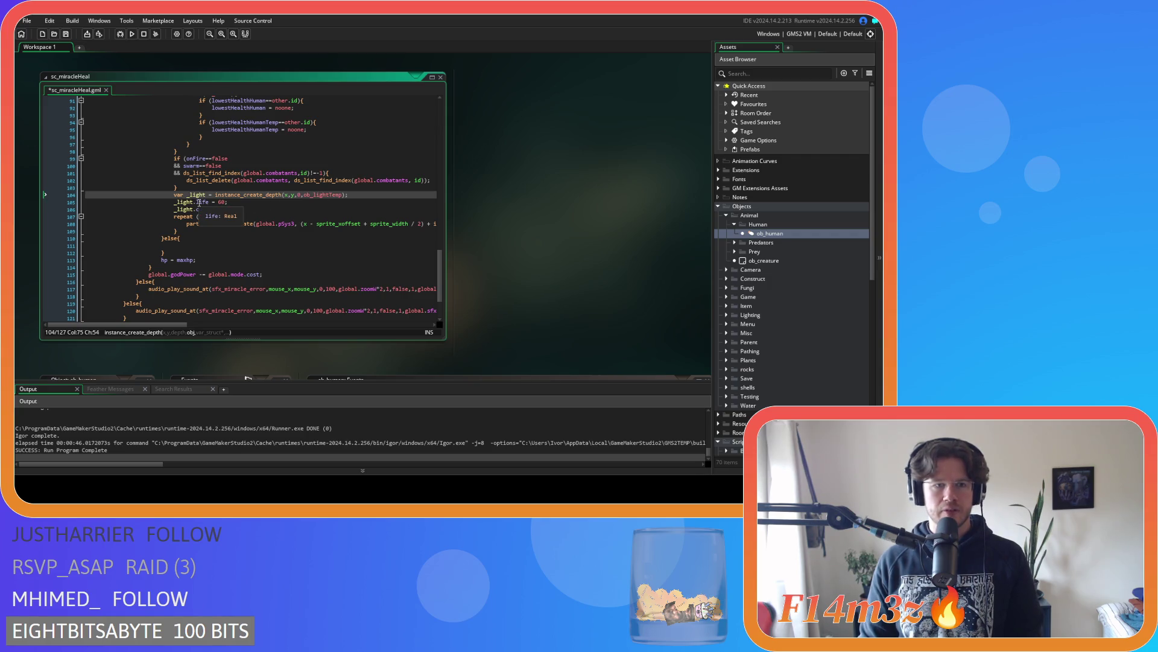
pyautogui.moveTo(221, 195)
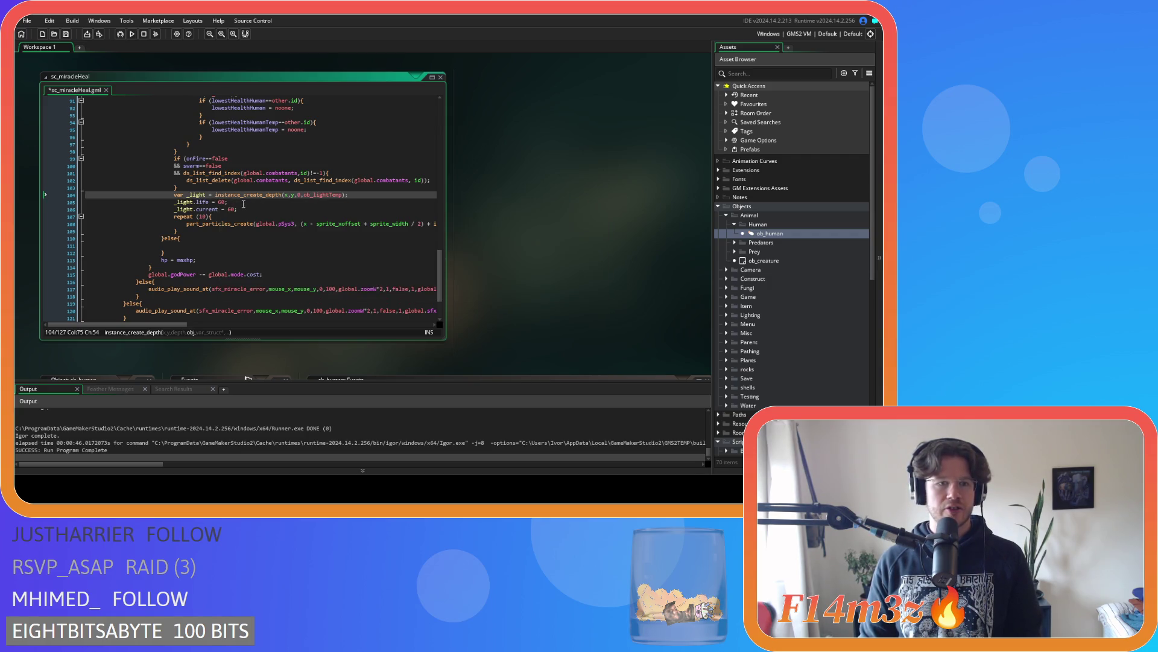
# Check the particle creation line in the pasted heal block
pyautogui.scroll(-1, 238, 218)
pyautogui.moveTo(217, 207)
pyautogui.mouseDown()
pyautogui.moveTo(457, 209)
pyautogui.moveTo(90, 201)
pyautogui.moveTo(113, 203)
pyautogui.mouseUp()
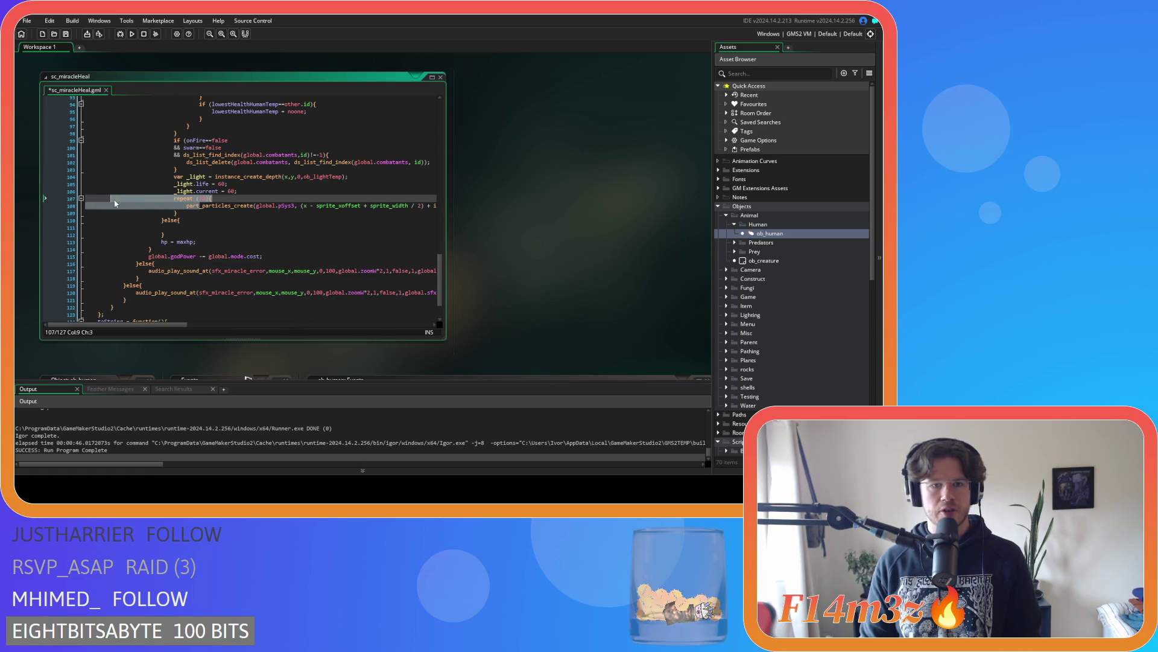
pyautogui.click(286, 206)
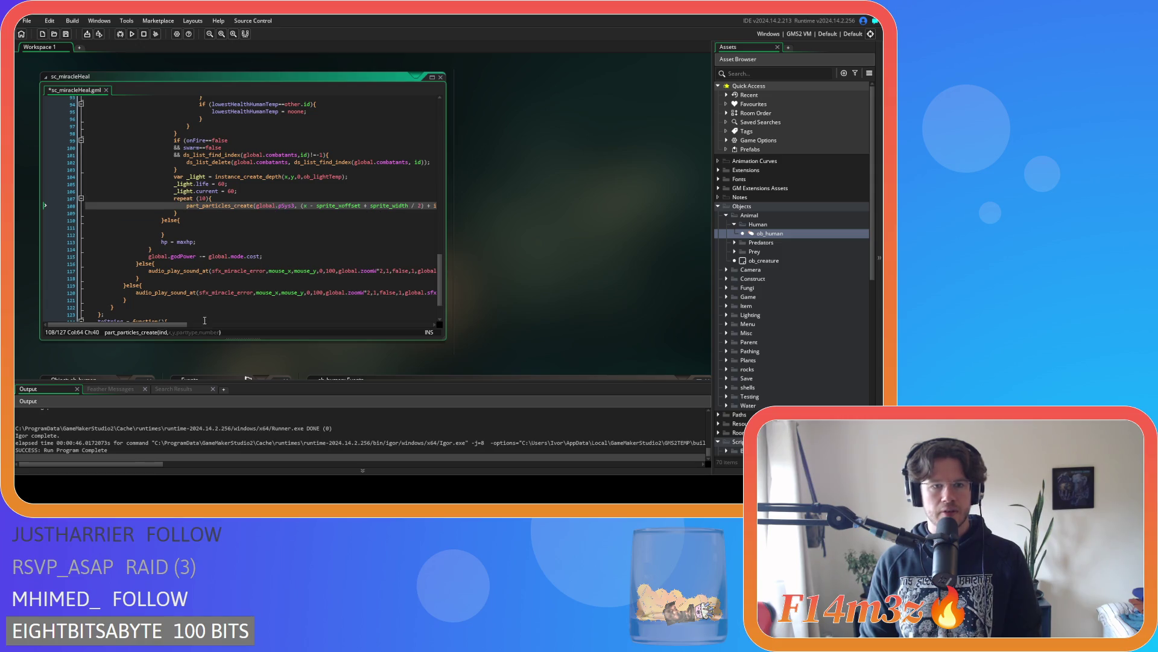
pyautogui.moveTo(175, 325)
pyautogui.mouseDown()
pyautogui.moveTo(389, 322)
pyautogui.moveTo(174, 324)
pyautogui.mouseUp()
pyautogui.click(195, 216)
pyautogui.scroll(3, 201, 237)
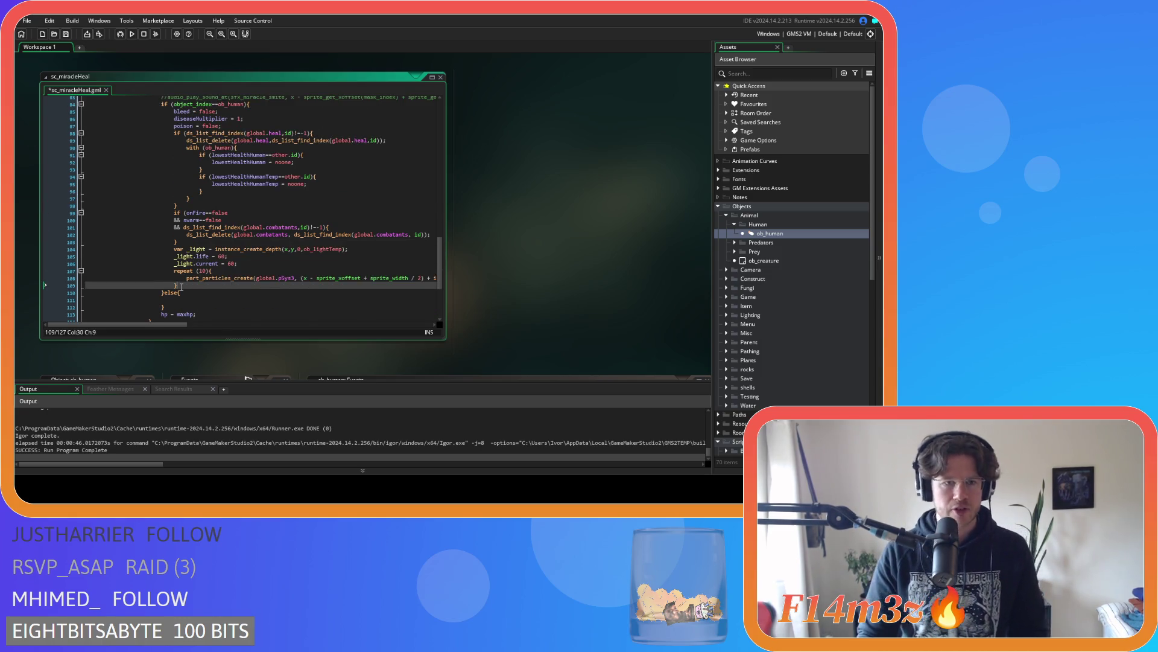
pyautogui.scroll(1, 183, 281)
pyautogui.scroll(1, 183, 281)
# Add bleed = false; to the else branch and review the heal-list removal block
pyautogui.moveTo(174, 147)
pyautogui.mouseDown()
pyautogui.moveTo(244, 155)
pyautogui.moveTo(215, 163)
pyautogui.mouseUp()
pyautogui.click(185, 148)
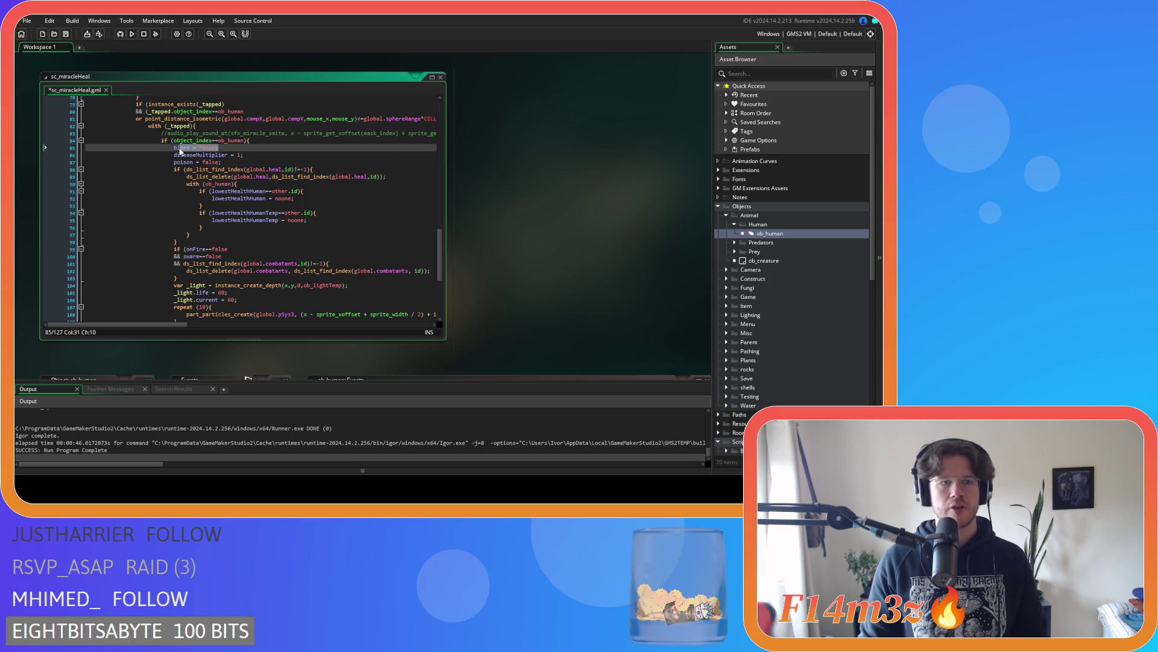
pyautogui.scroll(-5, 248, 196)
pyautogui.click(248, 194)
pyautogui.hotkey('ctrl', 'v')
pyautogui.scroll(3, 260, 221)
pyautogui.scroll(3, 260, 220)
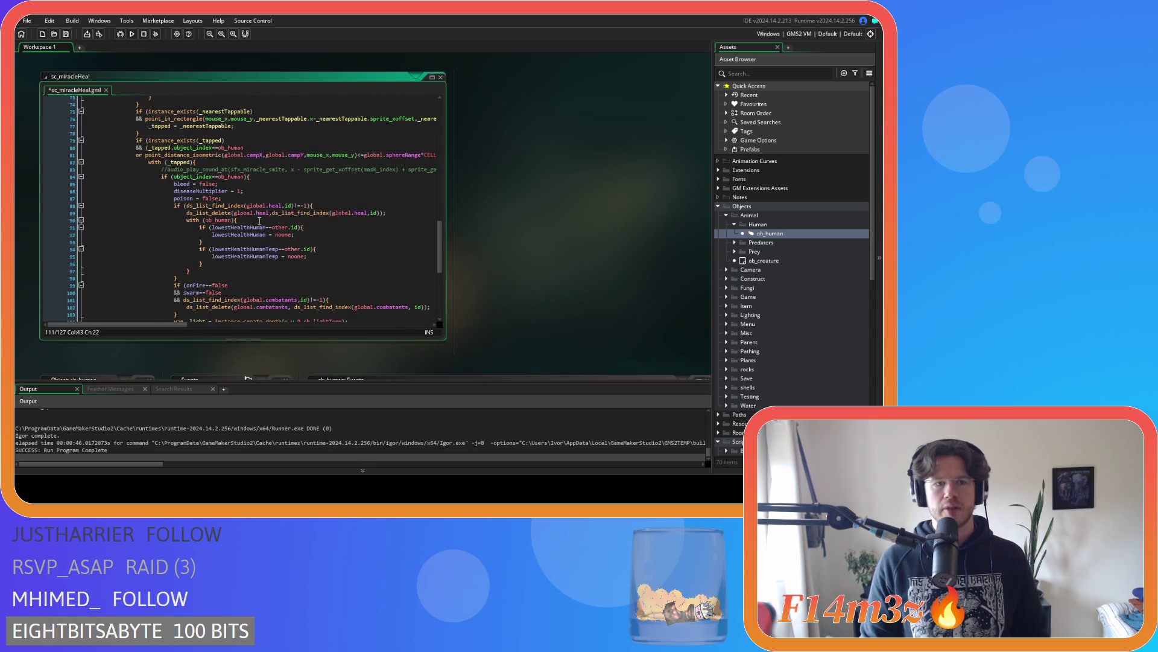
pyautogui.moveTo(204, 170)
pyautogui.mouseDown()
pyautogui.moveTo(259, 178)
pyautogui.moveTo(258, 241)
pyautogui.mouseUp()
pyautogui.click(257, 242)
pyautogui.scroll(-5, 258, 239)
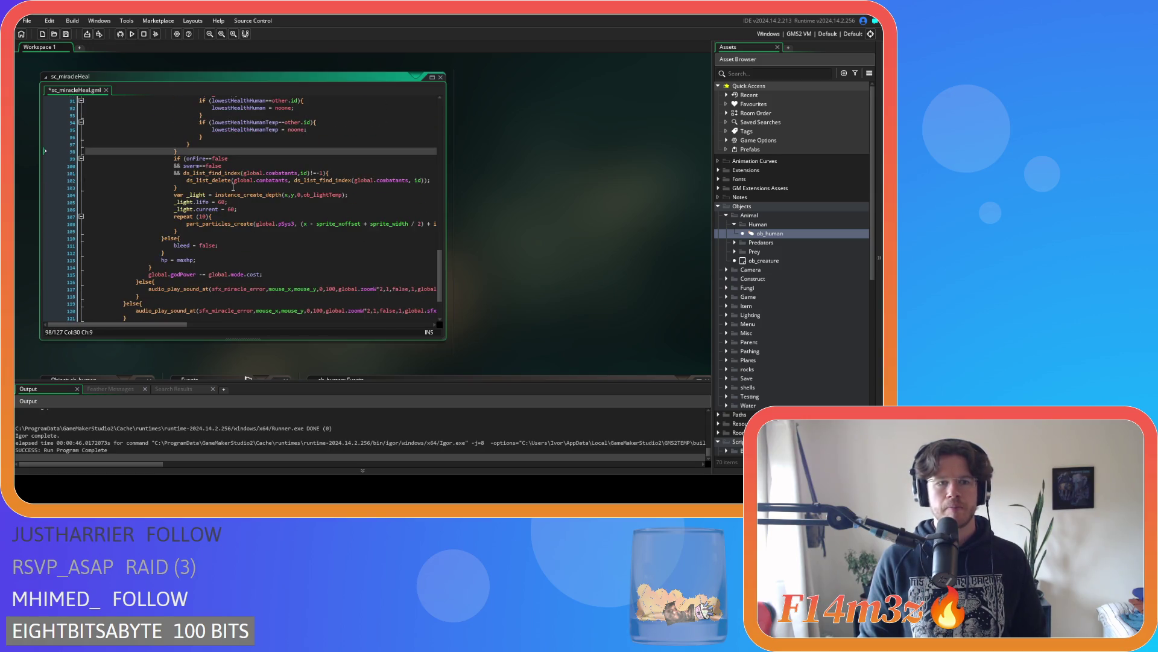
# Paste the _light and part_particles_create lines after bleed = false; in the else branch
pyautogui.moveTo(231, 189); pyautogui.dragTo(215, 158)
pyautogui.scroll(-1, 248, 215)
pyautogui.moveTo(182, 214); pyautogui.dragTo(174, 178)
pyautogui.click(234, 231)
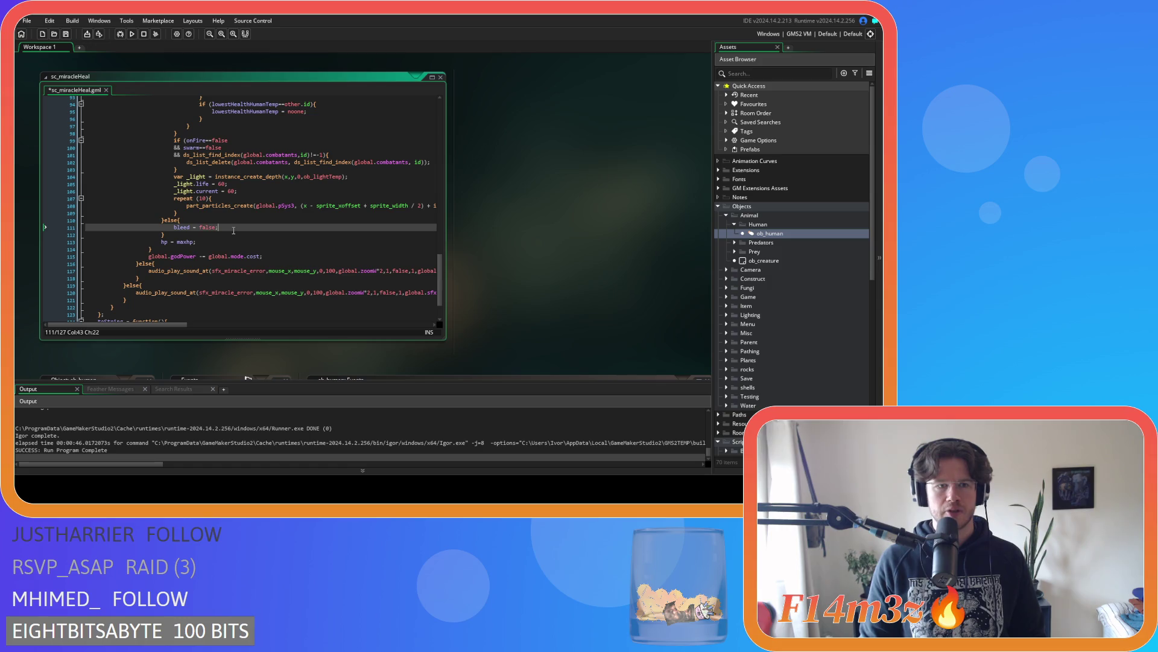
pyautogui.hotkey('ctrl', 'v')
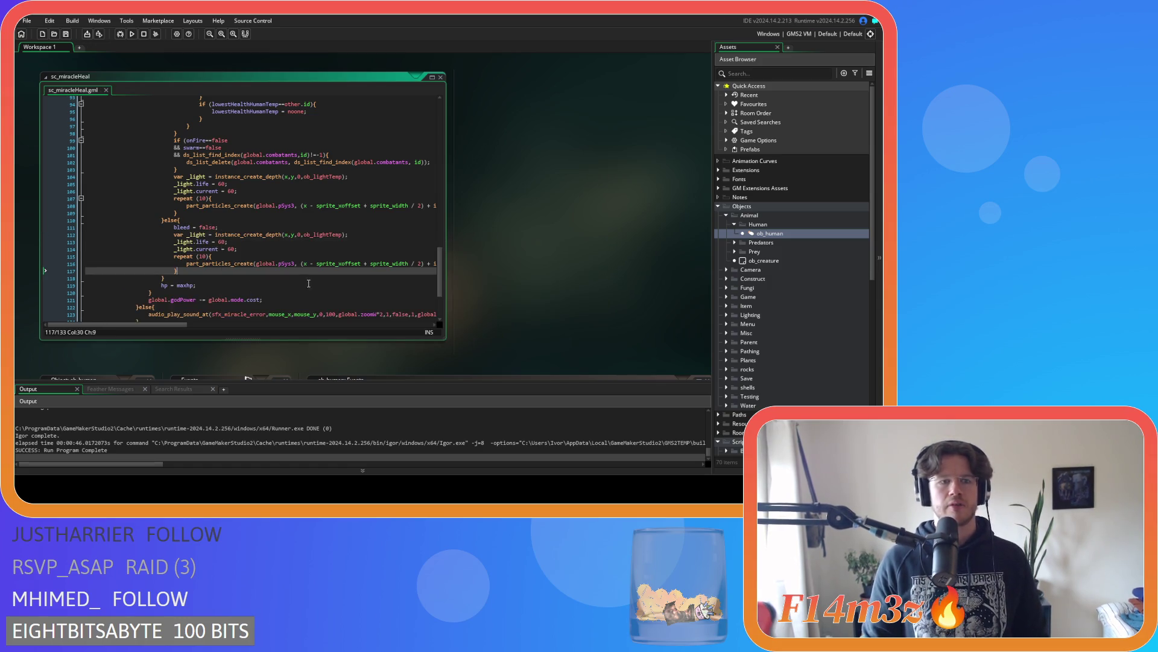
pyautogui.scroll(-2, 310, 283)
pyautogui.moveTo(161, 249); pyautogui.dragTo(199, 251)
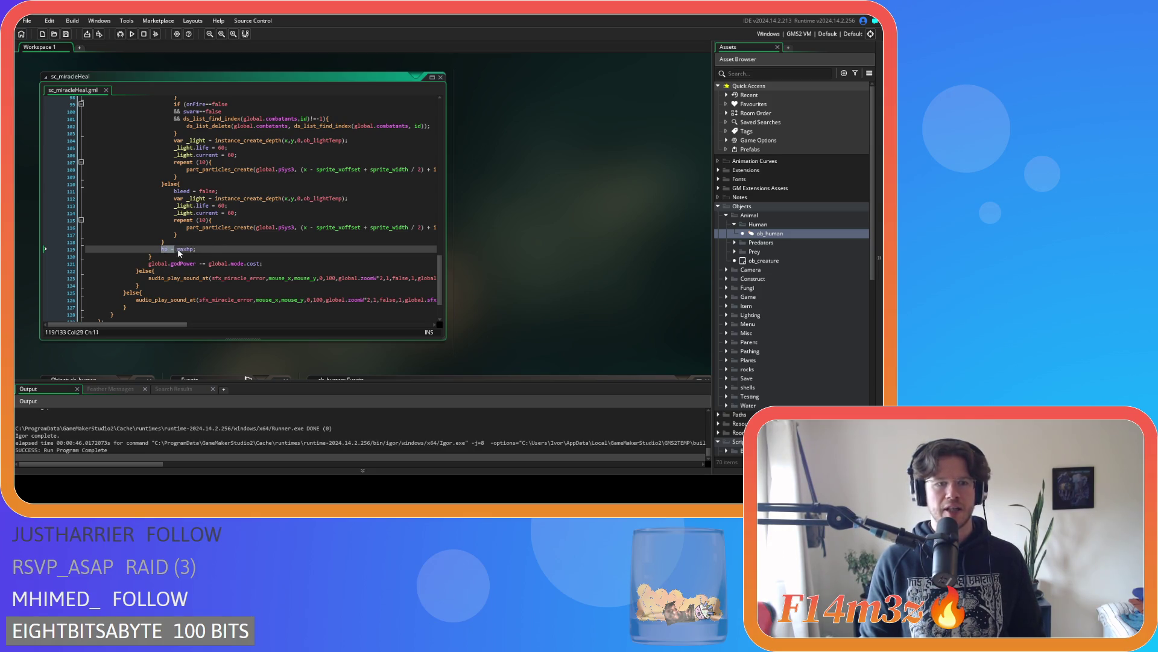
pyautogui.click(210, 249)
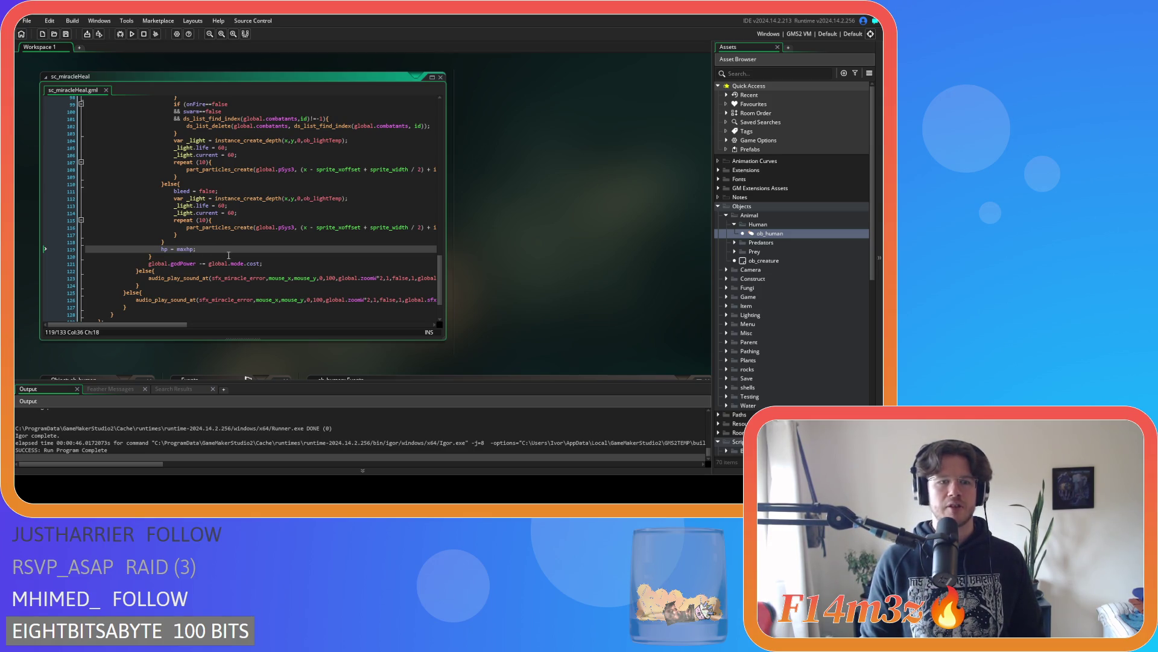
pyautogui.scroll(-3, 205, 265)
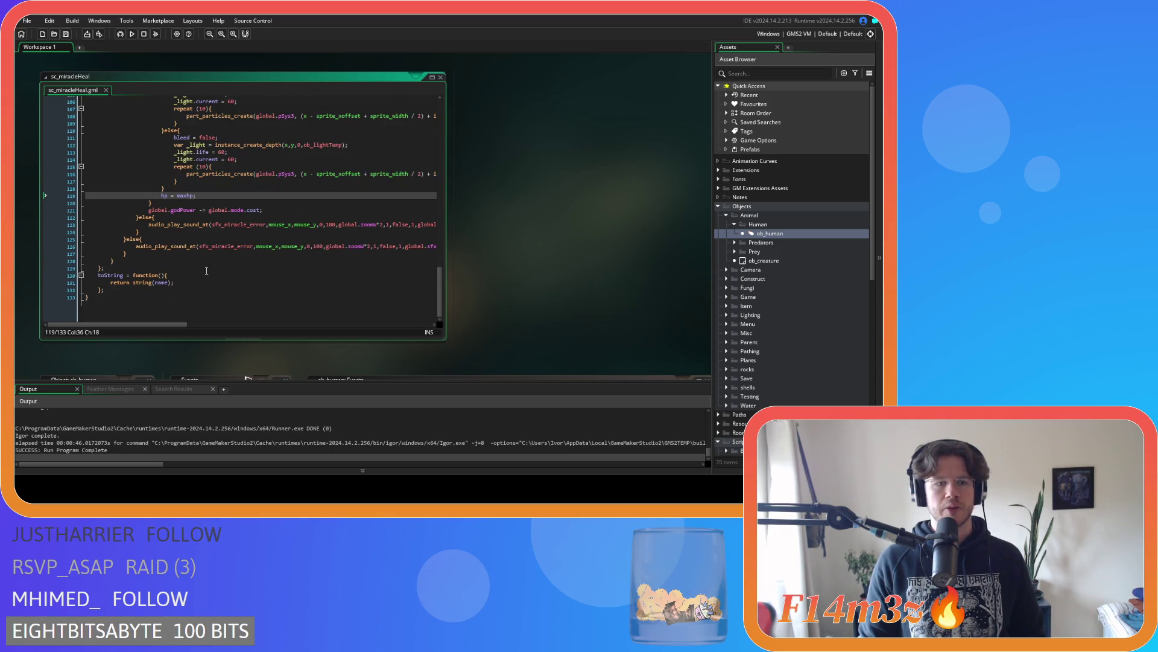
pyautogui.click(264, 209)
pyautogui.scroll(12, 203, 194)
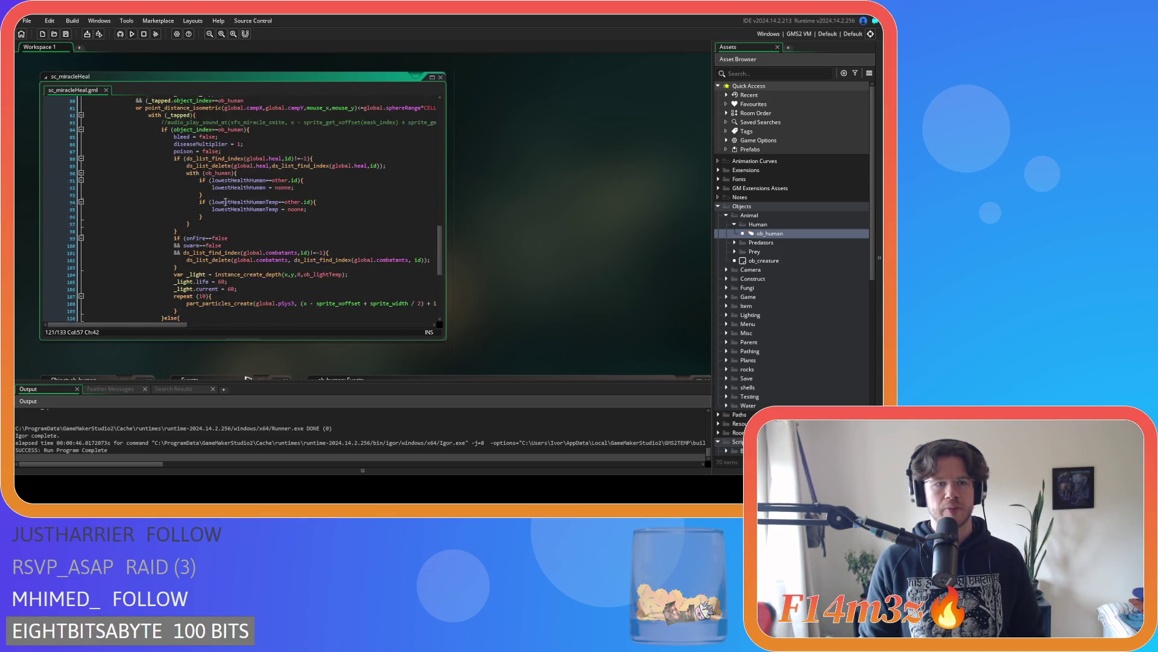
# Build and run the game with F5 to test the edited sc_miracleHeal code
pyautogui.click(203, 194)
pyautogui.click(221, 188)
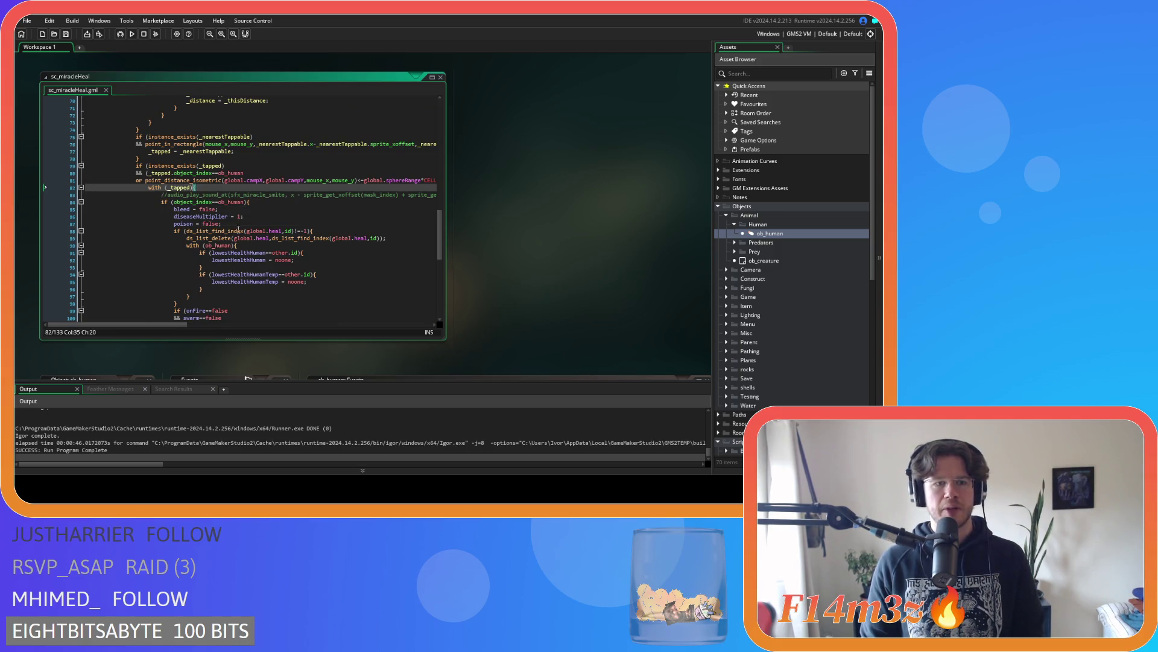
pyautogui.scroll(-9, 237, 223)
pyautogui.scroll(7, 240, 224)
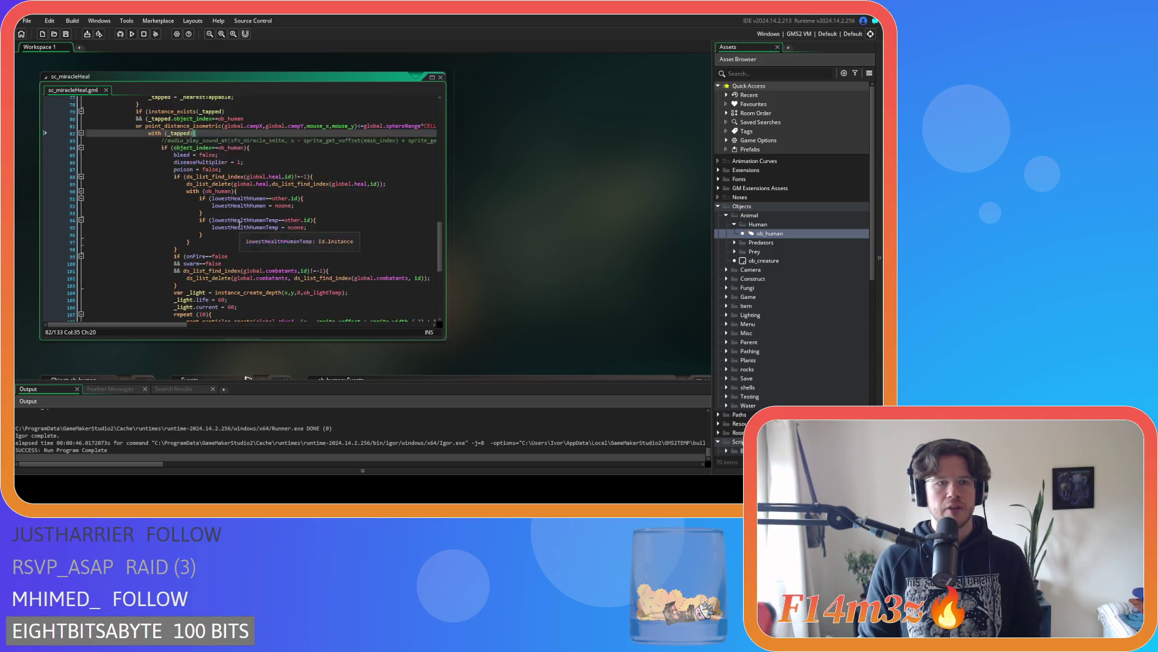
pyautogui.scroll(-8, 240, 225)
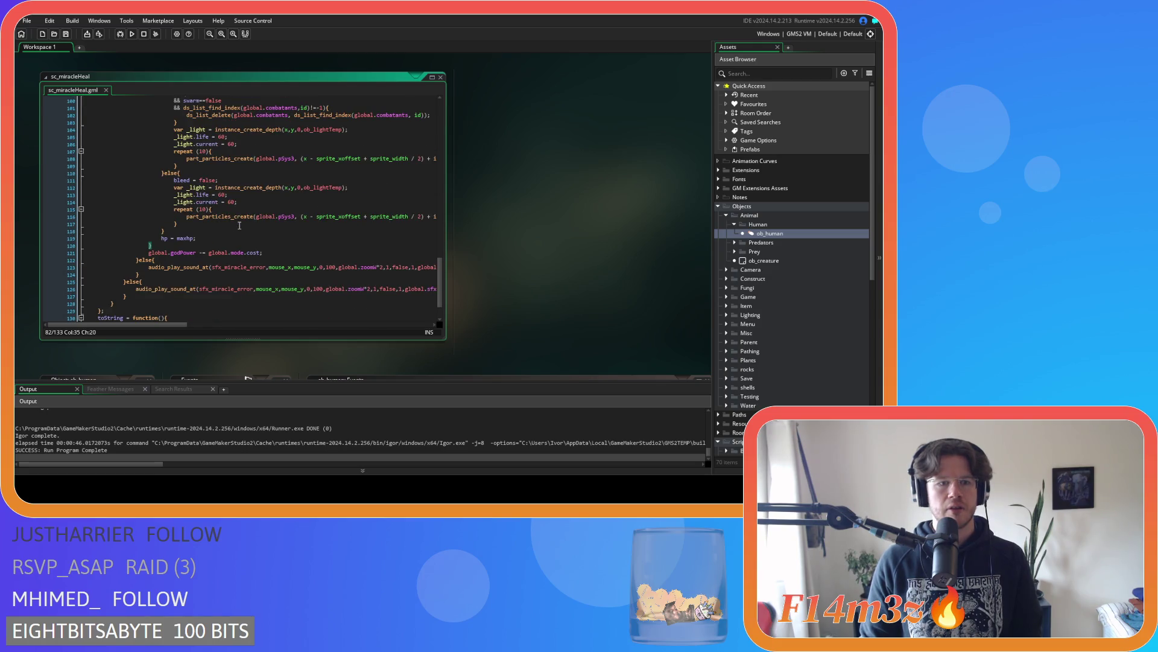
pyautogui.scroll(-2, 240, 225)
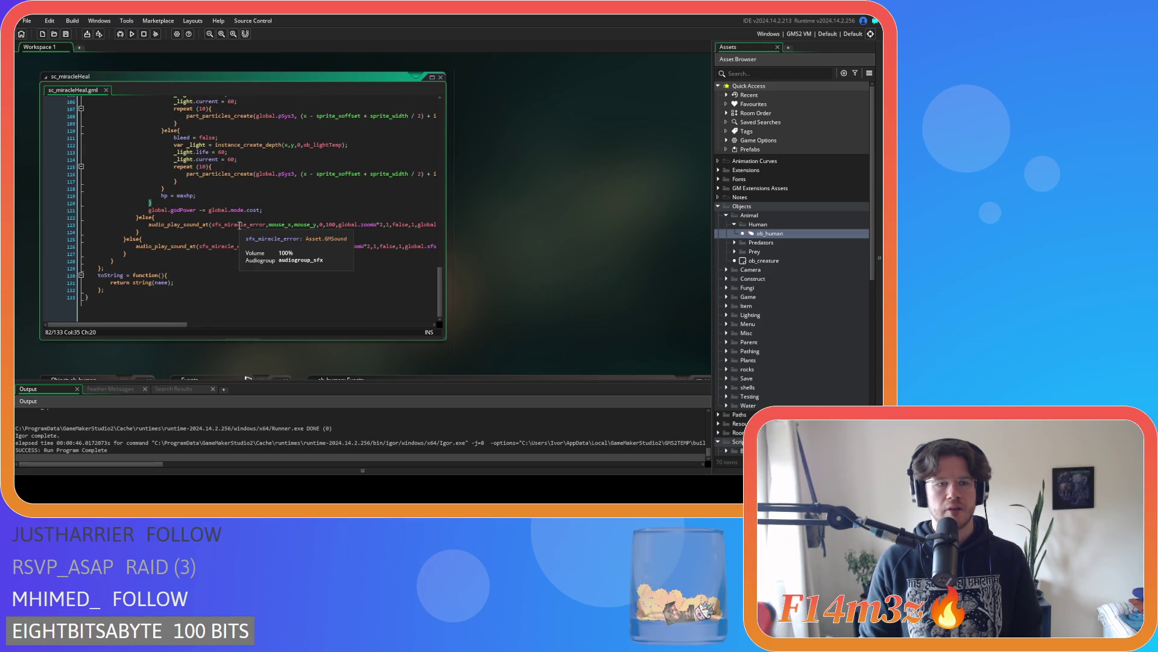
pyautogui.scroll(20, 240, 225)
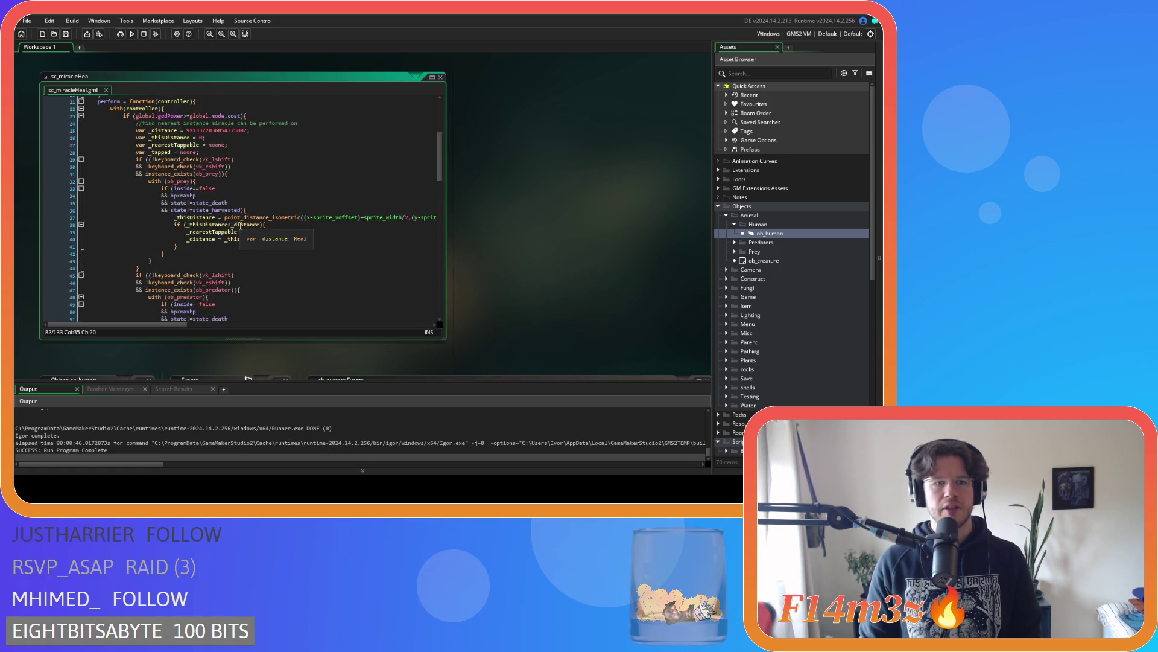
pyautogui.scroll(-18, 240, 226)
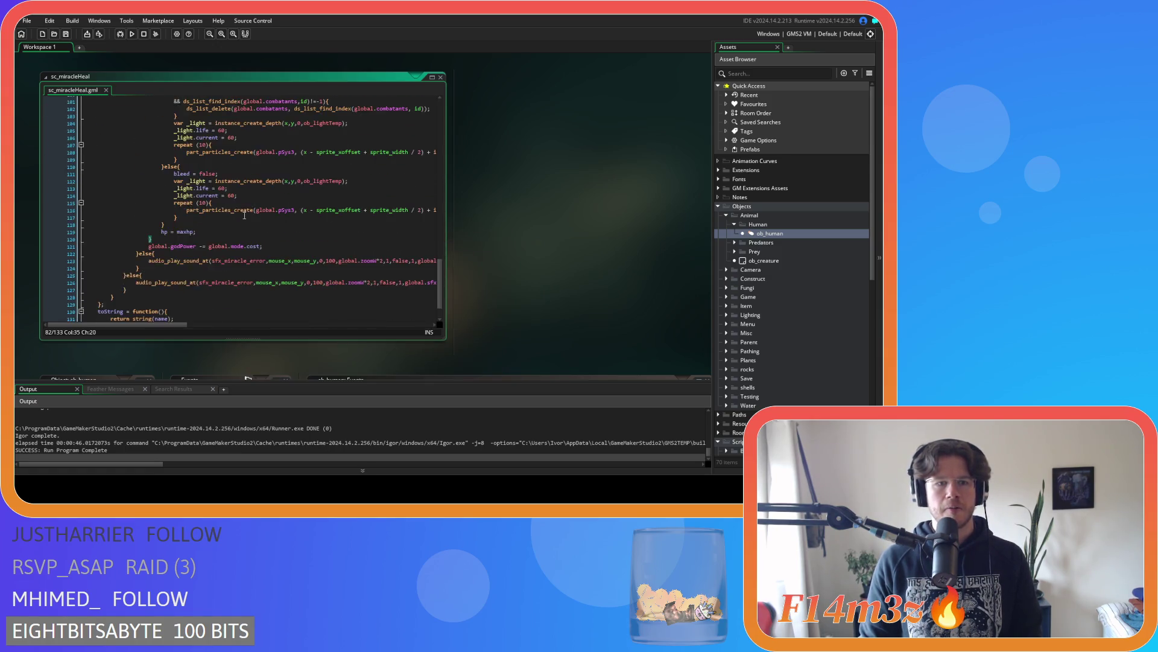
pyautogui.click(338, 257)
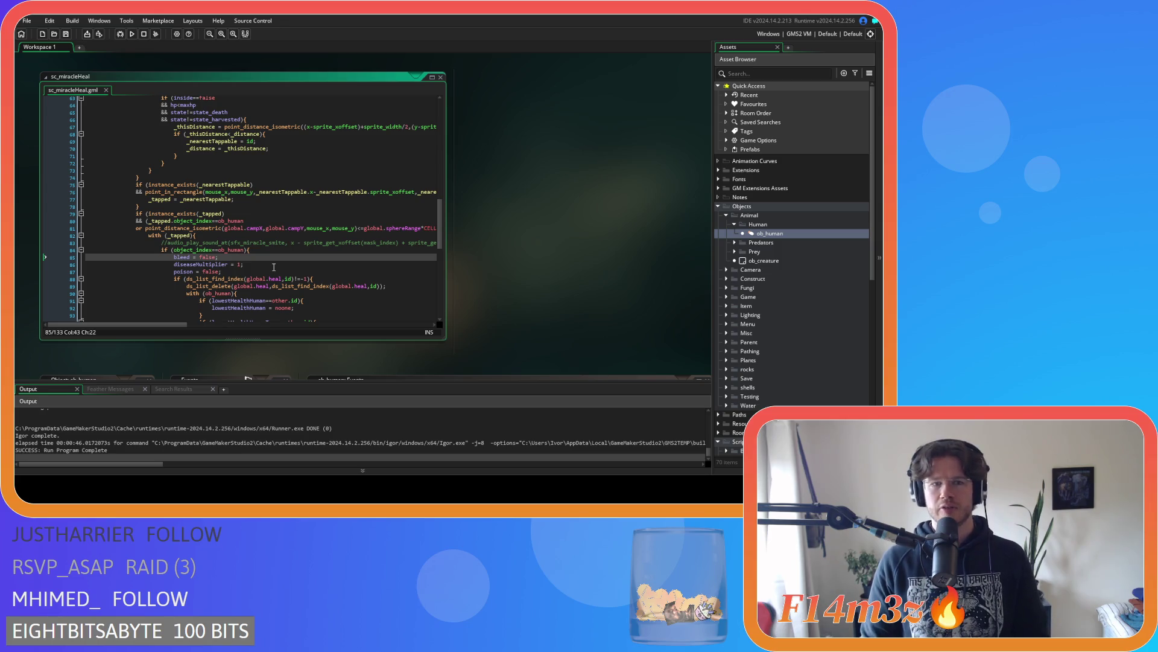
pyautogui.press('F5')
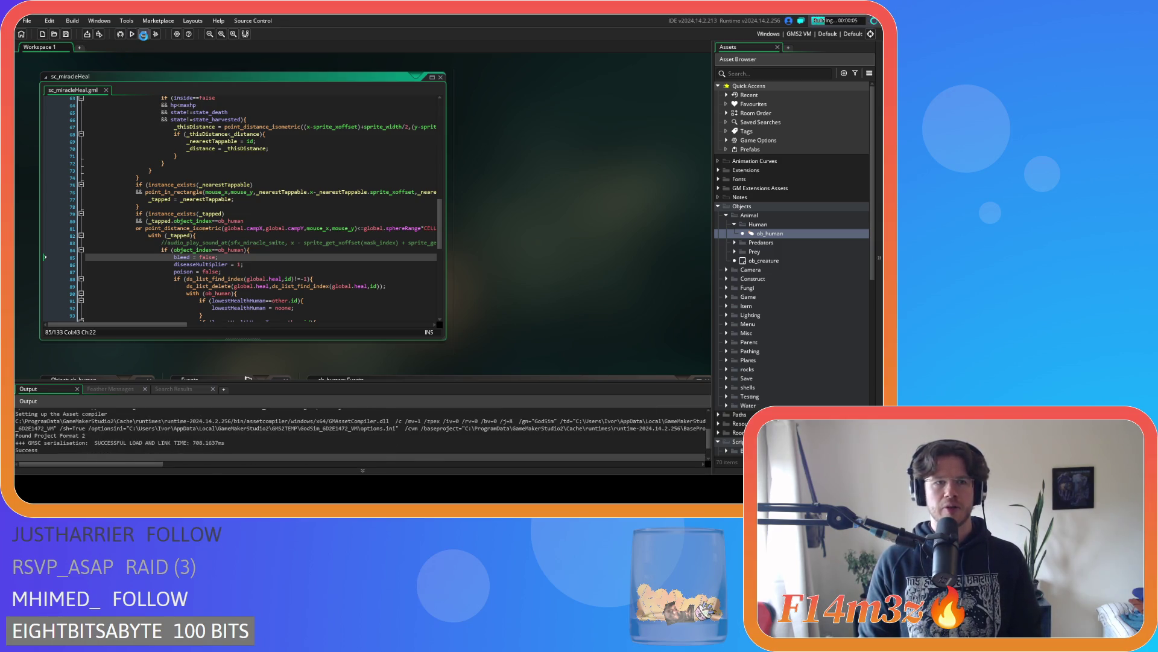
pyautogui.click(731, 227)
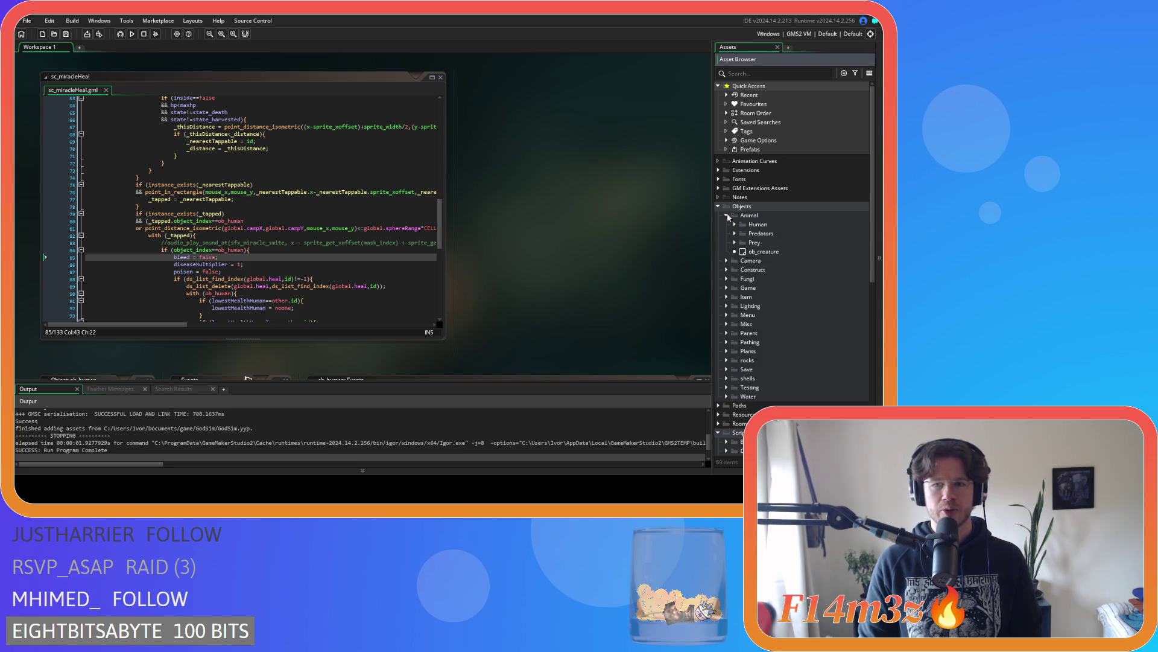
# Close all open code windows and collapse the Objects folder
pyautogui.rightClick(519, 117)
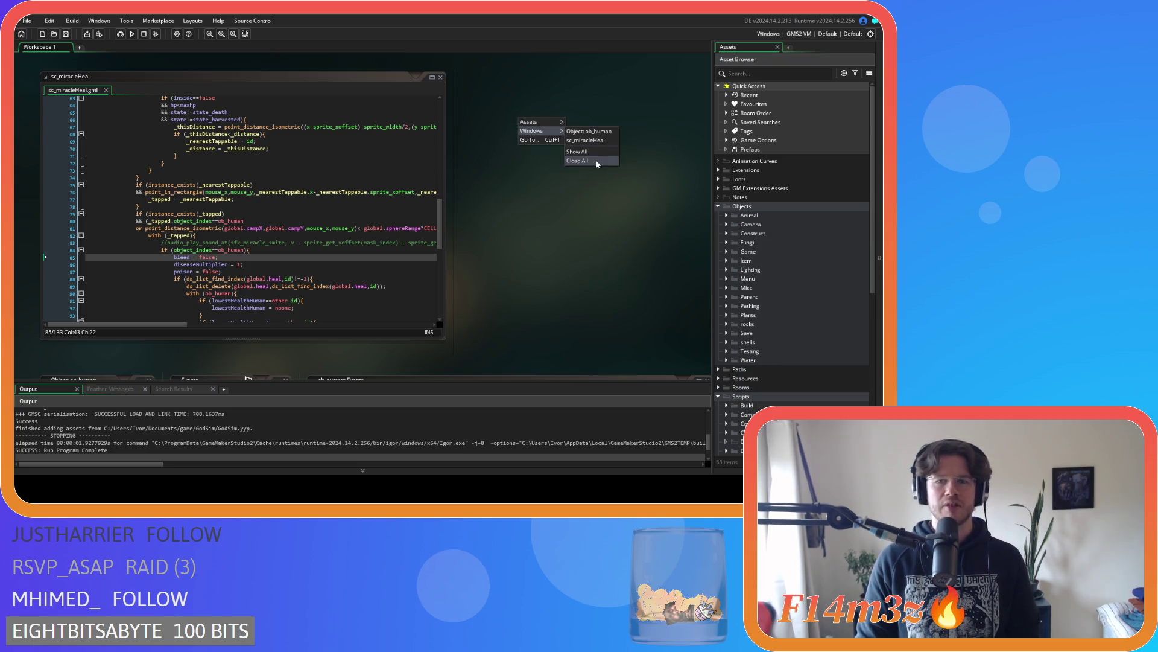
pyautogui.click(596, 160)
pyautogui.click(718, 206)
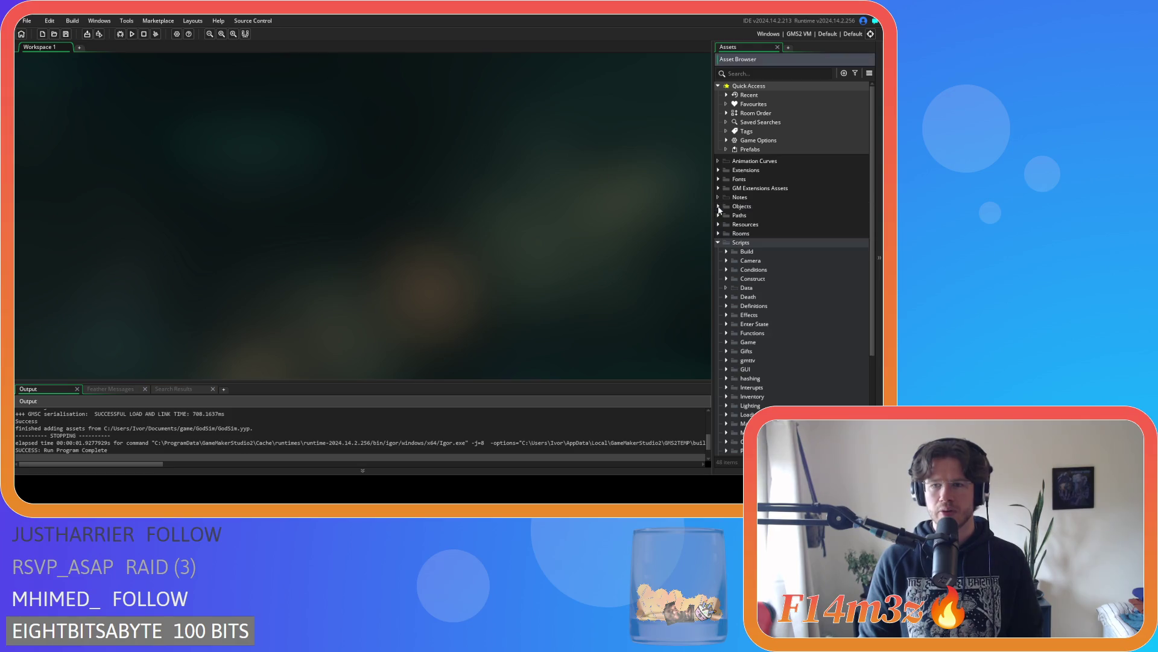
pyautogui.scroll(-3, 736, 258)
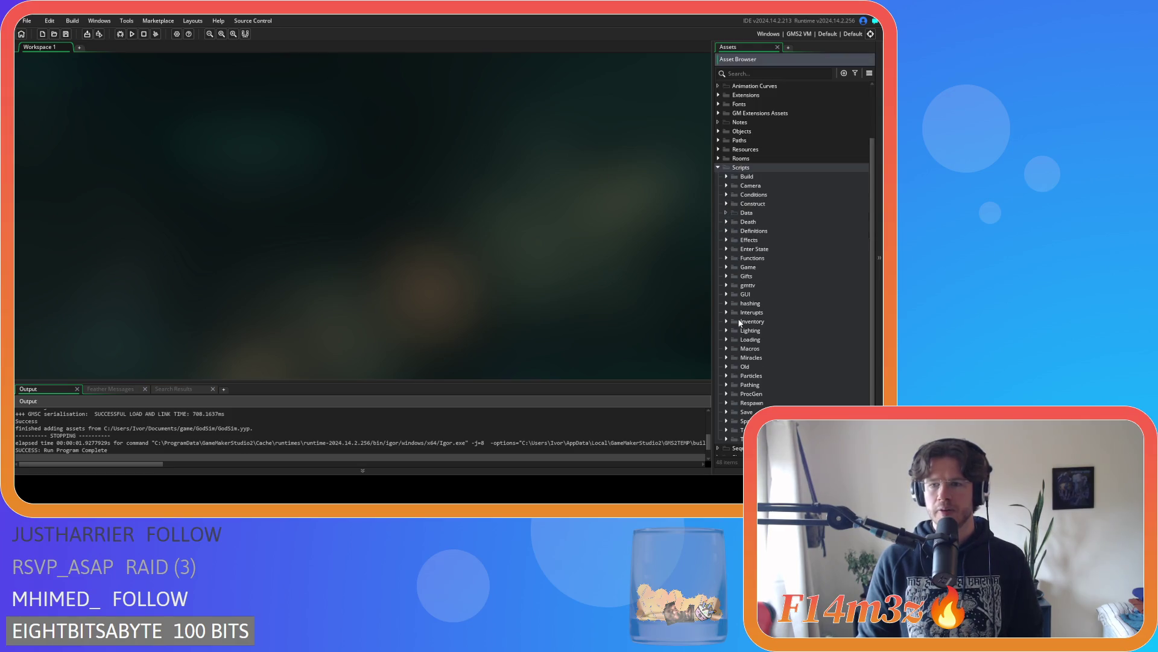
# Open sc_defineRooms from Scripts > Definitions at the DesertIsland miracle list
pyautogui.doubleClick(751, 231)
pyautogui.doubleClick(768, 249)
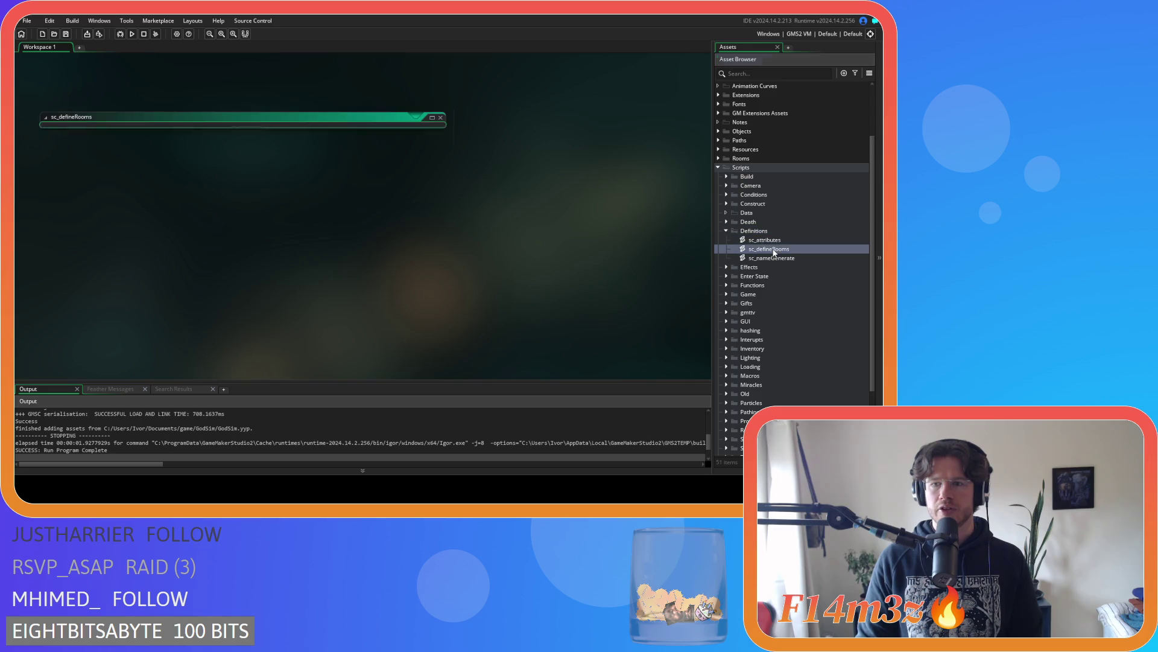
pyautogui.scroll(-10, 265, 244)
pyautogui.scroll(-20, 265, 244)
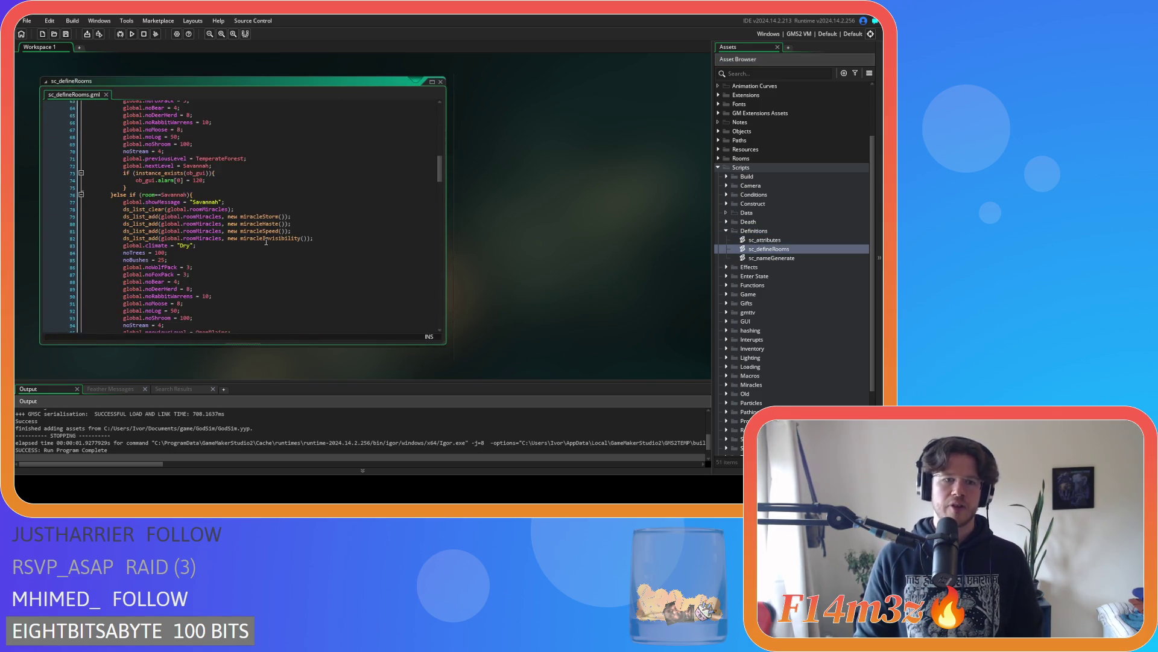
pyautogui.scroll(-7, 264, 244)
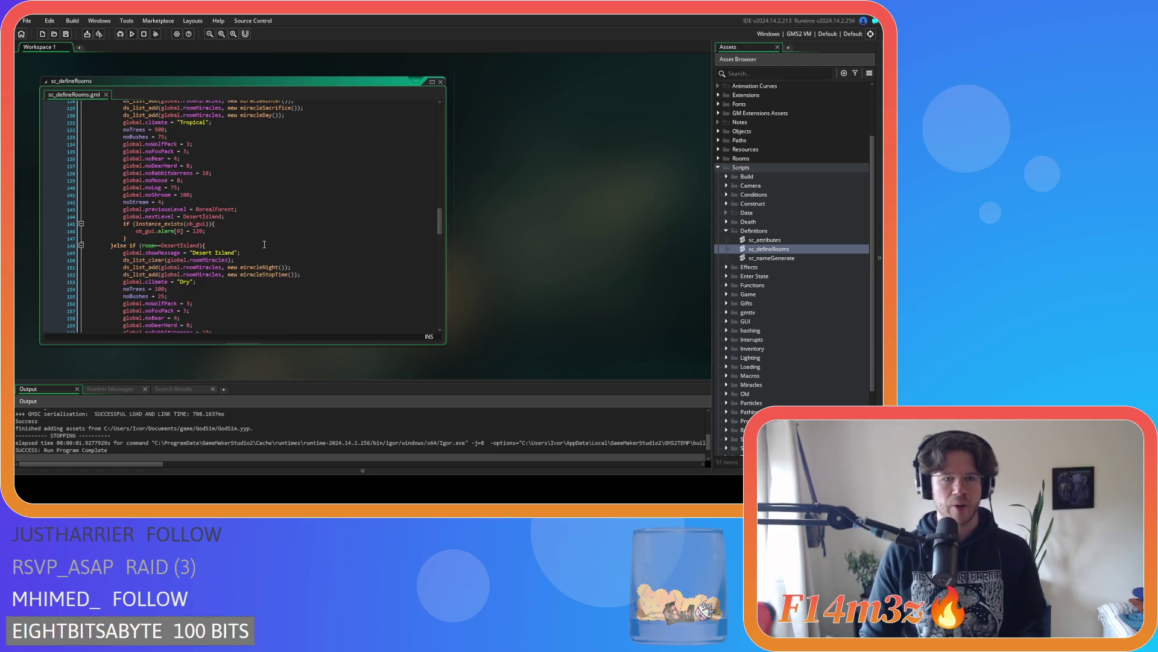
pyautogui.click(313, 202)
pyautogui.scroll(-5, 313, 202)
pyautogui.scroll(3, 313, 202)
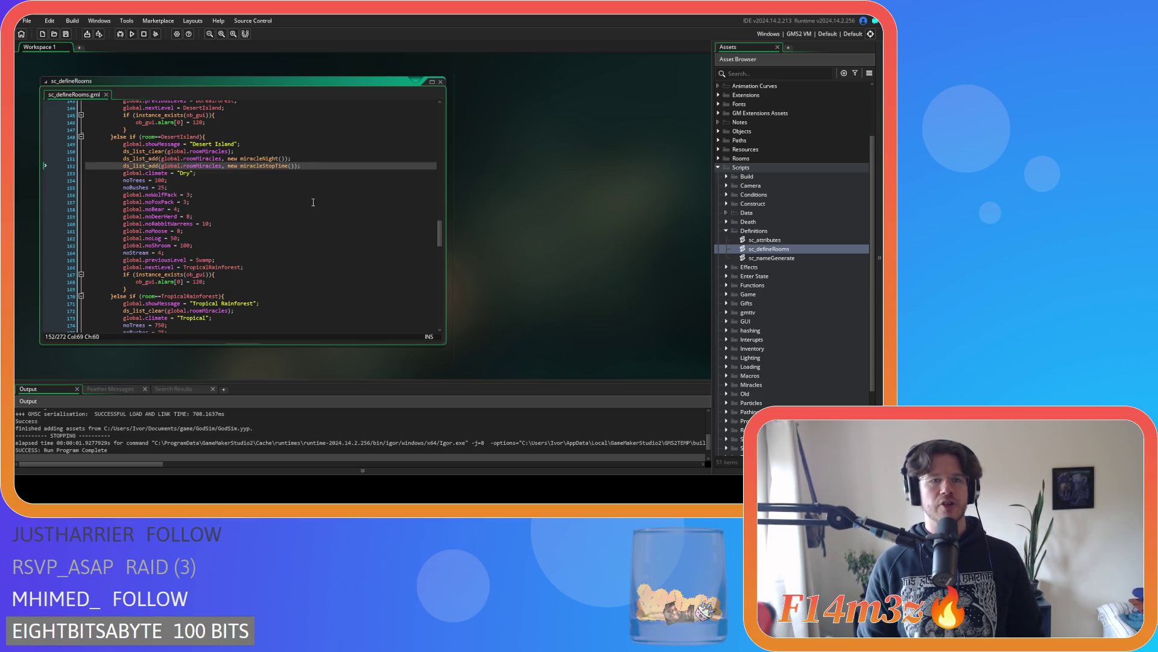
# Add miracleHeal() after miracleStopTime in Desert Island's miracle list and save the script
pyautogui.hotkey('ctrl', 'd')
pyautogui.moveTo(289, 173); pyautogui.dragTo(241, 174)
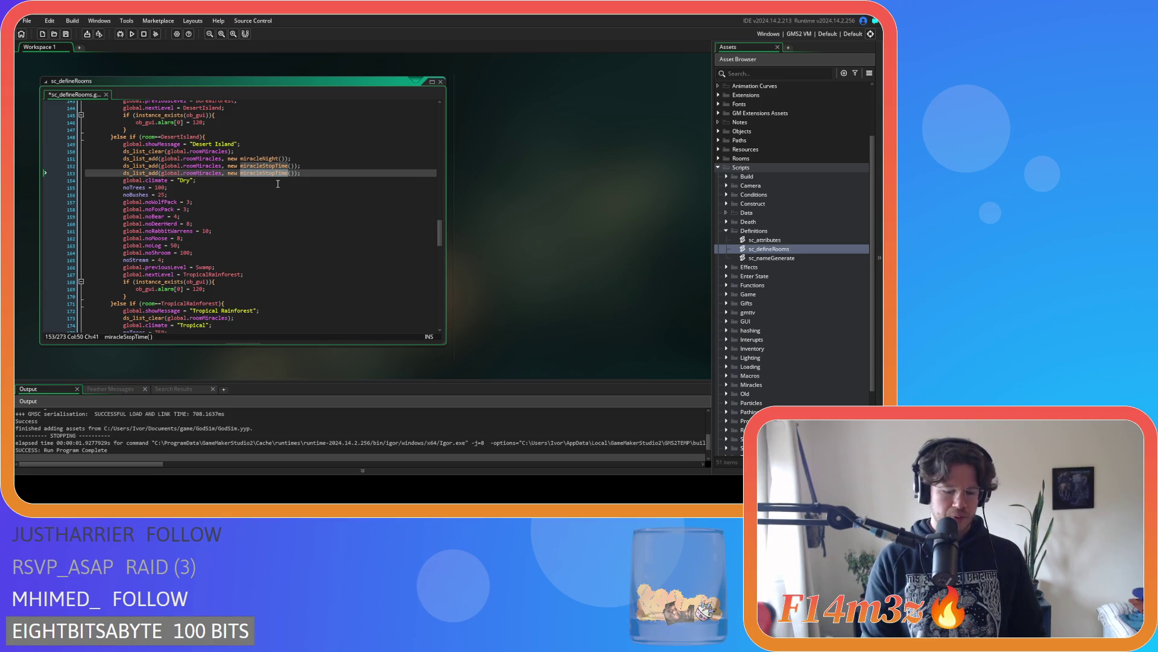
pyautogui.moveTo(274, 175); pyautogui.dragTo(288, 177)
pyautogui.write('Heal(')
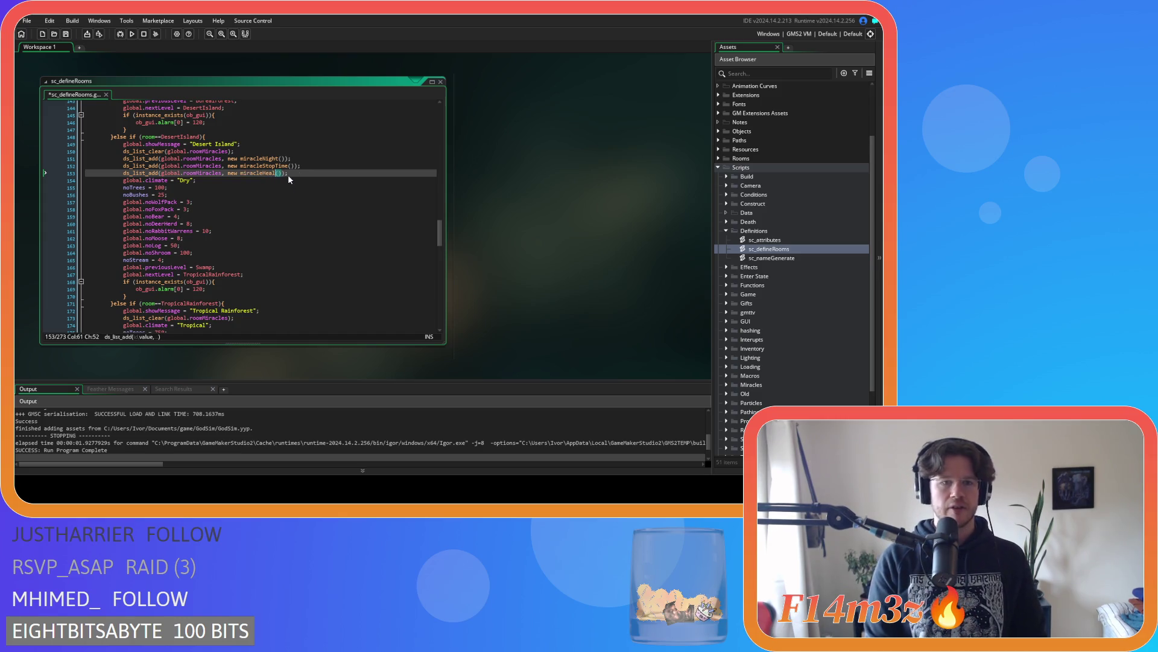
pyautogui.hotkey('ctrl', 's')
# Look over the room definitions, then close sc_defineRooms and collapse the Definitions folder
pyautogui.scroll(3, 242, 217)
pyautogui.moveTo(190, 220); pyautogui.dragTo(215, 229)
pyautogui.moveTo(288, 227); pyautogui.dragTo(193, 213)
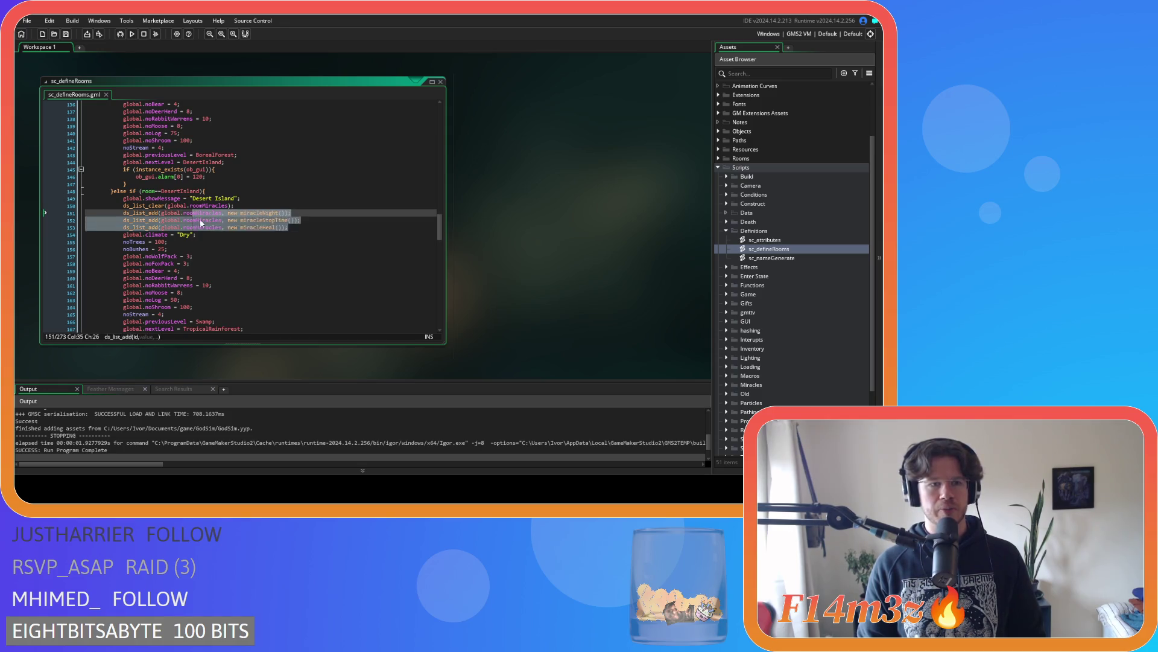
pyautogui.scroll(3, 193, 213)
pyautogui.scroll(20, 320, 265)
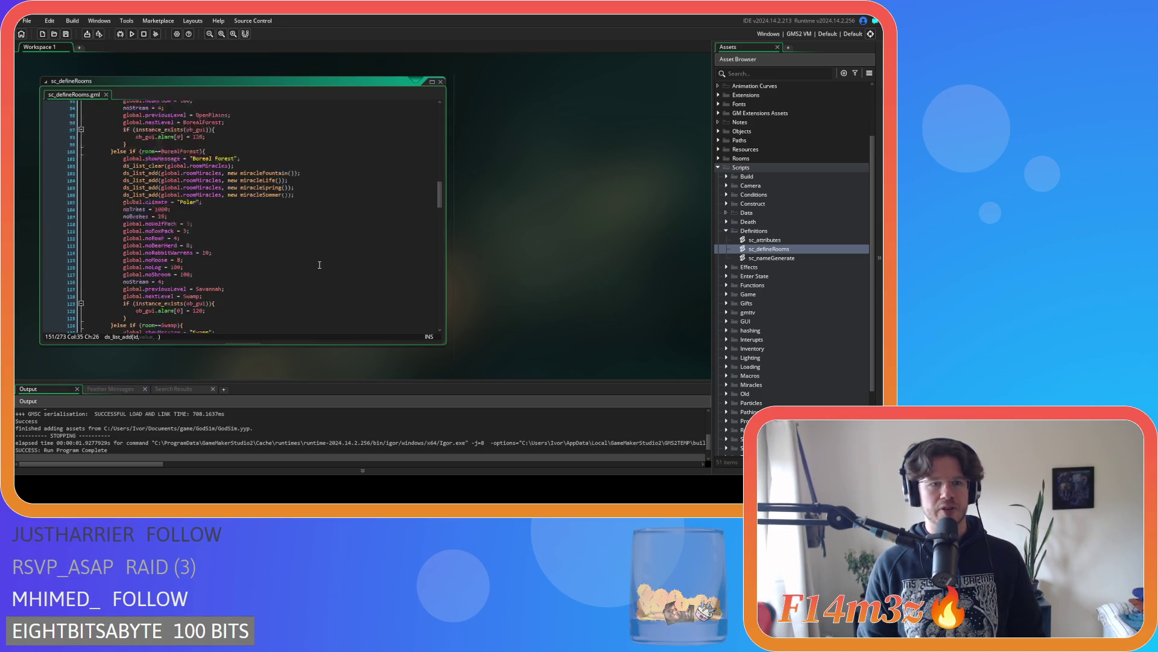
pyautogui.scroll(20, 319, 265)
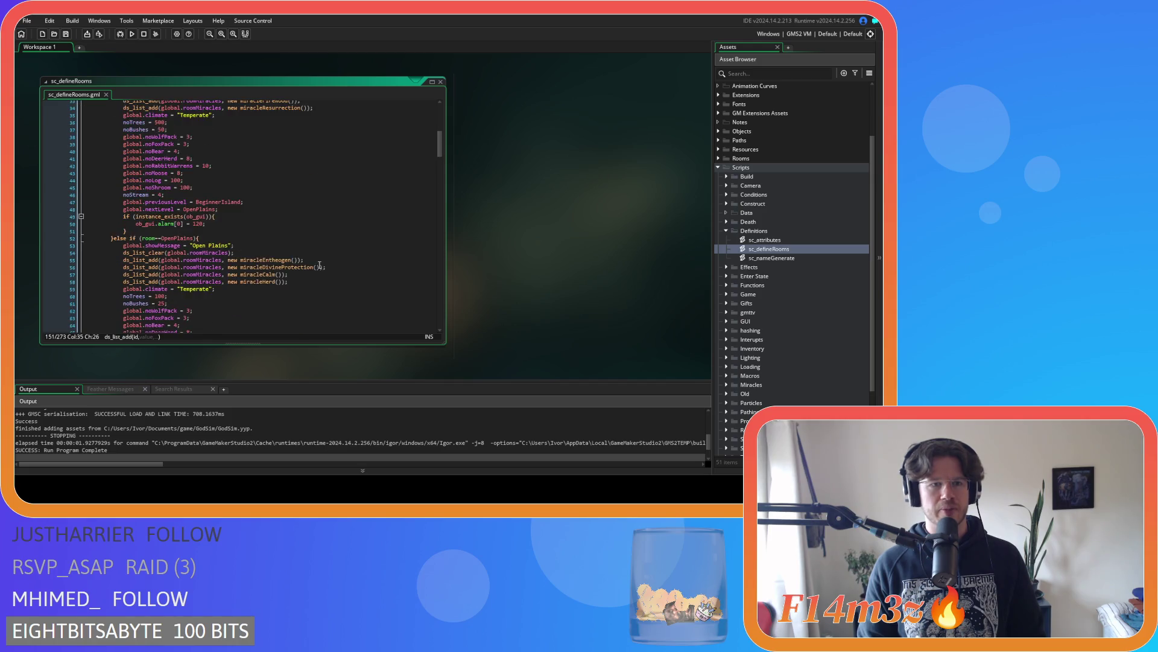
pyautogui.scroll(-20, 320, 265)
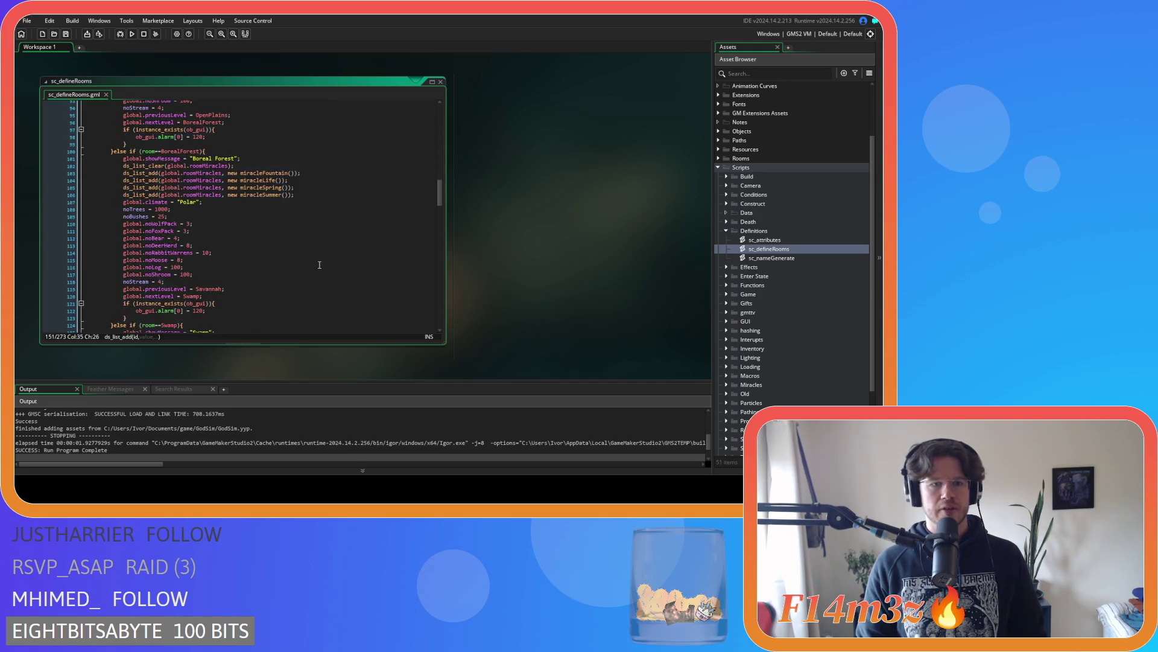
pyautogui.scroll(8, 320, 265)
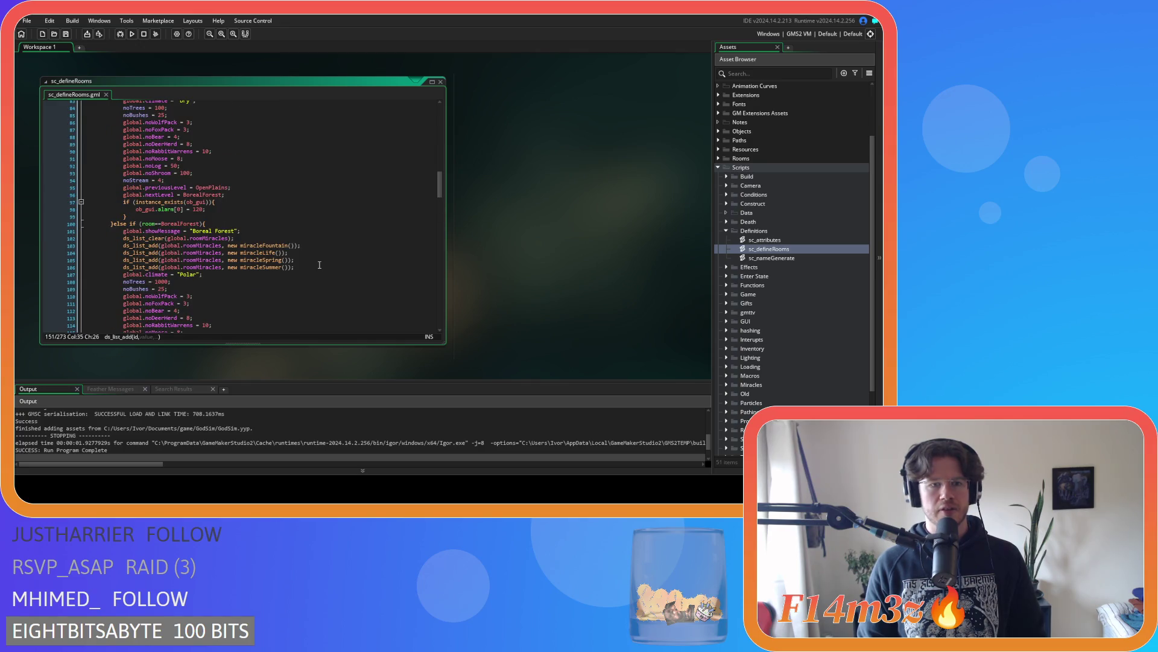
pyautogui.scroll(10, 320, 265)
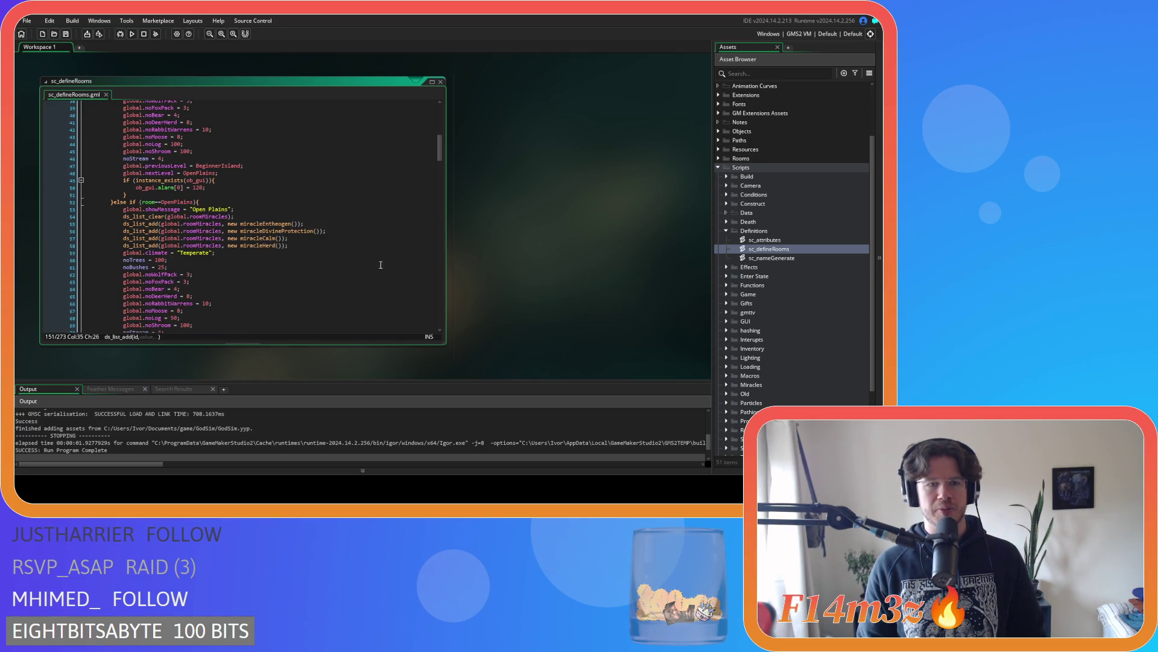
pyautogui.scroll(-1, 382, 259)
pyautogui.scroll(12, 356, 283)
pyautogui.scroll(-20, 331, 303)
pyautogui.scroll(-13, 329, 292)
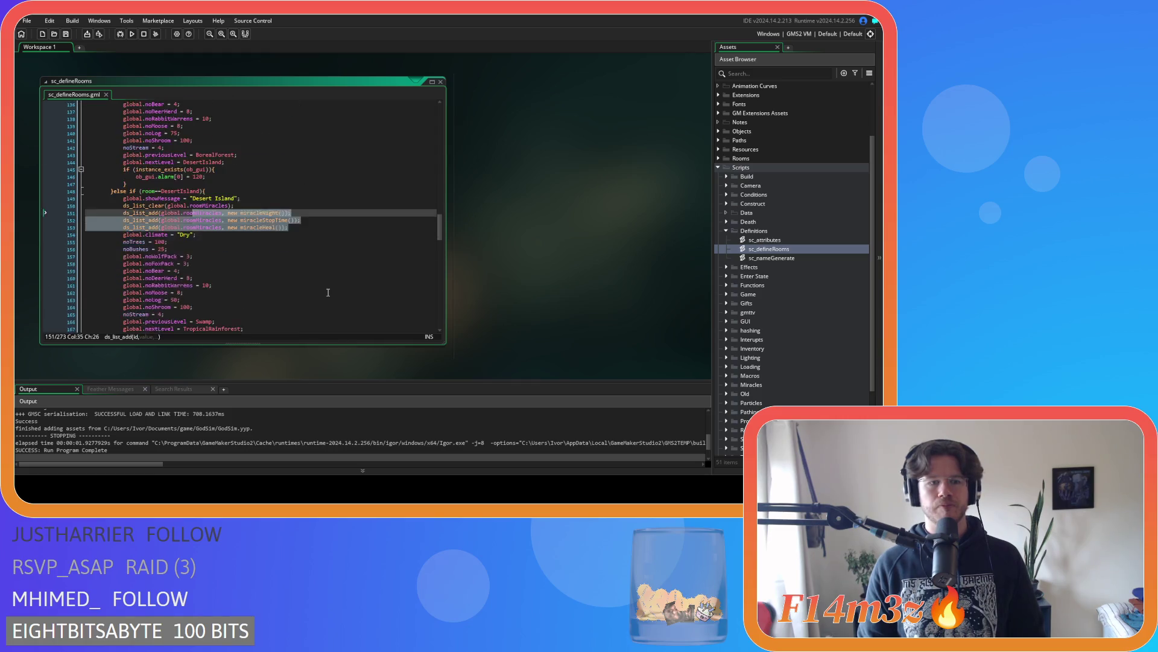
pyautogui.scroll(-4, 328, 293)
pyautogui.click(310, 138)
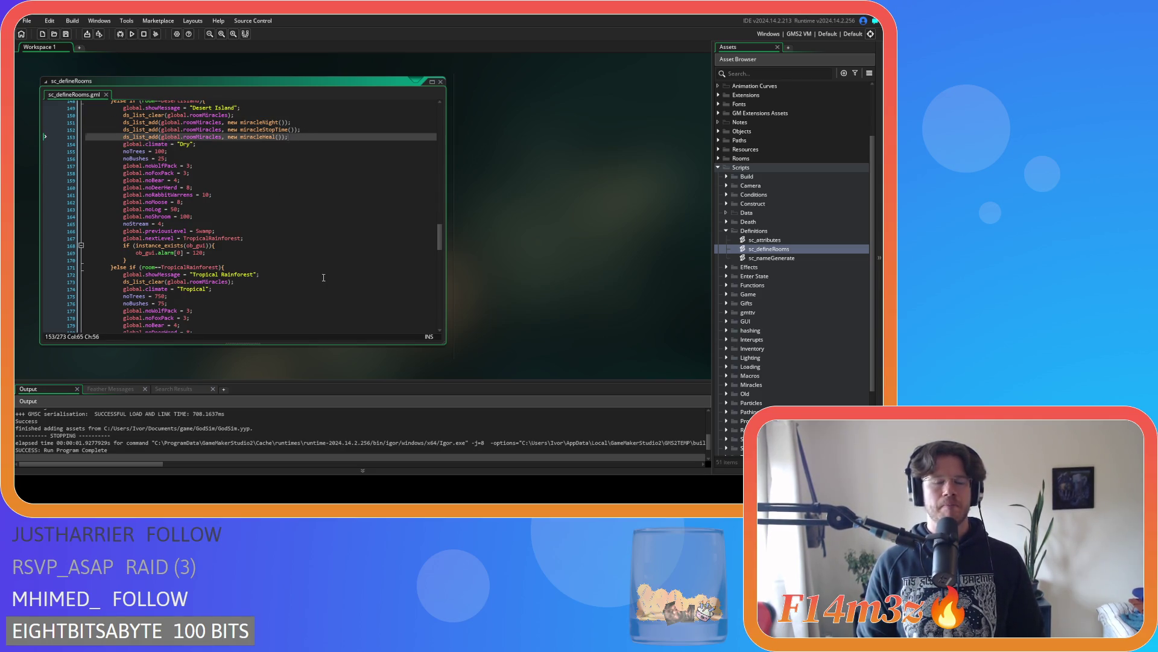
pyautogui.scroll(4, 324, 278)
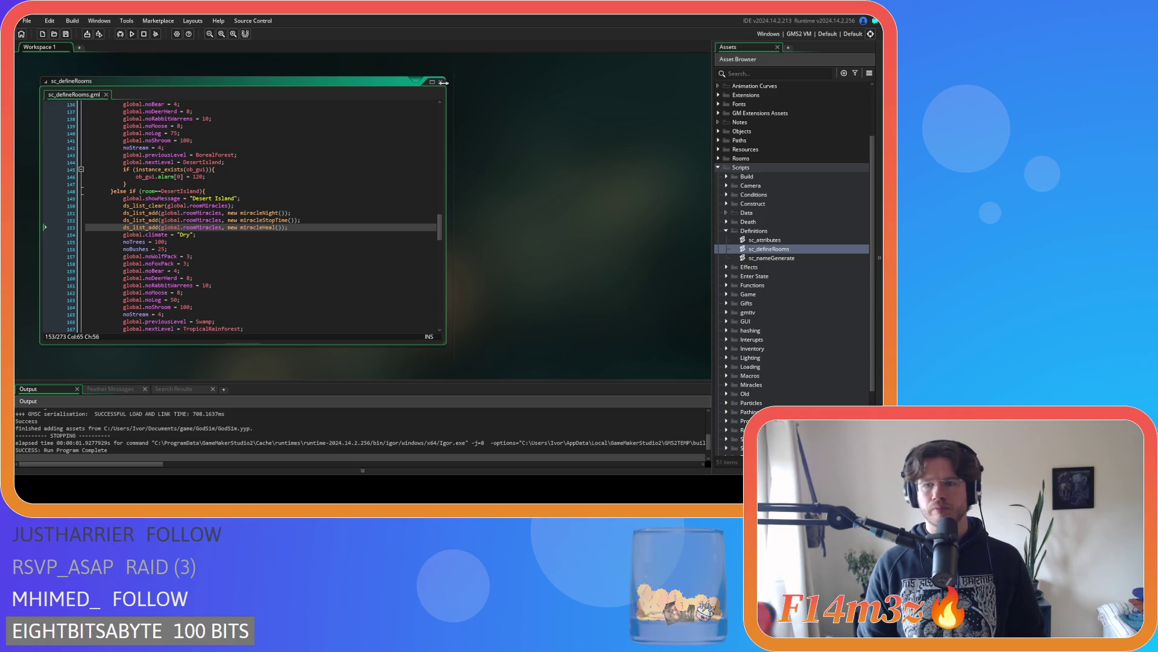
pyautogui.click(444, 82)
pyautogui.click(727, 231)
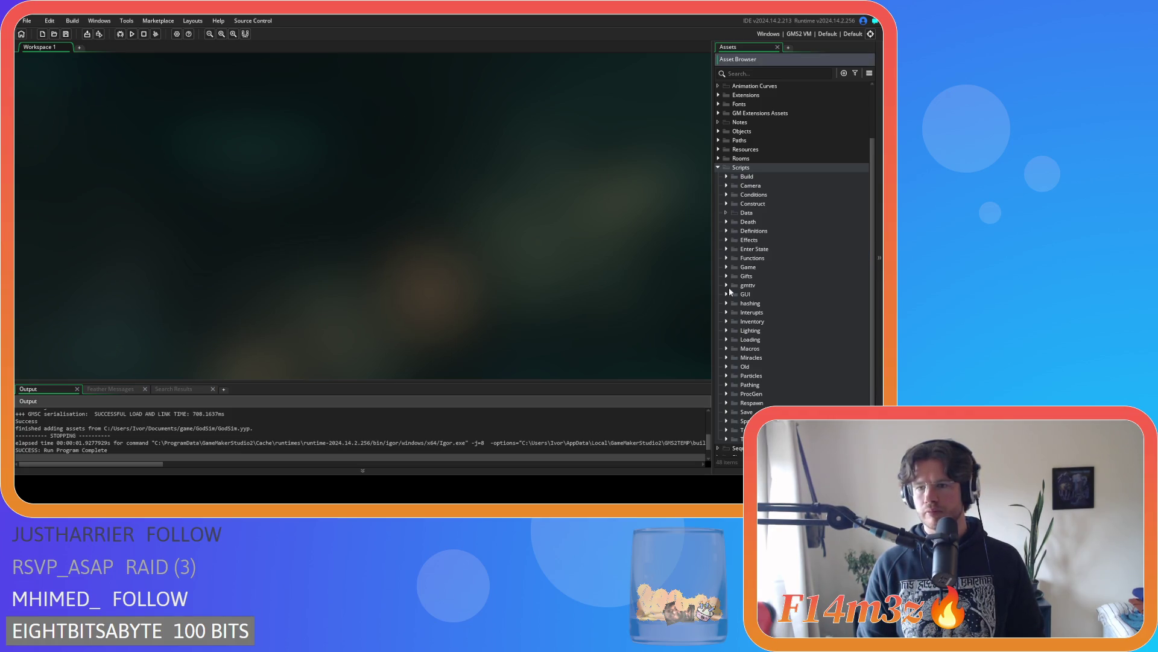
# Browse the Miracles scripts folder, then expand the Loading folder and open sc_loadHotbar
pyautogui.click(726, 357)
pyautogui.scroll(-3, 765, 354)
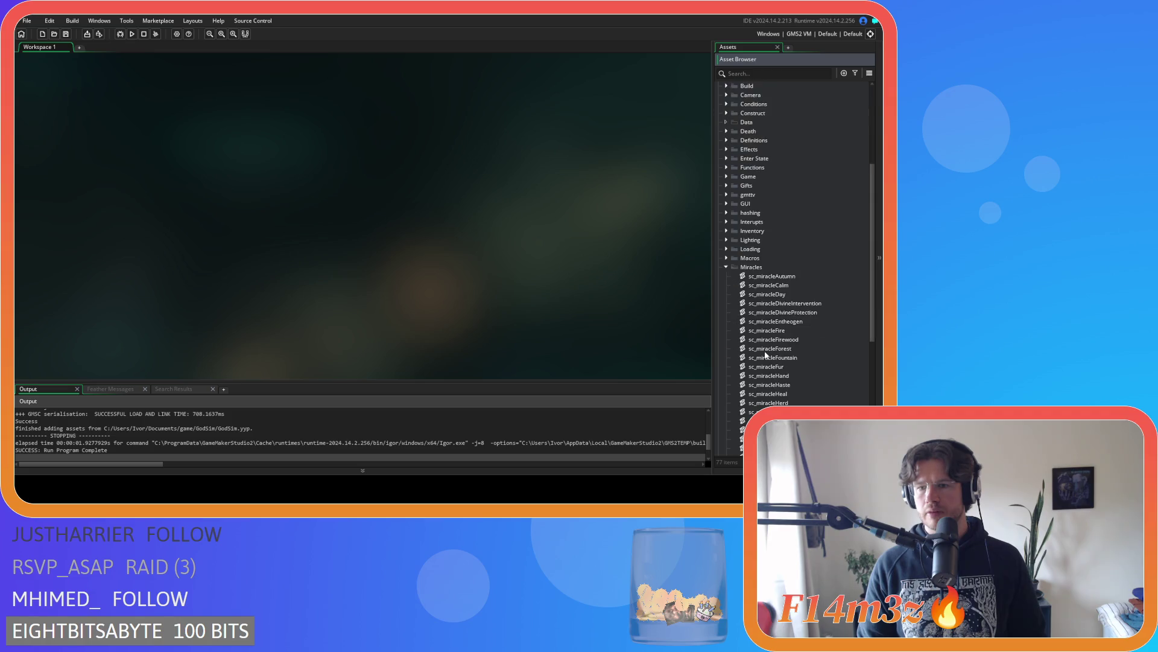
pyautogui.scroll(-4, 765, 355)
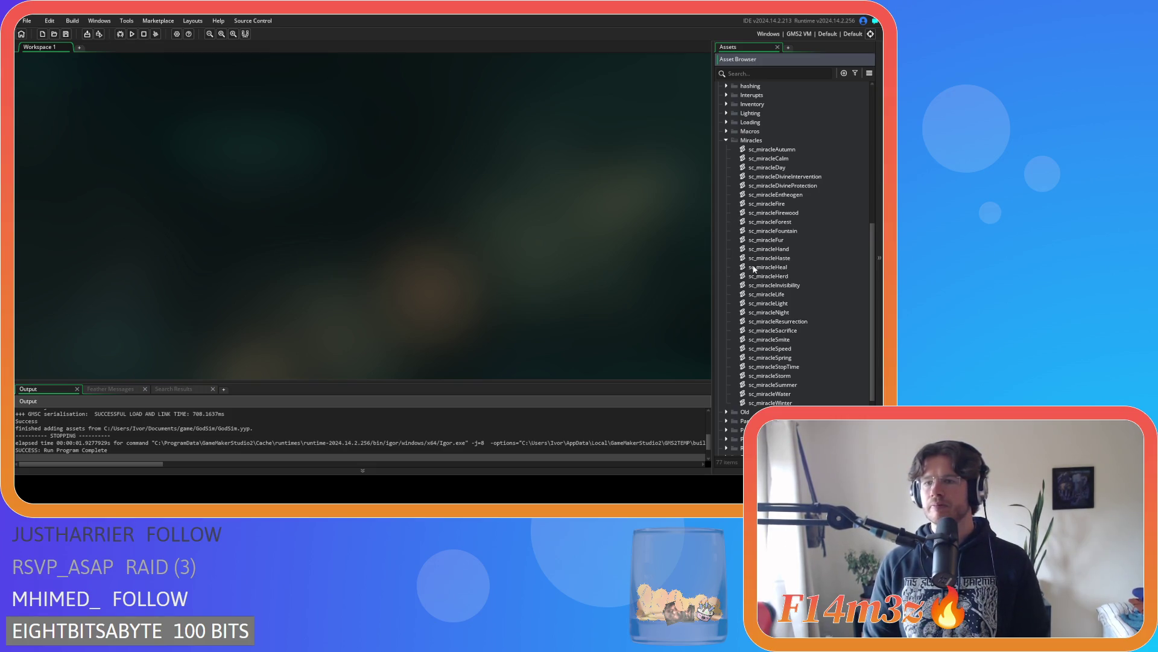
pyautogui.click(727, 141)
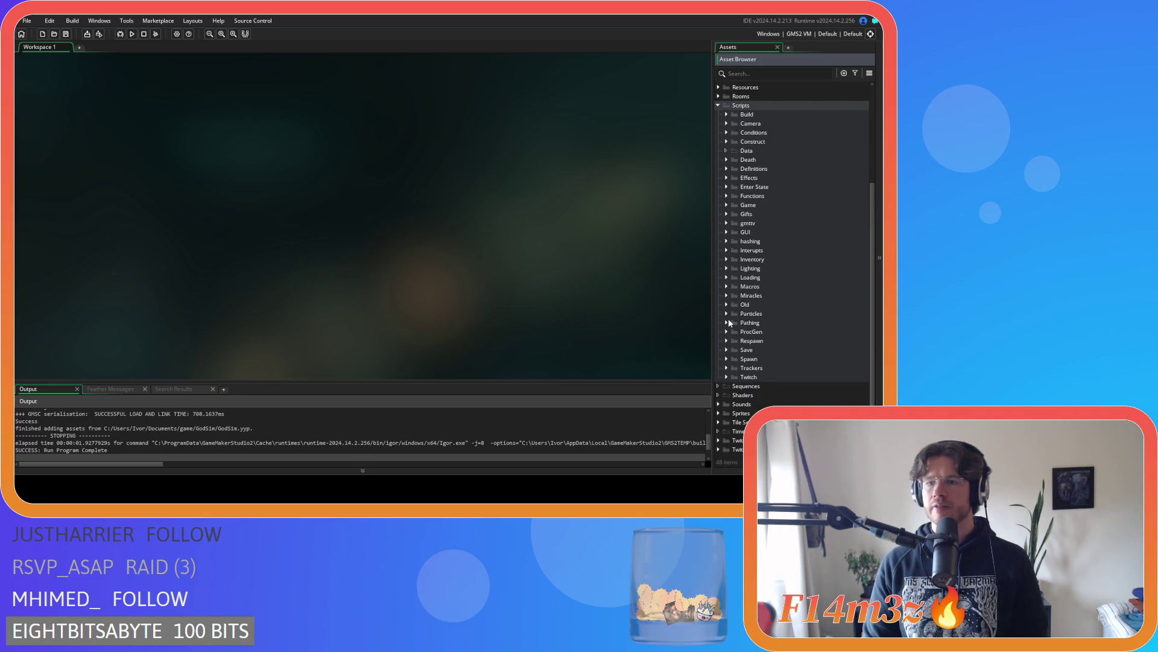
pyautogui.click(726, 278)
pyautogui.scroll(-3, 754, 314)
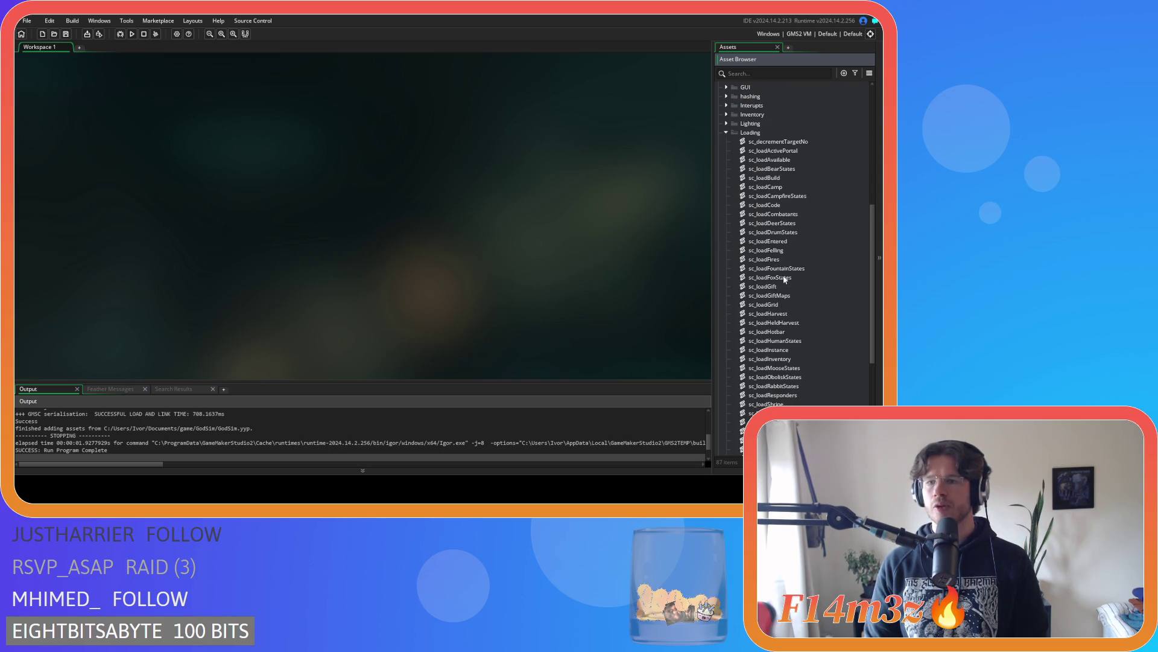
pyautogui.doubleClick(797, 331)
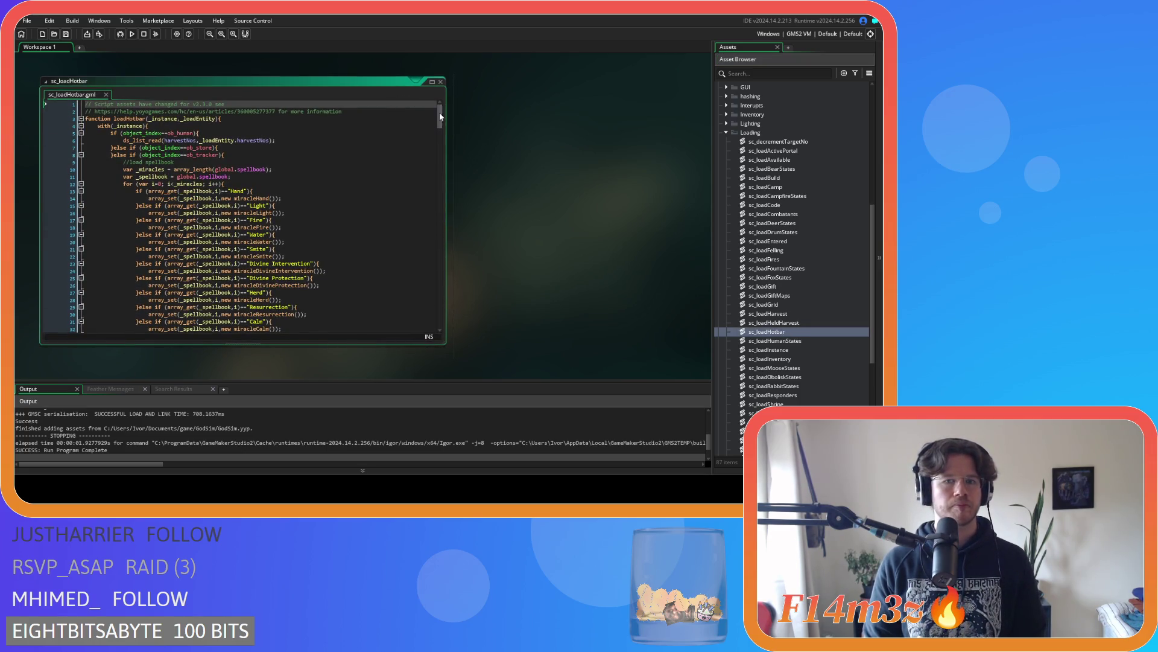
# Duplicate the Stop Time spellbook branch in sc_loadHotbar, make it check for "Heal", and save
pyautogui.scroll(-1, 439, 113)
pyautogui.moveTo(441, 119); pyautogui.dragTo(446, 154)
pyautogui.moveTo(195, 233); pyautogui.dragTo(140, 216)
pyautogui.hotkey('ctrl', 'd')
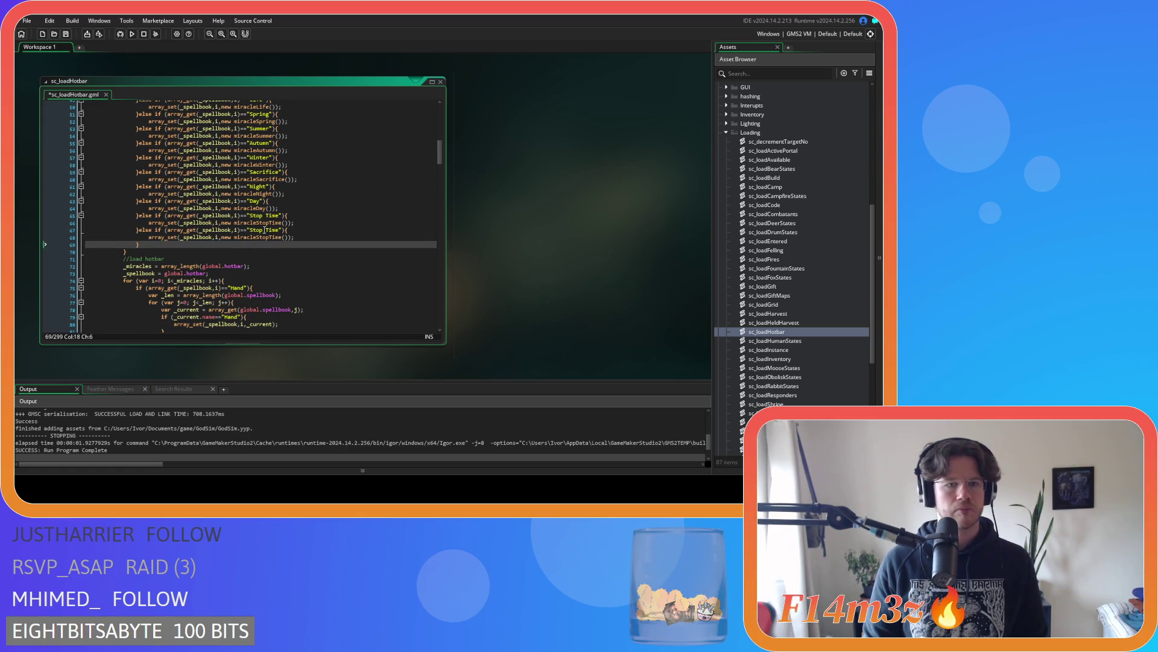
pyautogui.moveTo(250, 230); pyautogui.dragTo(280, 236)
pyautogui.write('Heal')
pyautogui.hotkey('ctrl', 's')
# Expand the Miracles scripts folder and open sc_miracleHeal
pyautogui.scroll(5, 782, 229)
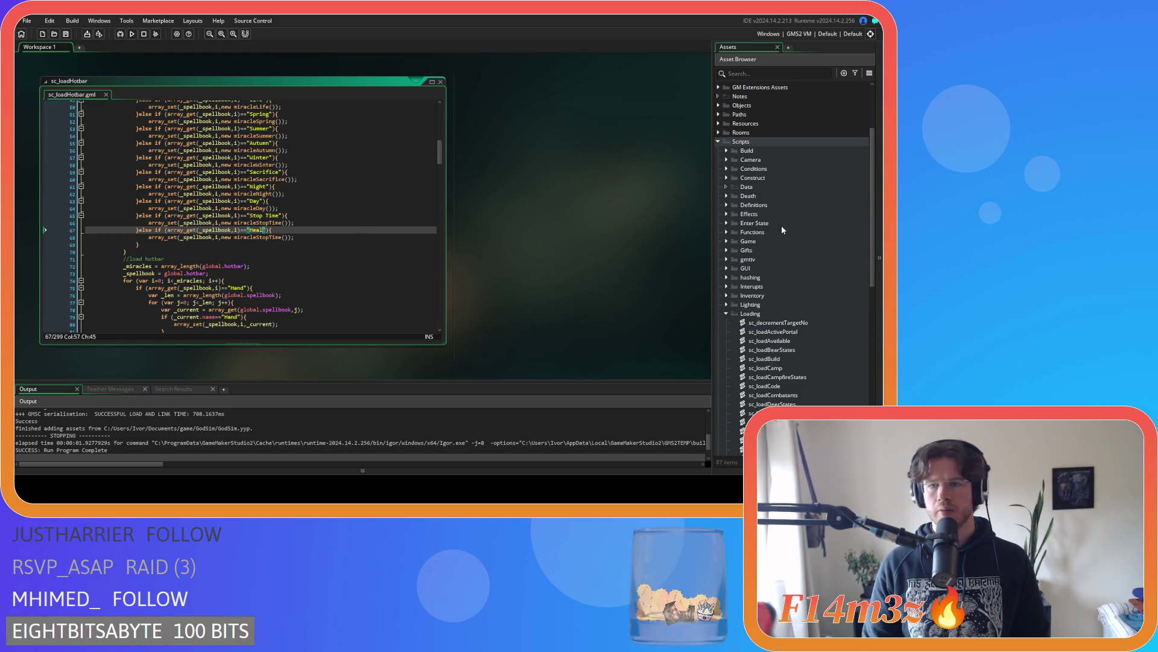
pyautogui.scroll(2, 775, 239)
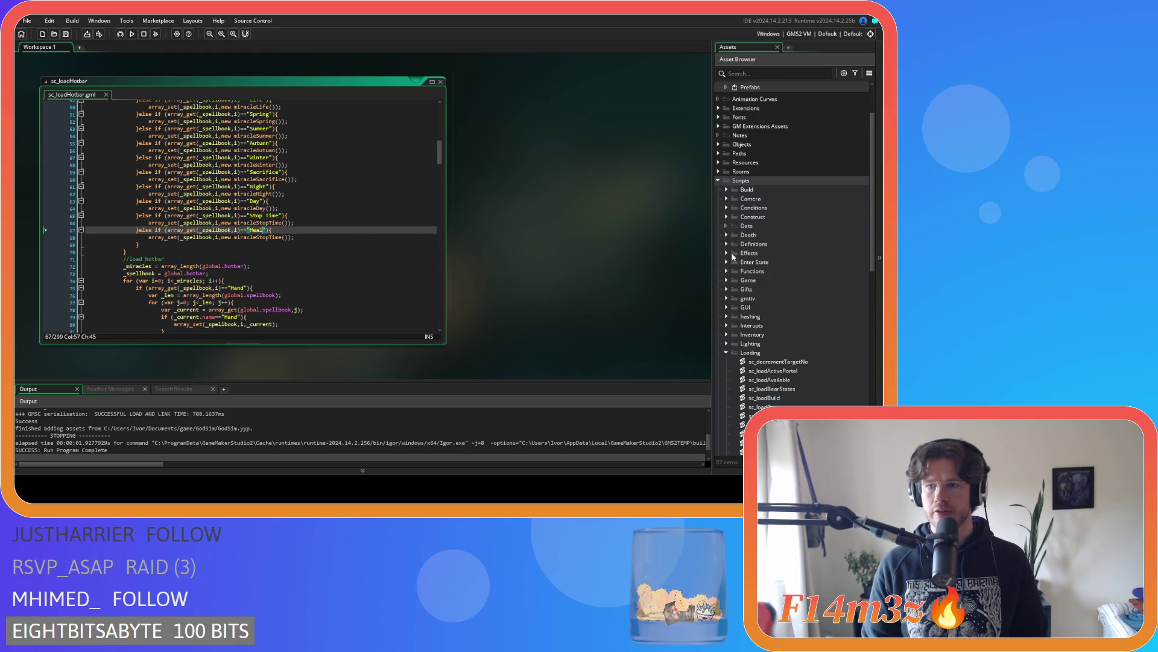
pyautogui.scroll(2, 742, 203)
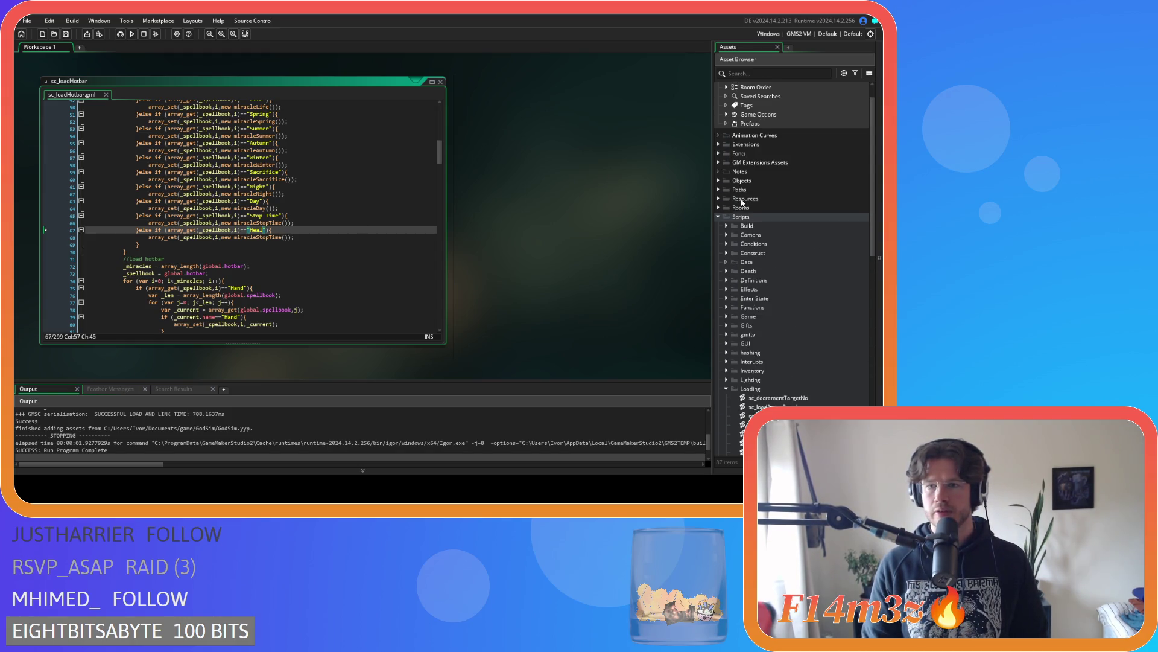
pyautogui.click(726, 317)
pyautogui.click(726, 317)
pyautogui.scroll(-3, 728, 318)
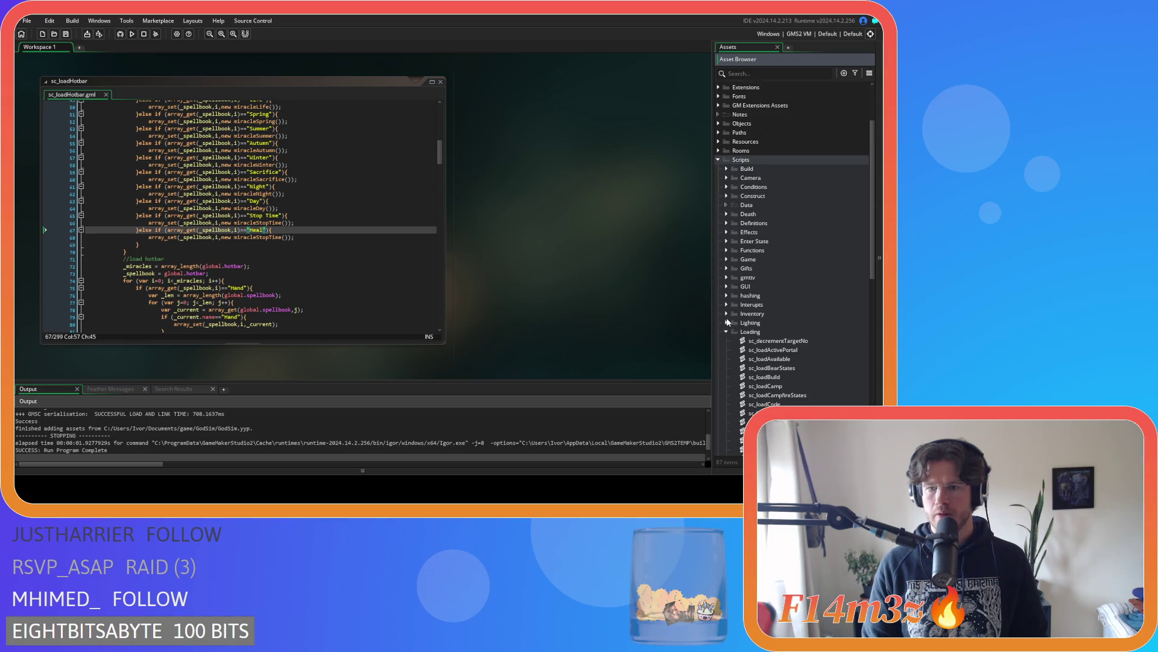
pyautogui.scroll(-2, 730, 316)
pyautogui.scroll(-5, 730, 314)
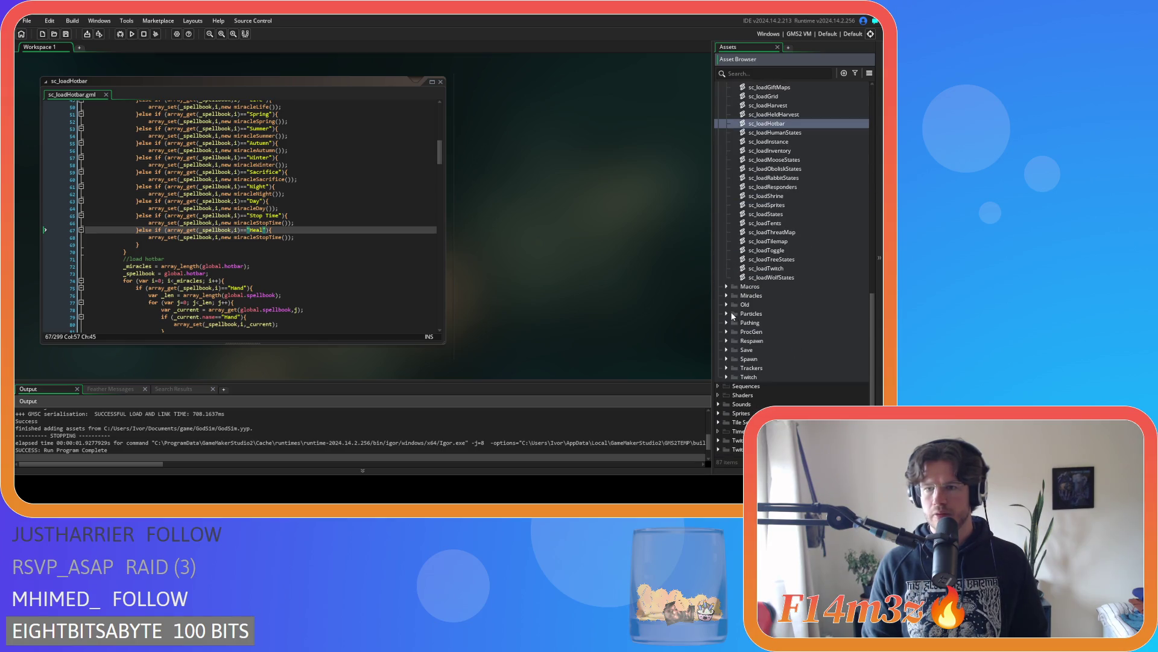
pyautogui.click(726, 296)
pyautogui.scroll(-3, 730, 301)
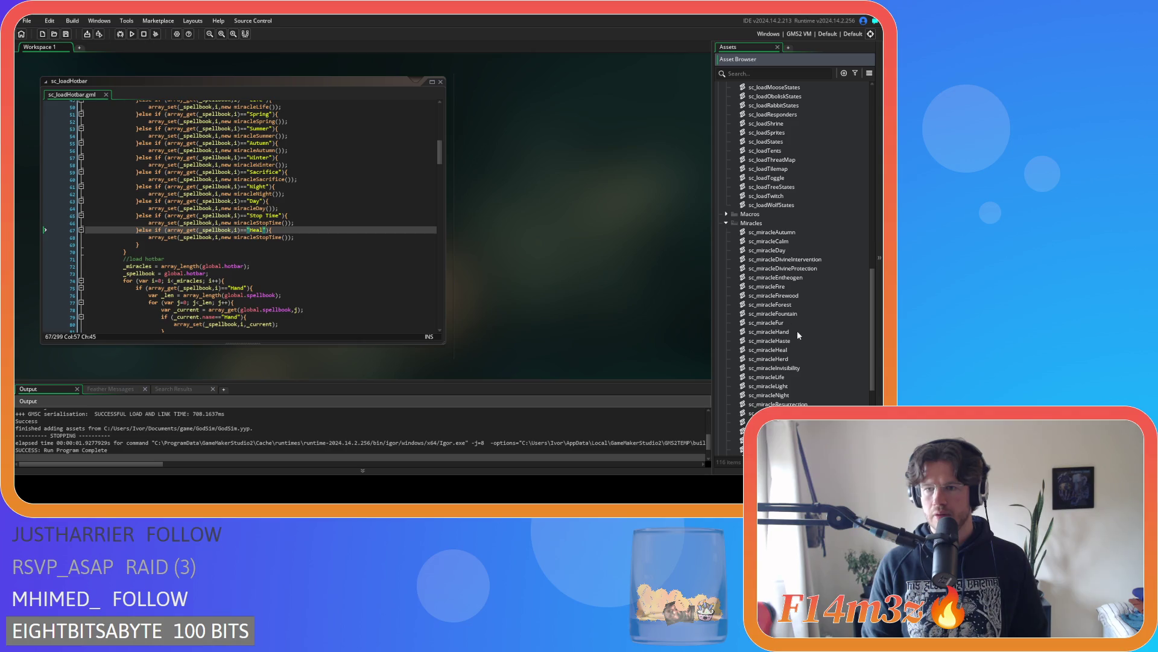
pyautogui.doubleClick(796, 350)
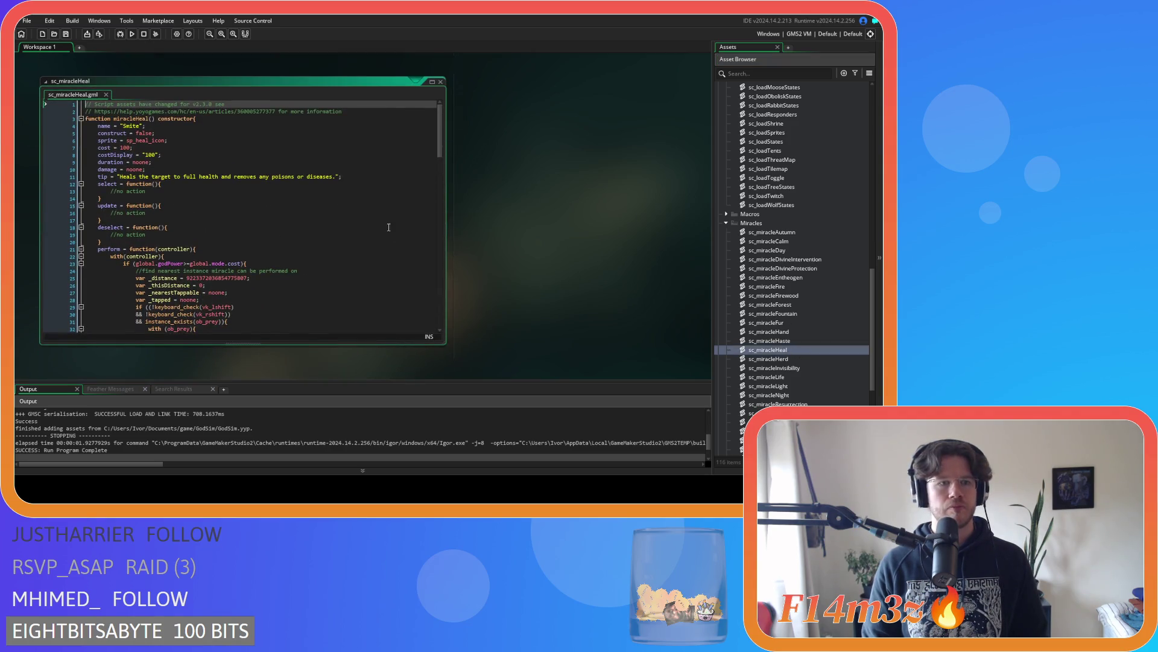
# Change the miracle name in sc_miracleHeal from "Smite" to "Heal" and save
pyautogui.doubleClick(131, 125)
pyautogui.write('Heal')
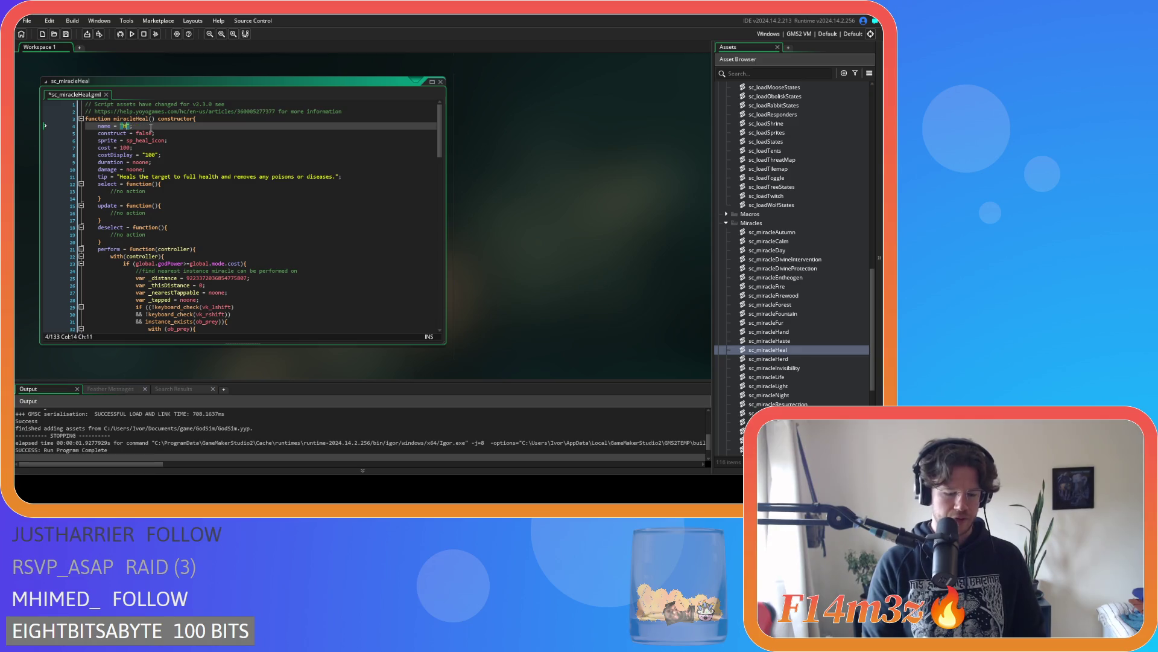
pyautogui.click(214, 154)
pyautogui.hotkey('ctrl', 's')
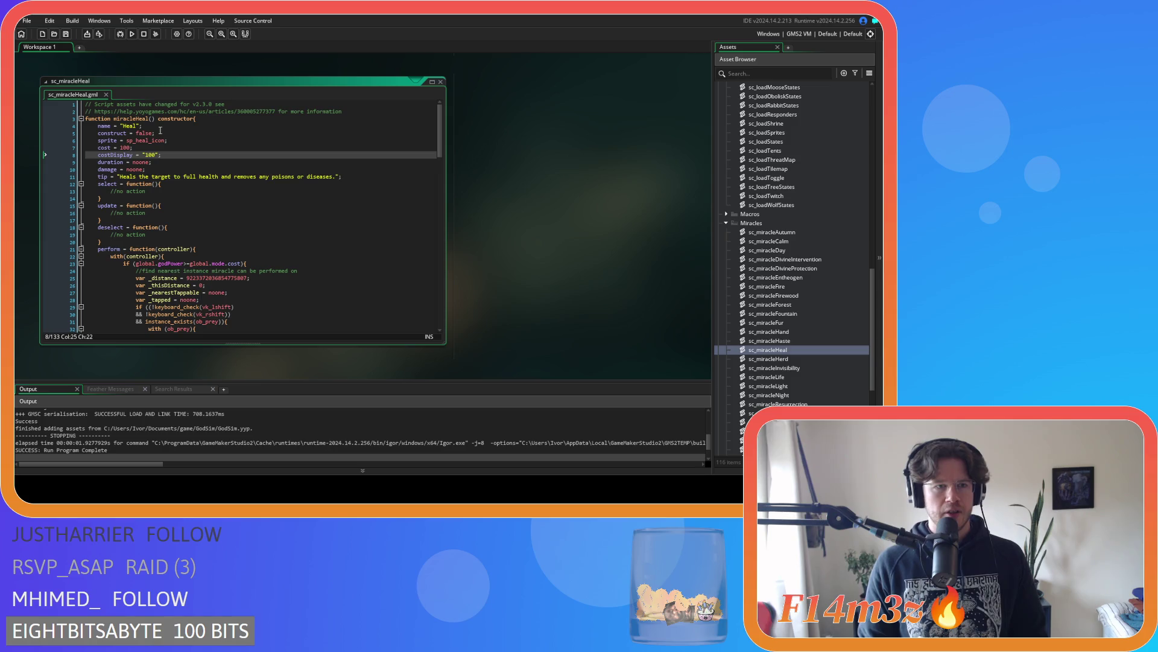
# Review the duration and tip lines, then close the sc_miracleForest and sc_miracleHeal windows
pyautogui.click(165, 163)
pyautogui.click(166, 170)
pyautogui.click(169, 176)
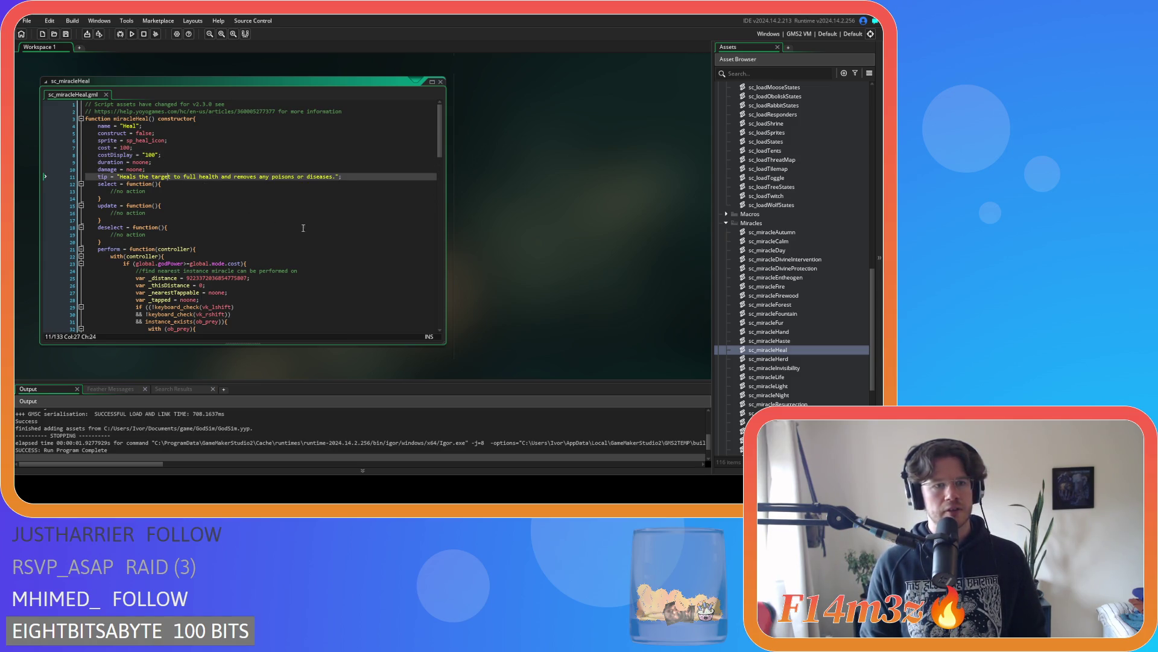
pyautogui.doubleClick(795, 304)
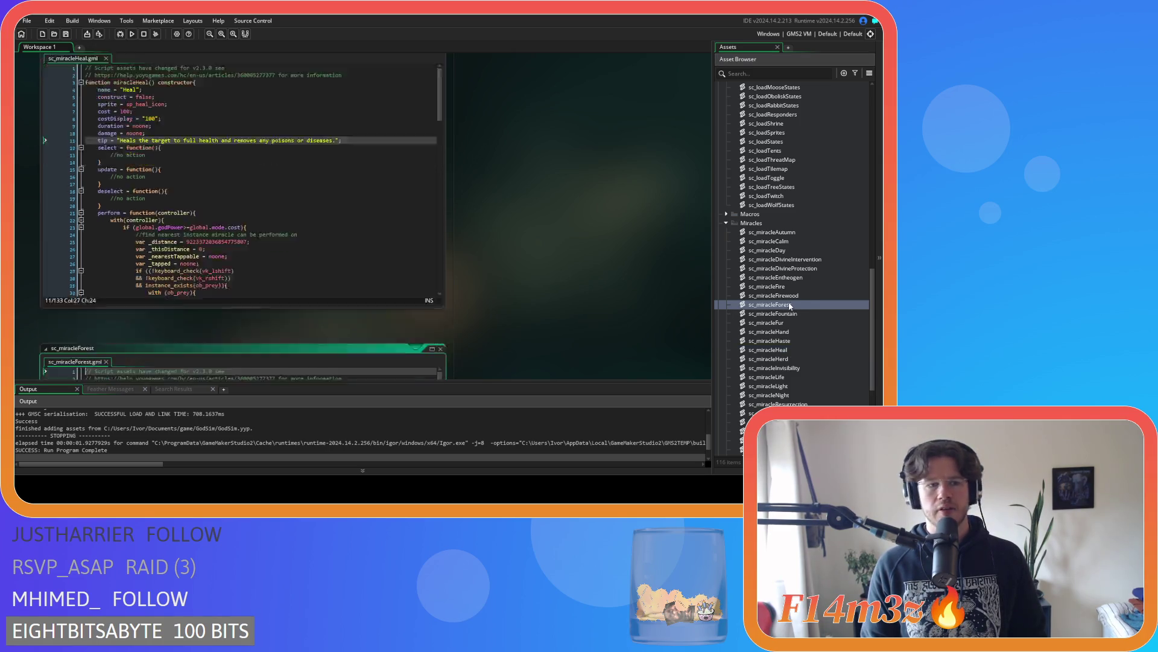
pyautogui.click(440, 81)
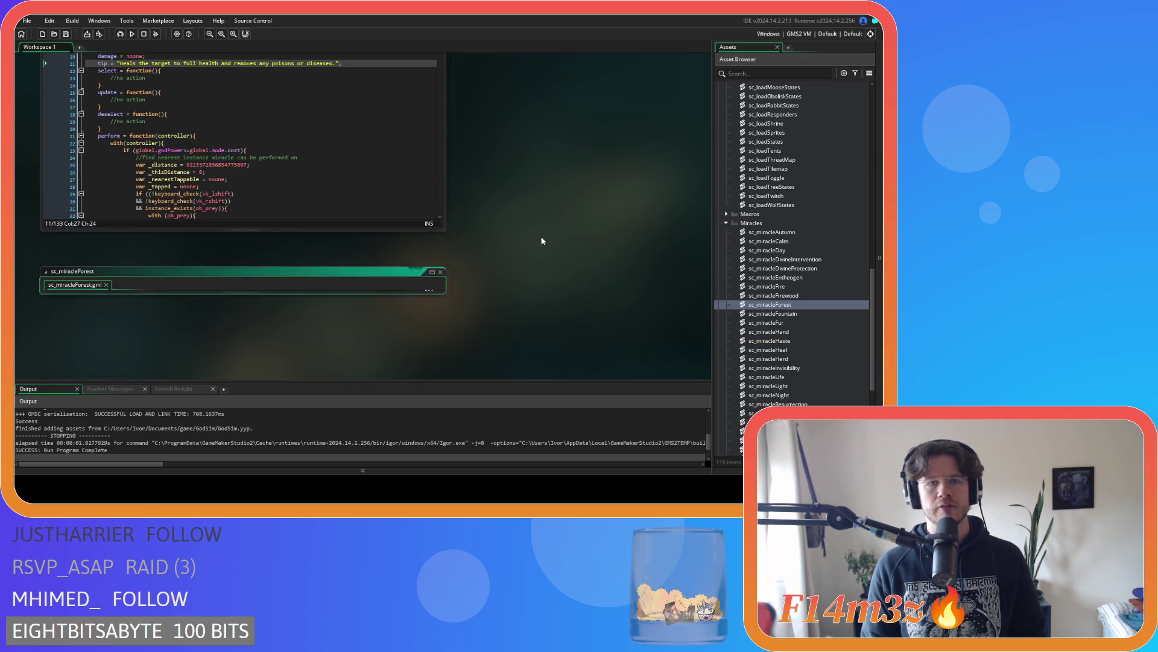
pyautogui.click(441, 377)
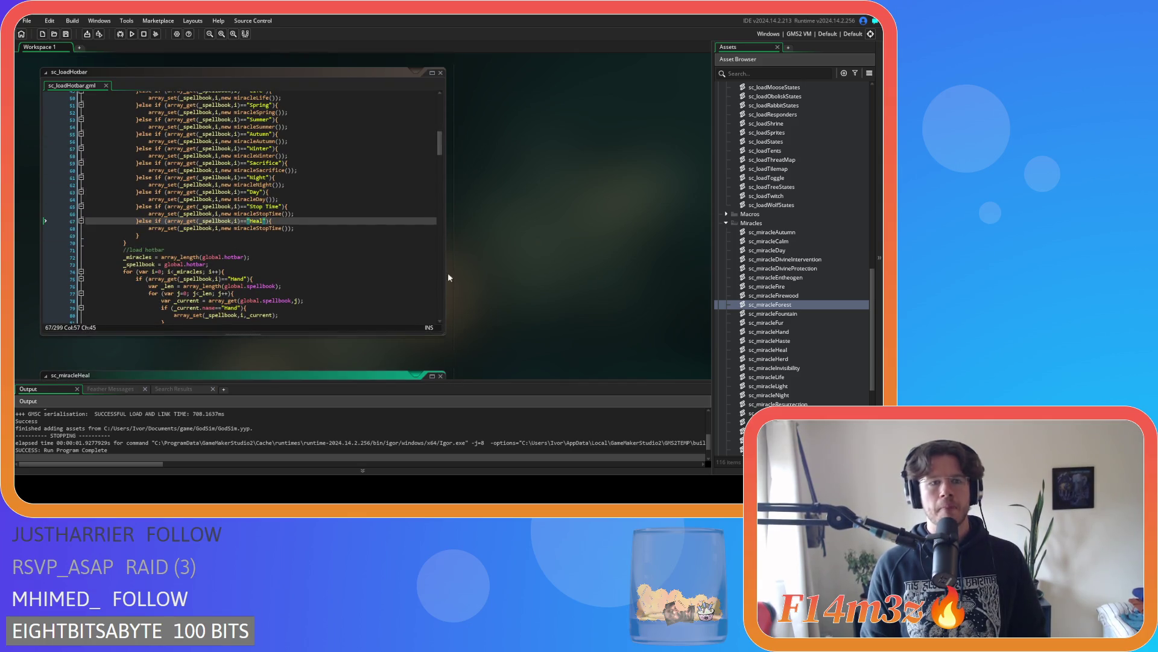
# Make the "Heal" spellbook branch create miracleHeal() instead of miracleStopTime() and save
pyautogui.click(309, 214)
pyautogui.moveTo(257, 228); pyautogui.dragTo(282, 230)
pyautogui.write('Heal')
pyautogui.click(276, 220)
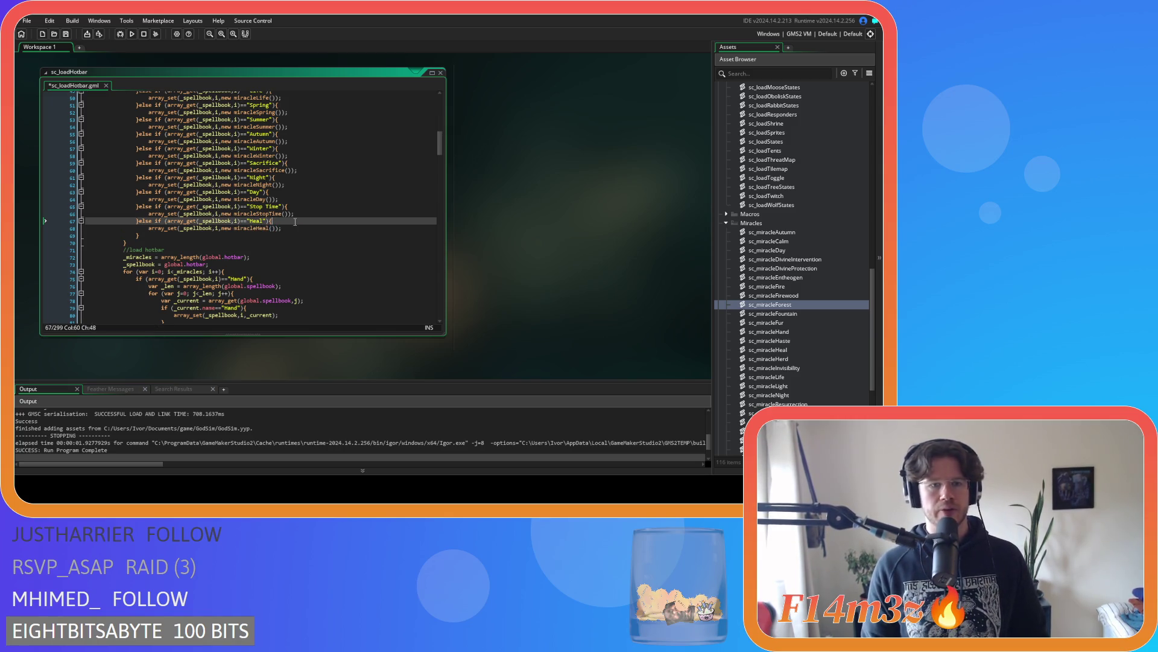
pyautogui.hotkey('ctrl', 's')
# Copy the Stop Time hotbar block above the final else, change both strings to "Heal", and save
pyautogui.scroll(-3, 219, 250)
pyautogui.scroll(-3, 220, 250)
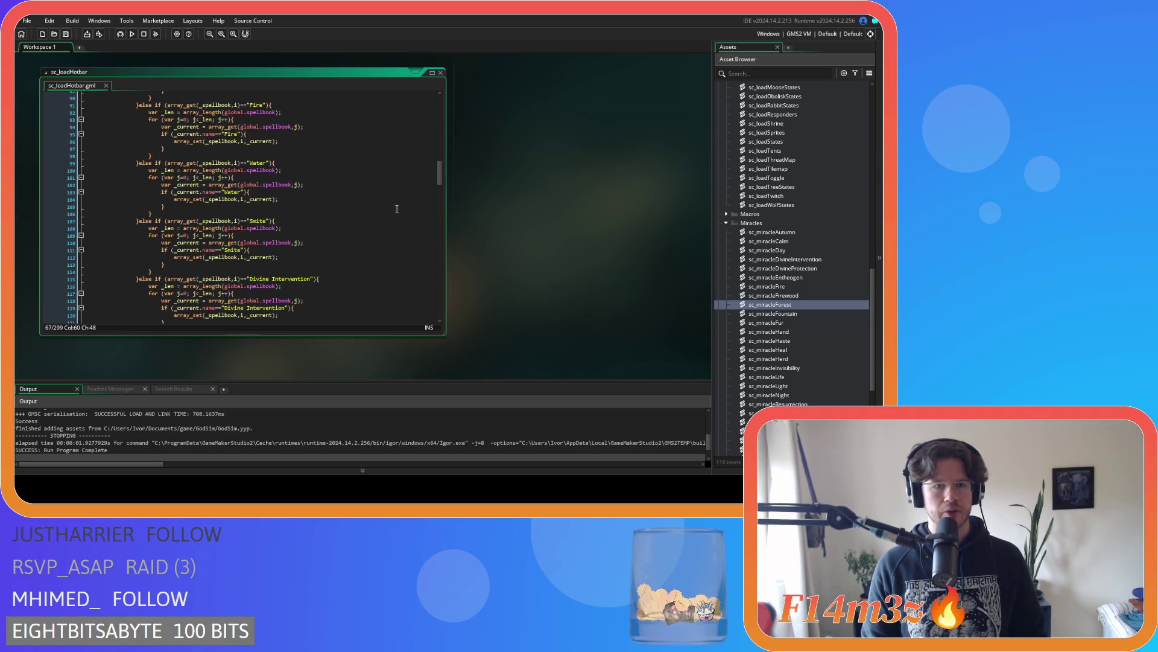
pyautogui.moveTo(440, 173); pyautogui.dragTo(437, 314)
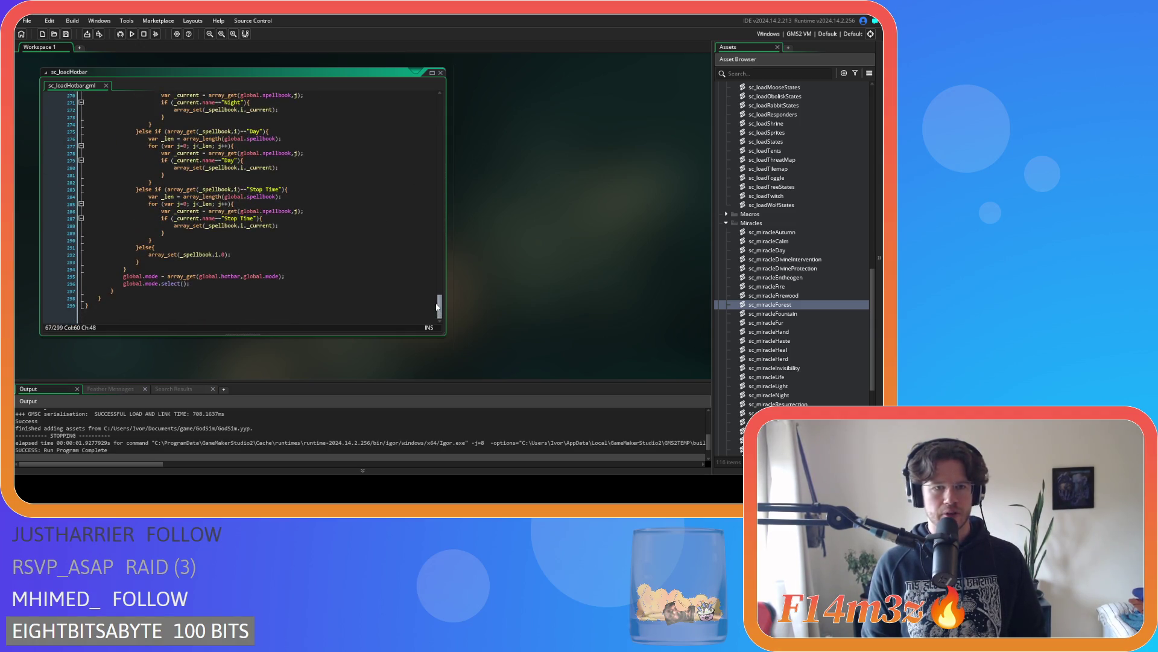
pyautogui.click(138, 248)
pyautogui.moveTo(139, 247); pyautogui.dragTo(140, 187)
pyautogui.hotkey('ctrl', 'c')
pyautogui.click(139, 247)
pyautogui.hotkey('ctrl', 'v')
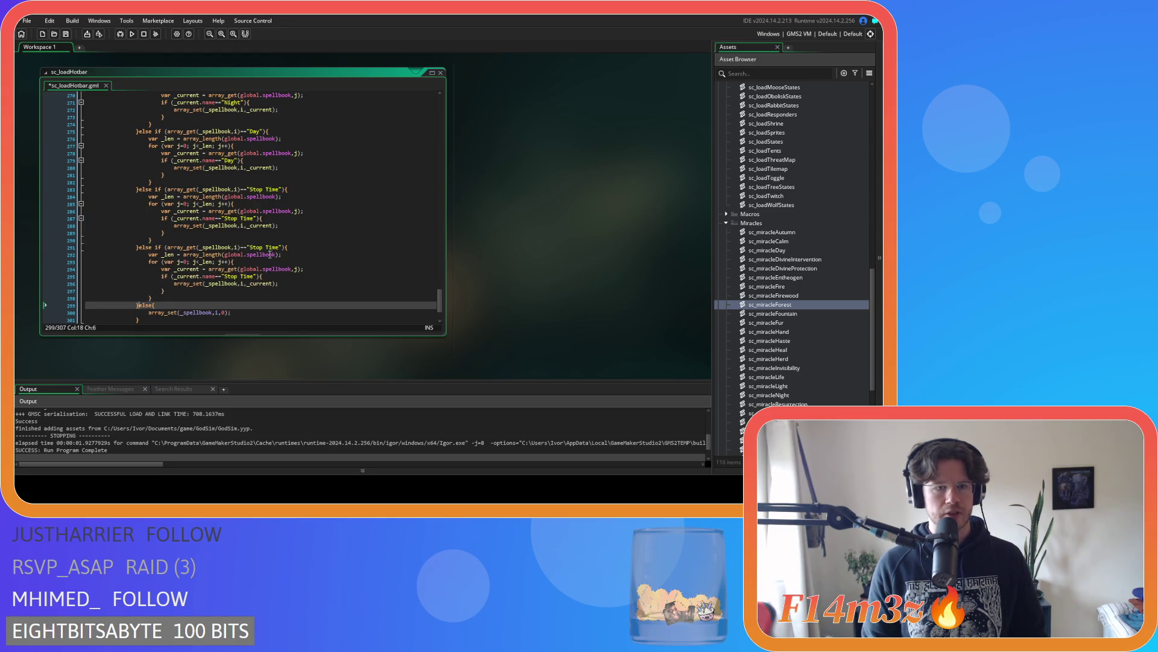
pyautogui.moveTo(249, 247); pyautogui.dragTo(279, 247)
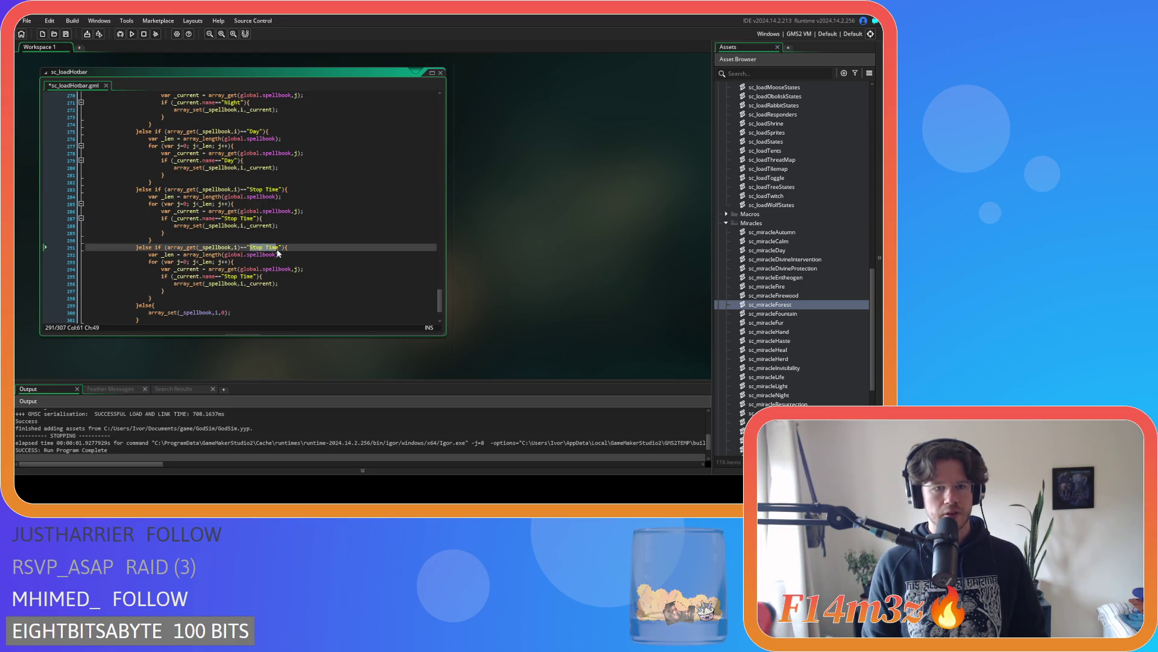
pyautogui.write('Heal')
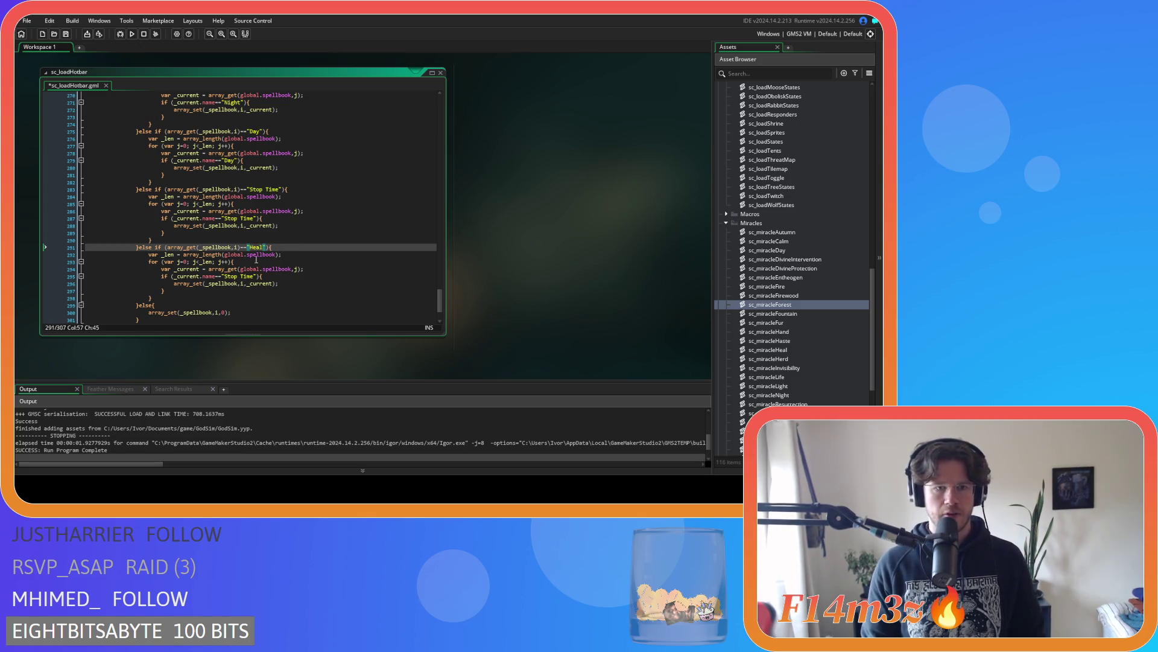
pyautogui.moveTo(224, 276); pyautogui.dragTo(254, 276)
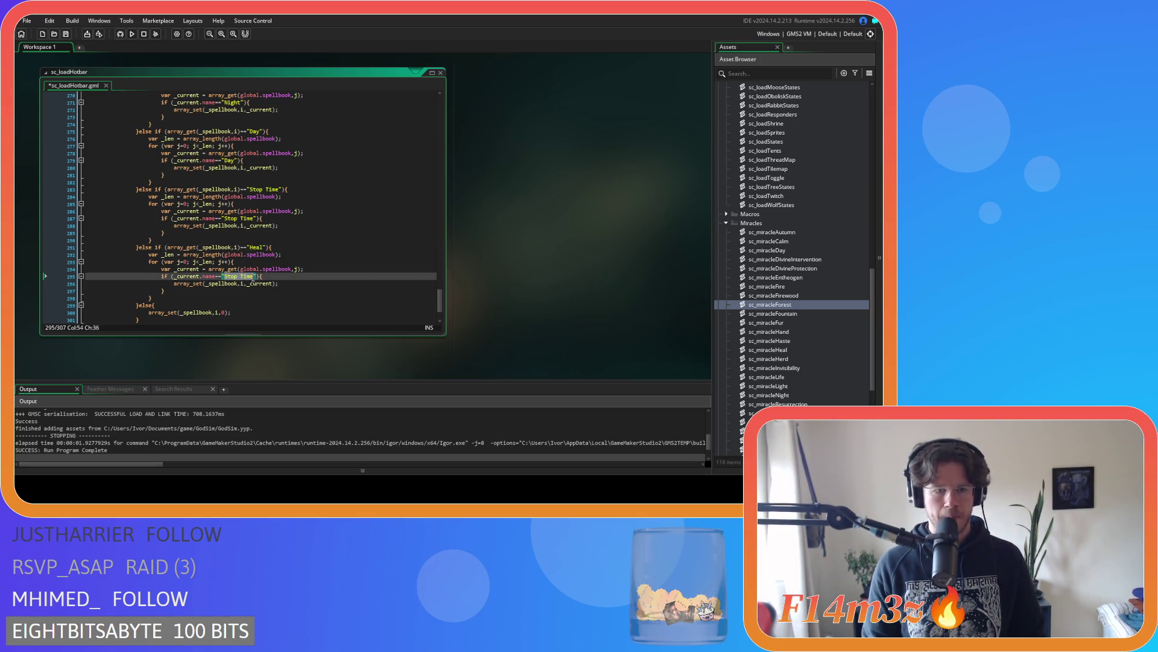
pyautogui.write('Heal')
pyautogui.hotkey('ctrl', 's')
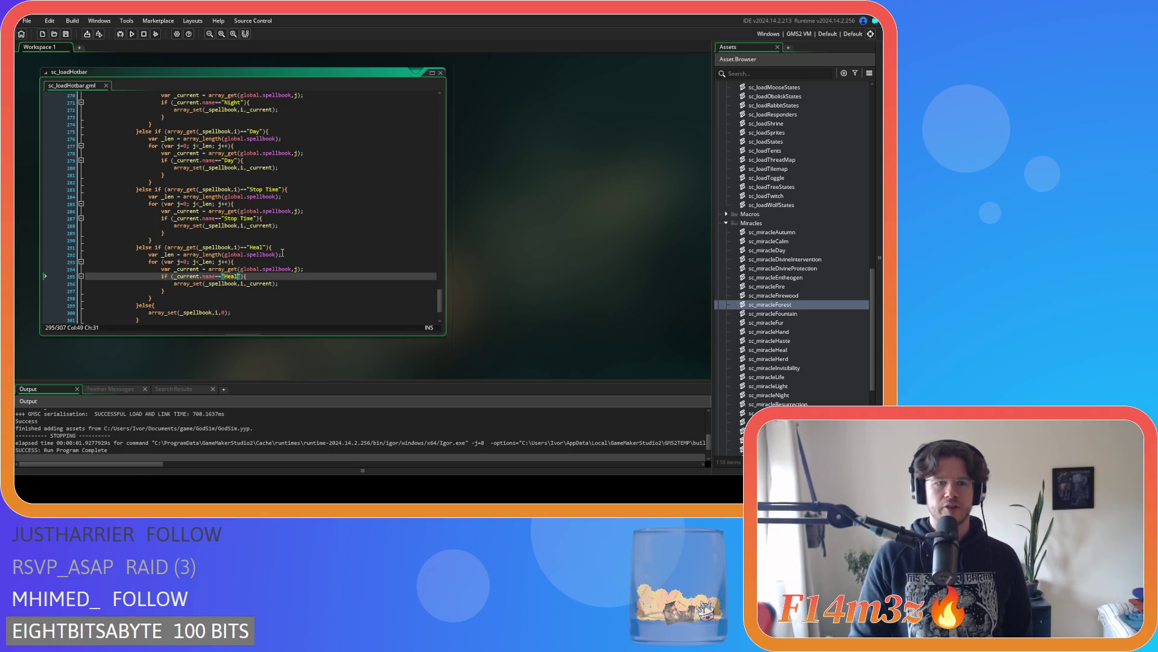
# Review the new Heal hotbar branch, then close all code windows in the workspace
pyautogui.doubleClick(258, 247)
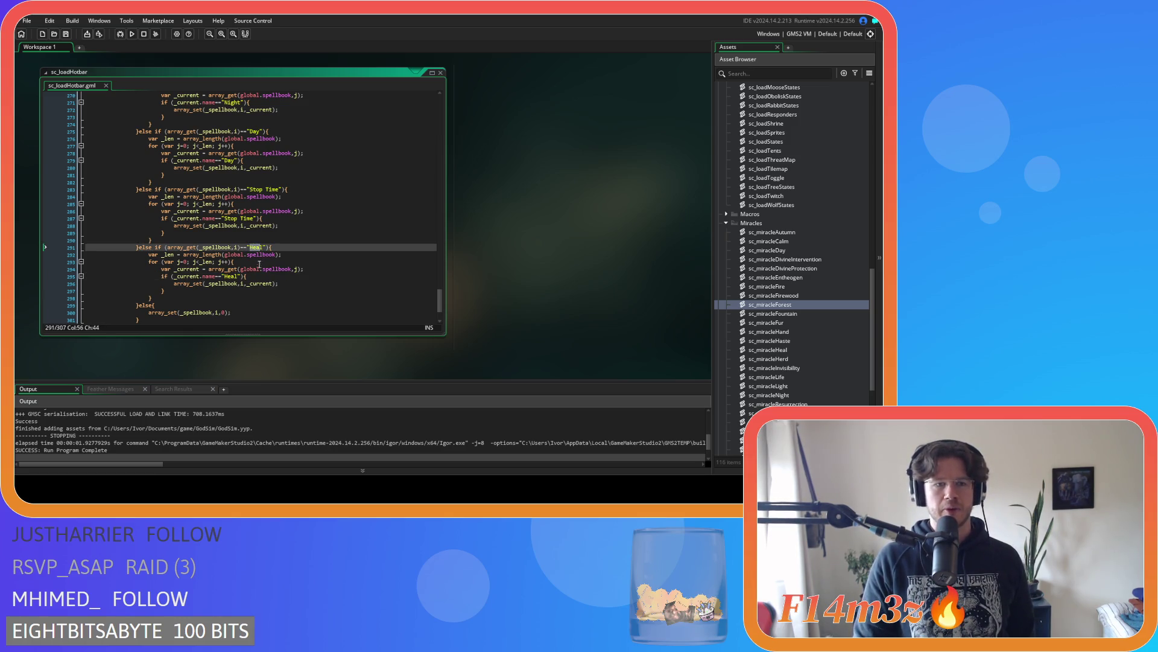
pyautogui.moveTo(244, 283); pyautogui.dragTo(183, 283)
pyautogui.click(298, 285)
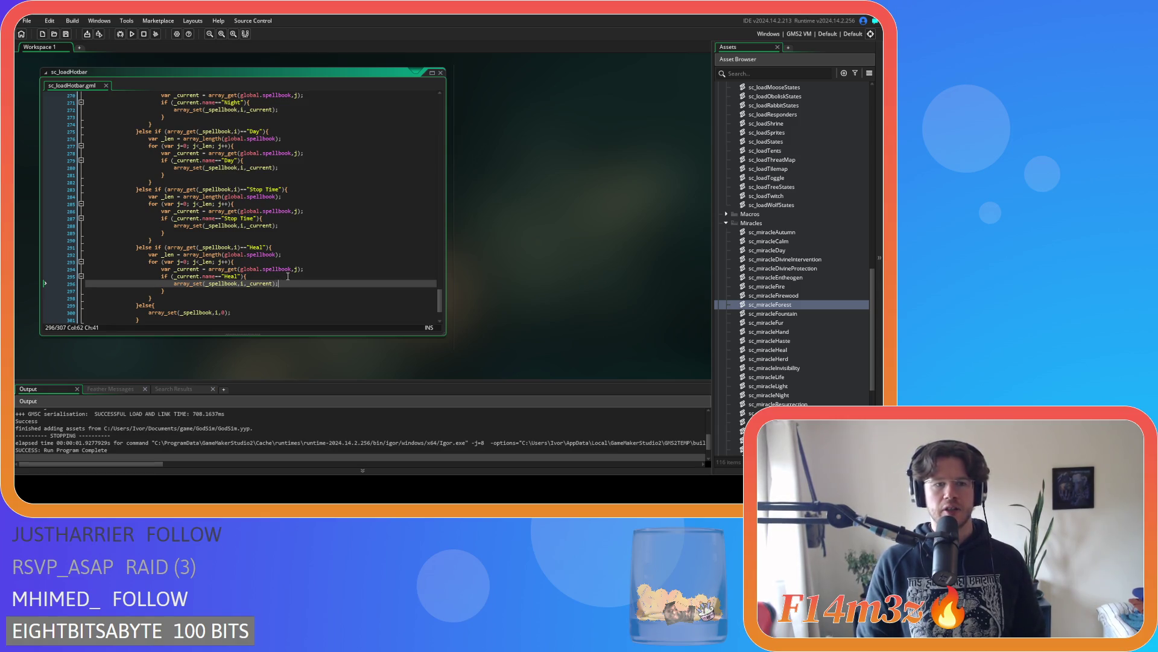
pyautogui.click(300, 263)
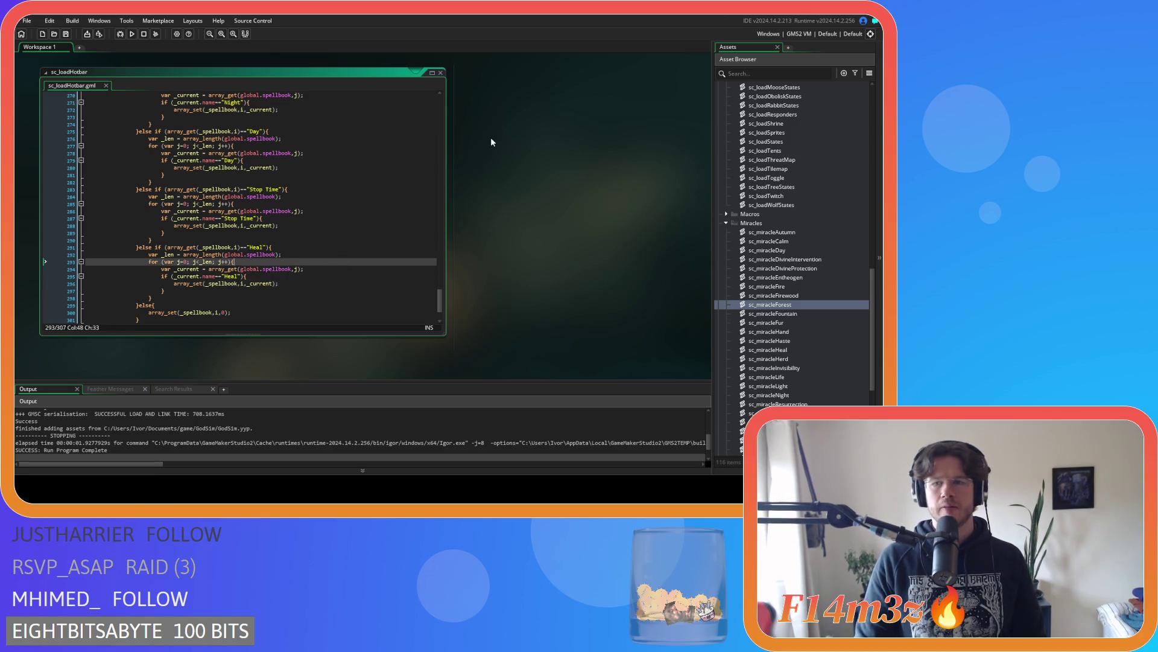
pyautogui.scroll(-3, 439, 305)
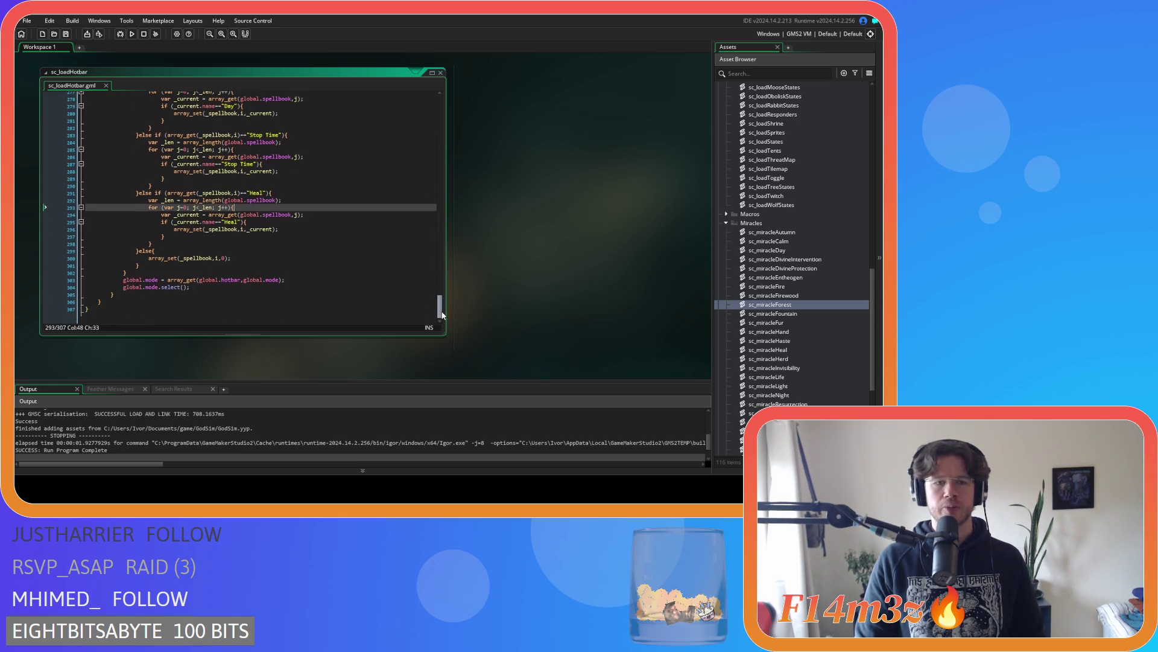
pyautogui.rightClick(512, 201)
pyautogui.moveTo(534, 216)
pyautogui.click(567, 236)
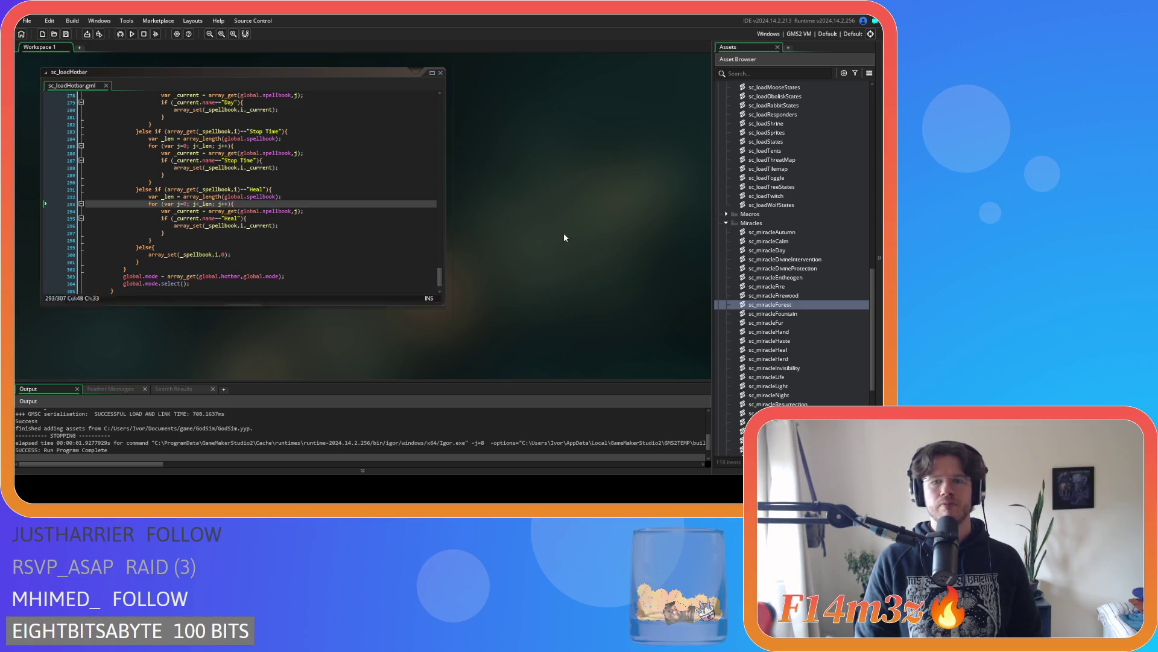
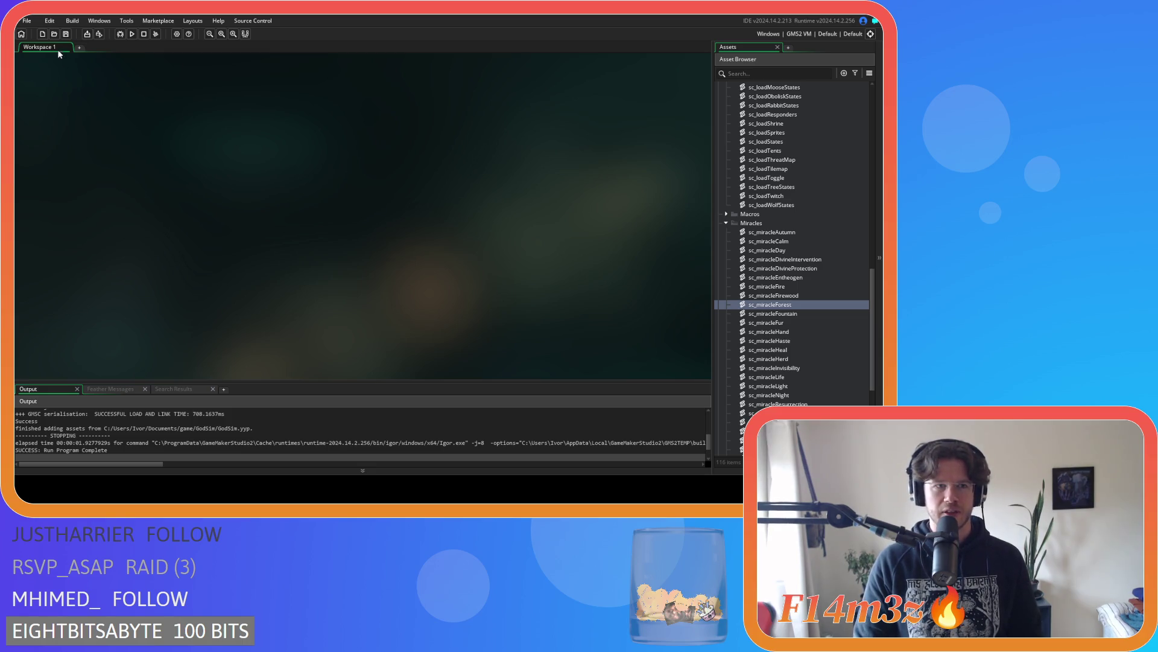
# Collapse the Miracles, Loading and Scripts folders, then run the game with F5
pyautogui.click(727, 223)
pyautogui.scroll(5, 732, 211)
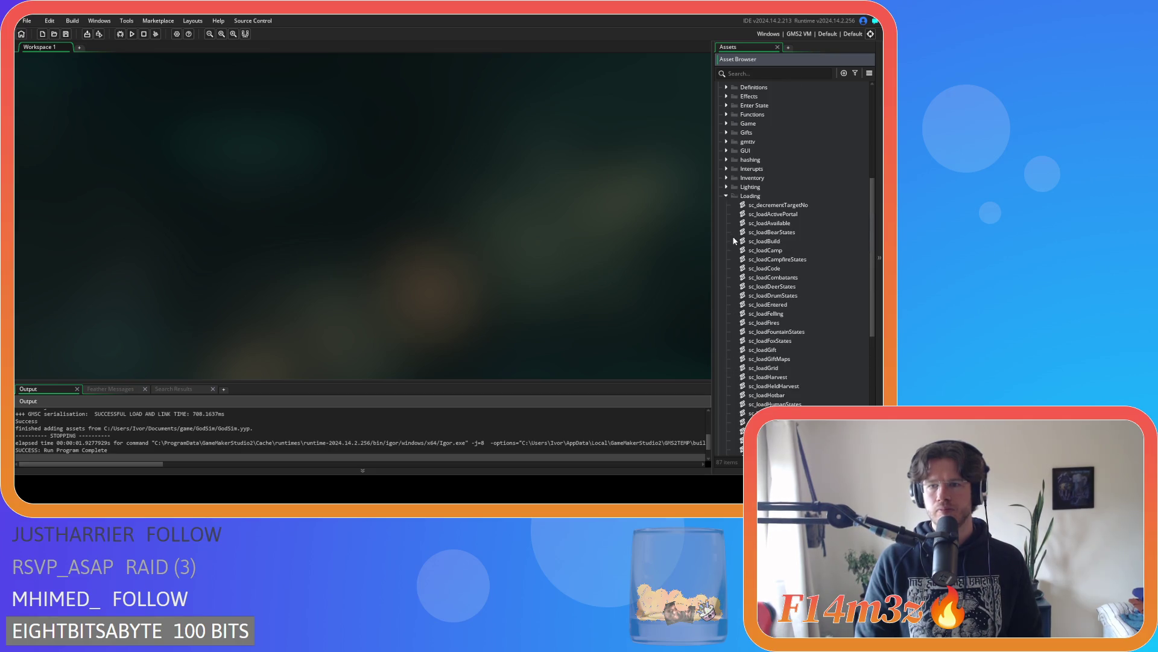
pyautogui.click(728, 196)
pyautogui.click(719, 106)
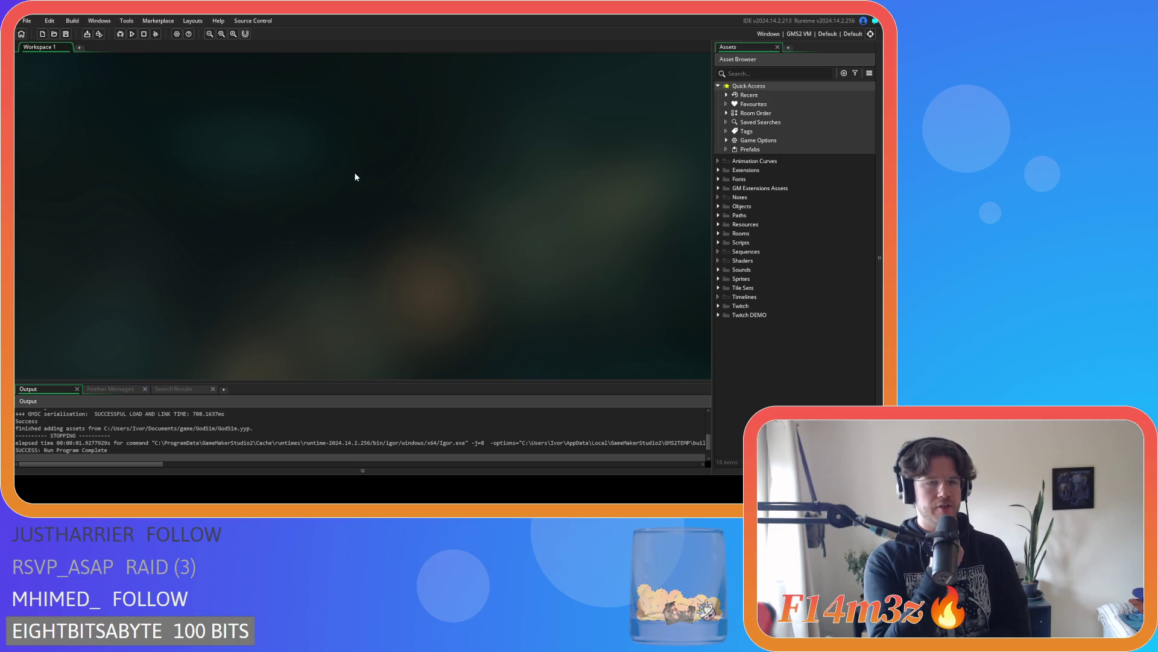
pyautogui.press('F5')
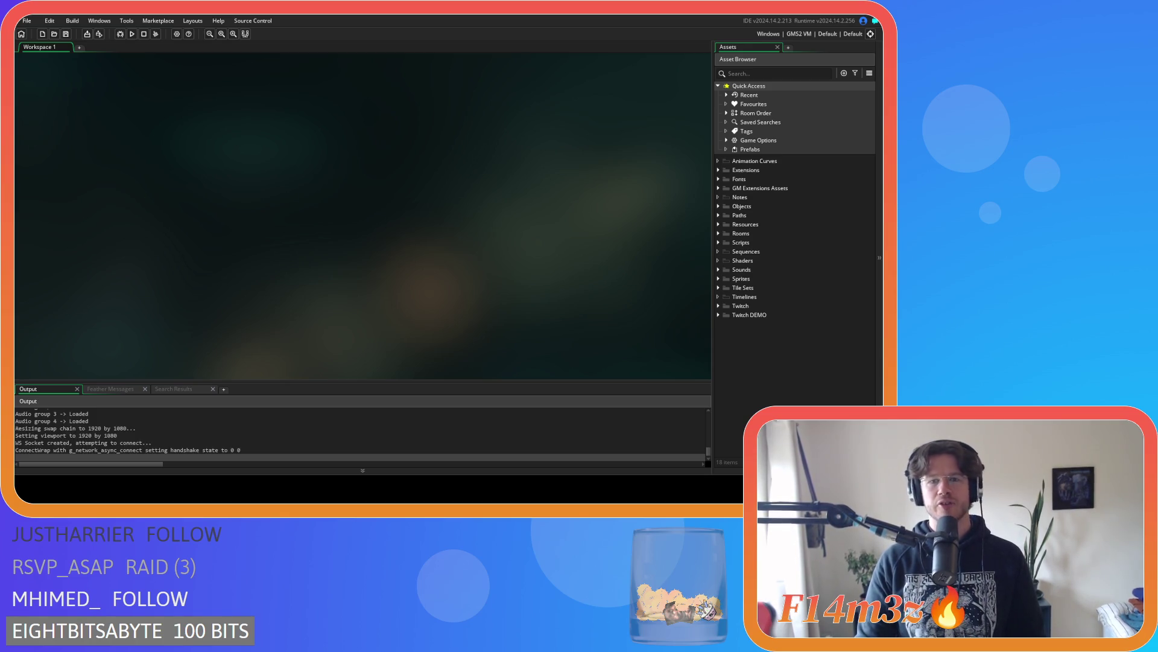
# Look inside Scripts > Game, fold it back up, then expand Objects and its Menu subfolder
pyautogui.click(723, 243)
pyautogui.scroll(-5, 736, 269)
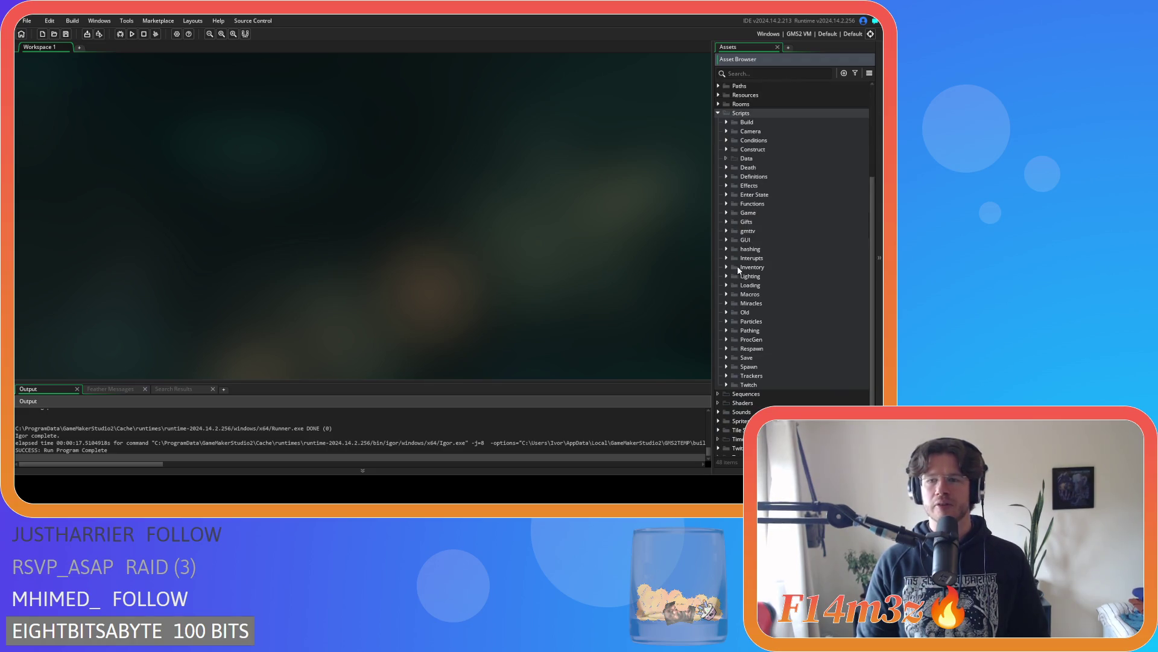
pyautogui.click(727, 214)
pyautogui.scroll(-2, 729, 208)
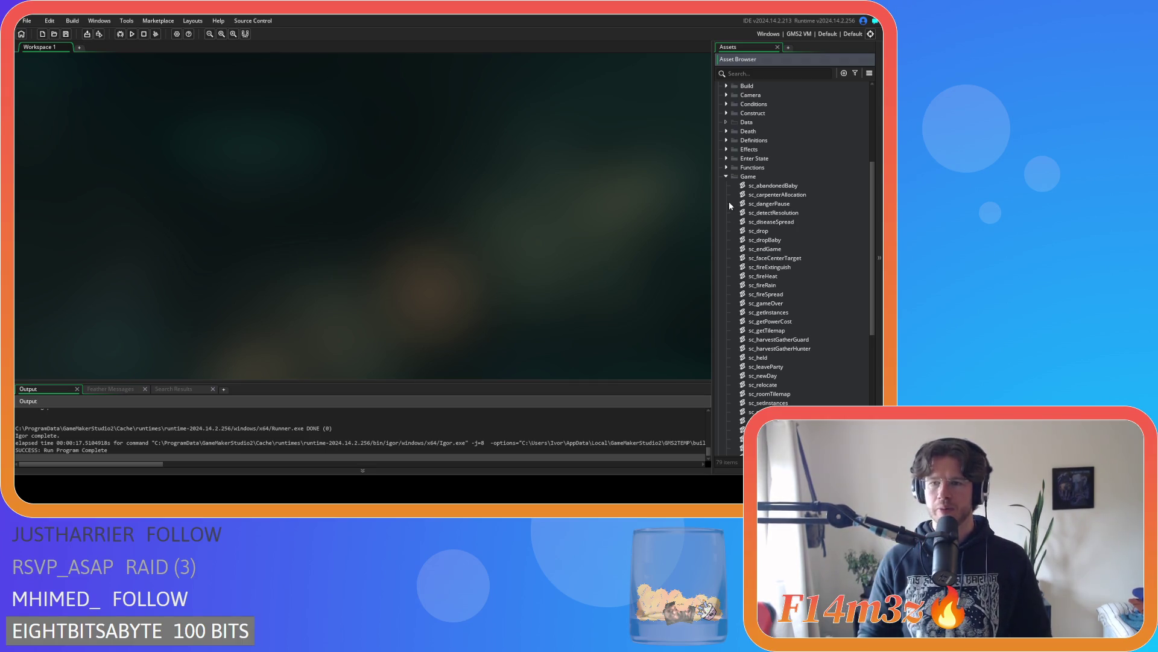
pyautogui.click(723, 176)
pyautogui.scroll(5, 720, 184)
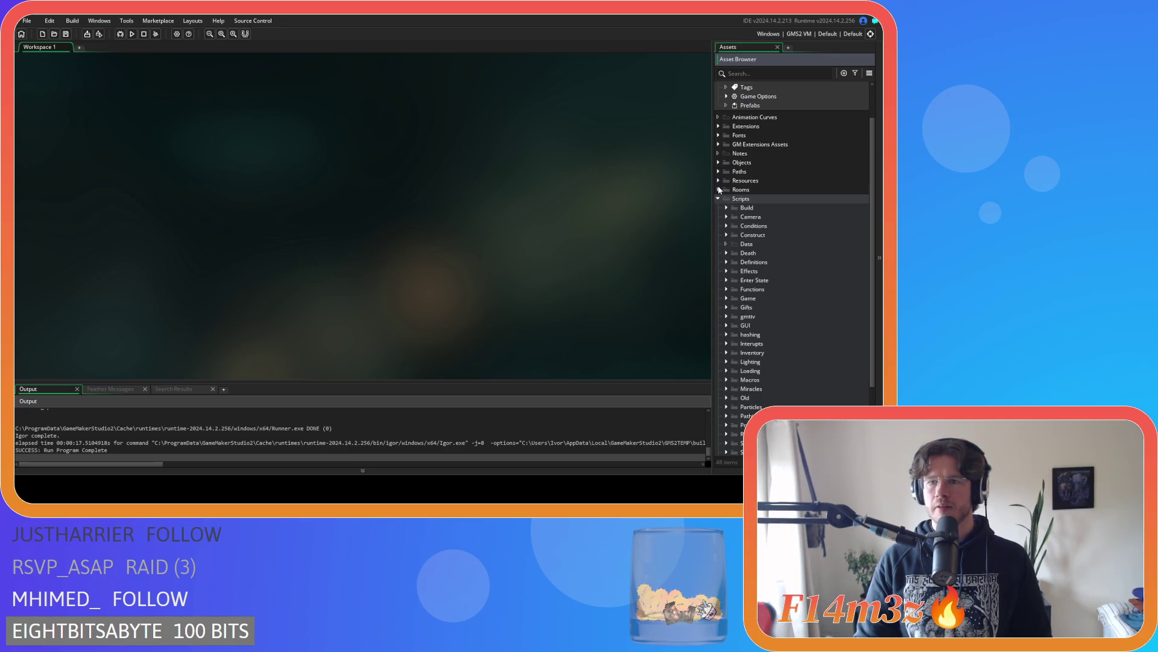
pyautogui.click(718, 201)
pyautogui.click(717, 207)
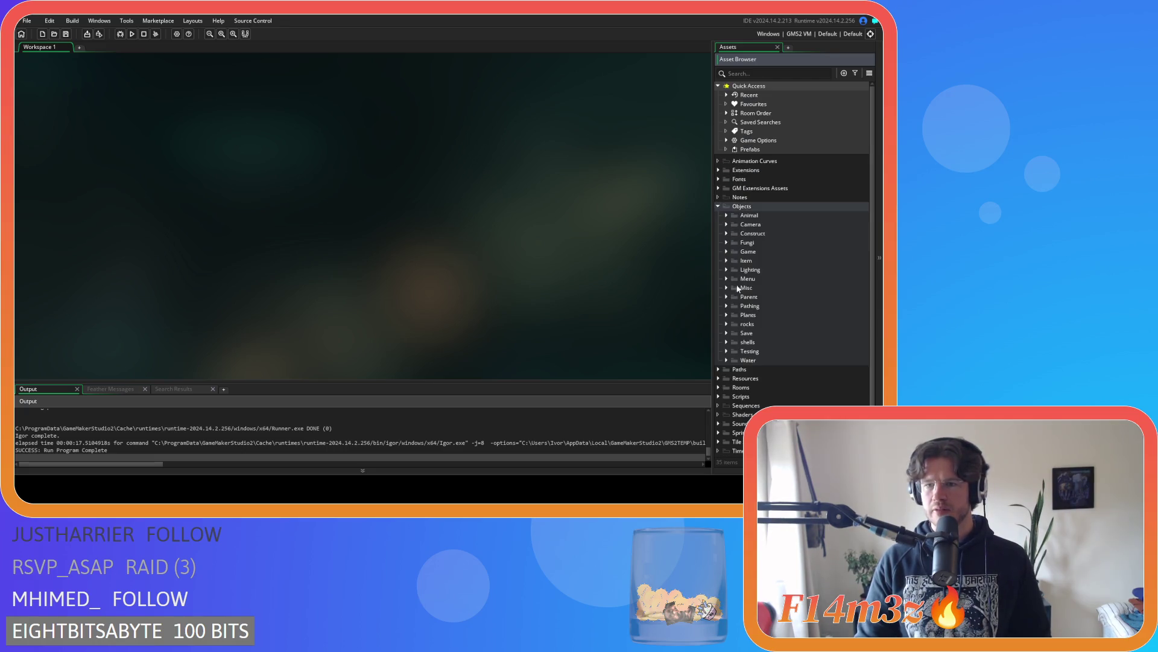
pyautogui.click(727, 279)
# Open the ob_menu object and scroll through its event list
pyautogui.doubleClick(760, 315)
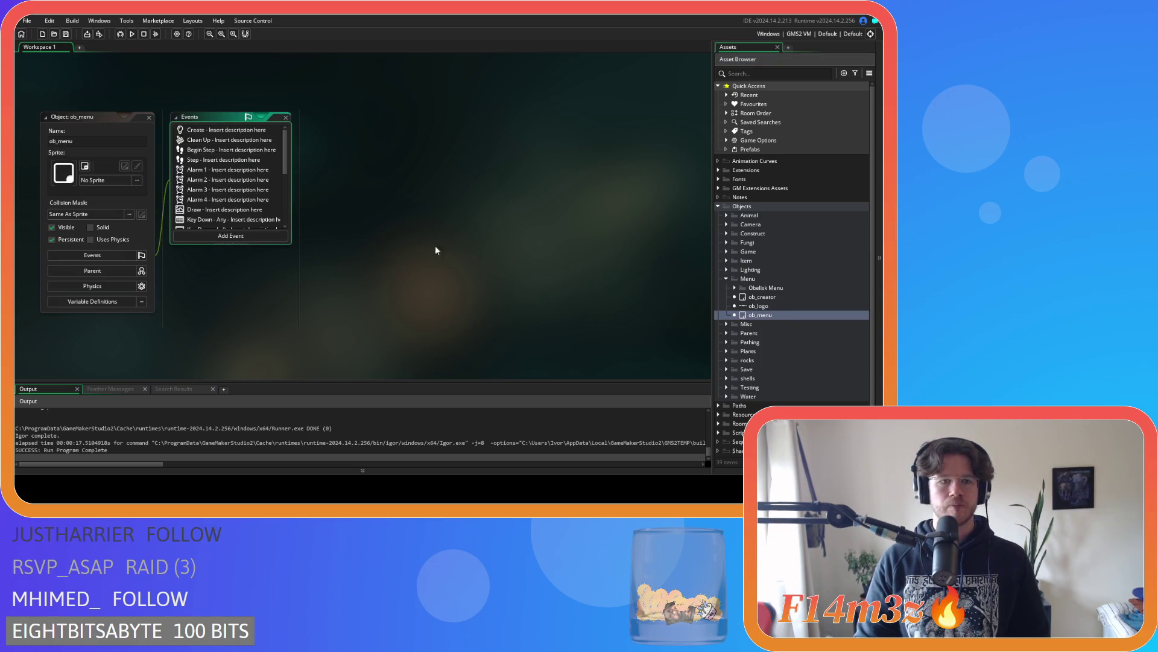
pyautogui.scroll(-5, 288, 225)
pyautogui.scroll(3, 292, 199)
pyautogui.scroll(-3, 285, 214)
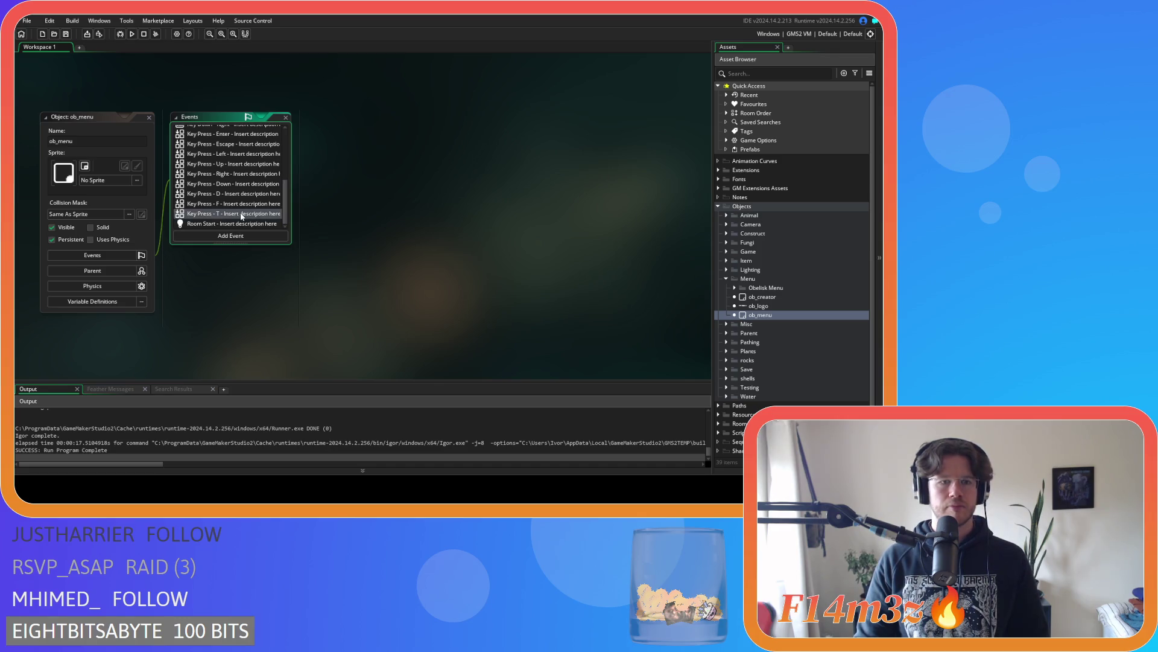
pyautogui.scroll(5, 232, 208)
pyautogui.scroll(-5, 240, 196)
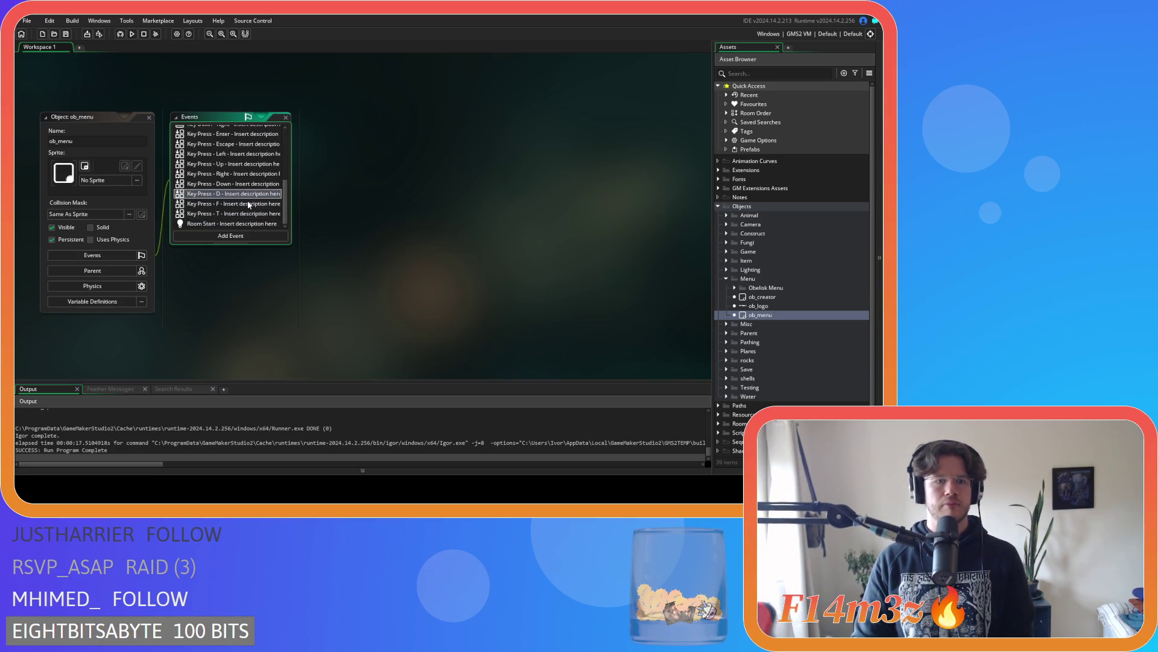
pyautogui.scroll(3, 250, 206)
pyautogui.scroll(-2, 250, 207)
# Select the Key Press - Enter event and move down to the next event
pyautogui.click(249, 207)
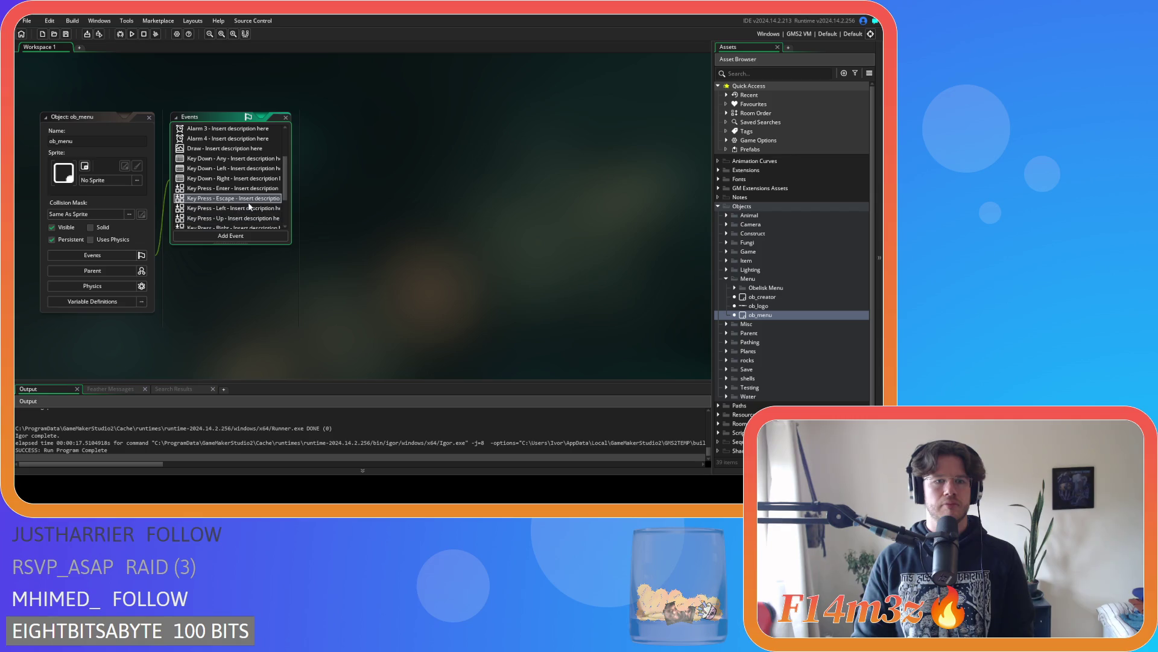
pyautogui.scroll(-1, 249, 206)
pyautogui.scroll(-1, 250, 206)
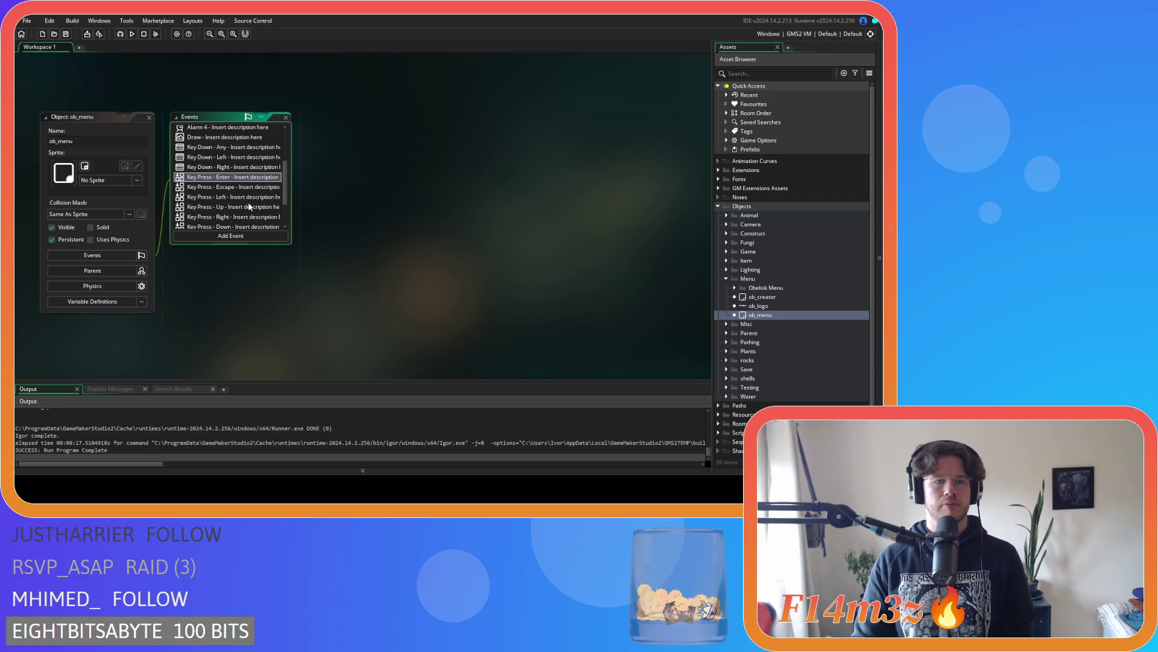
pyautogui.scroll(-2, 250, 206)
pyautogui.press('Down')
# In the Key Press - T code, duplicate the ',new miracleStopTime()' line as ',new miracleHeal()'
pyautogui.doubleClick(234, 215)
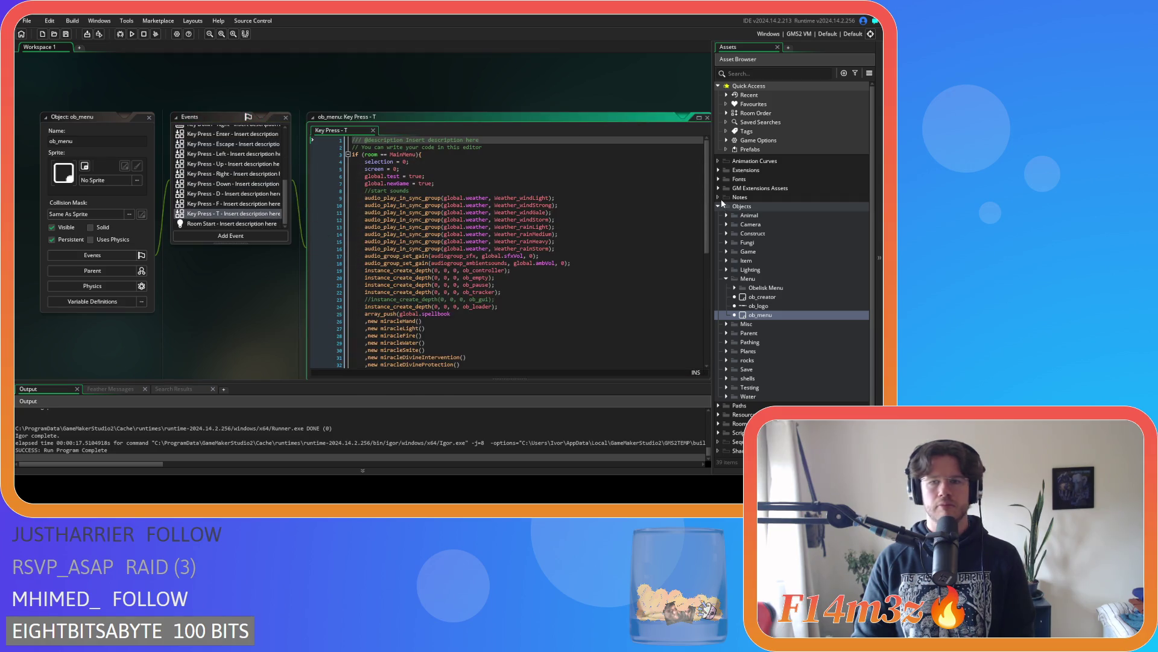
pyautogui.moveTo(710, 211); pyautogui.dragTo(710, 328)
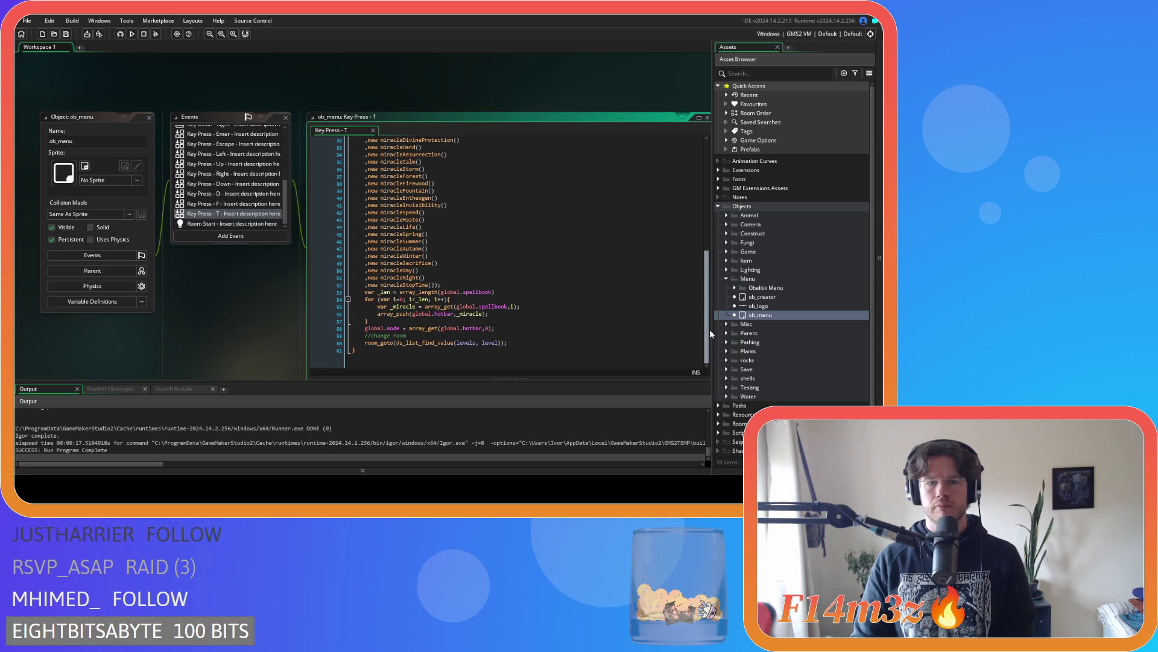
pyautogui.click(431, 284)
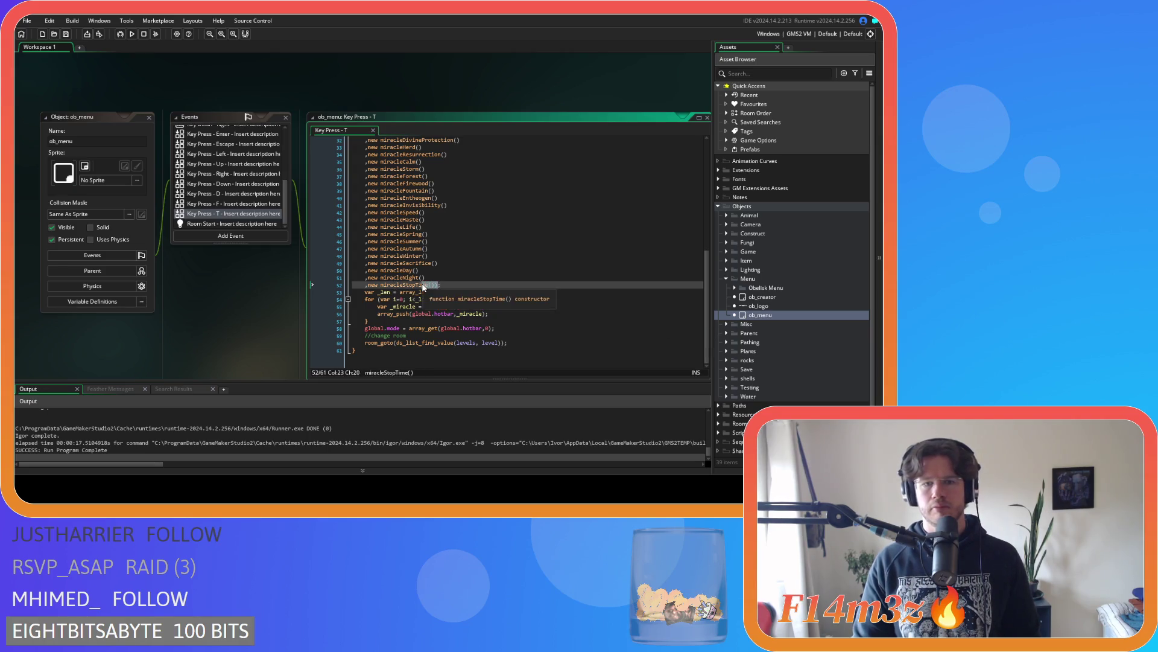
pyautogui.moveTo(438, 285); pyautogui.dragTo(373, 280)
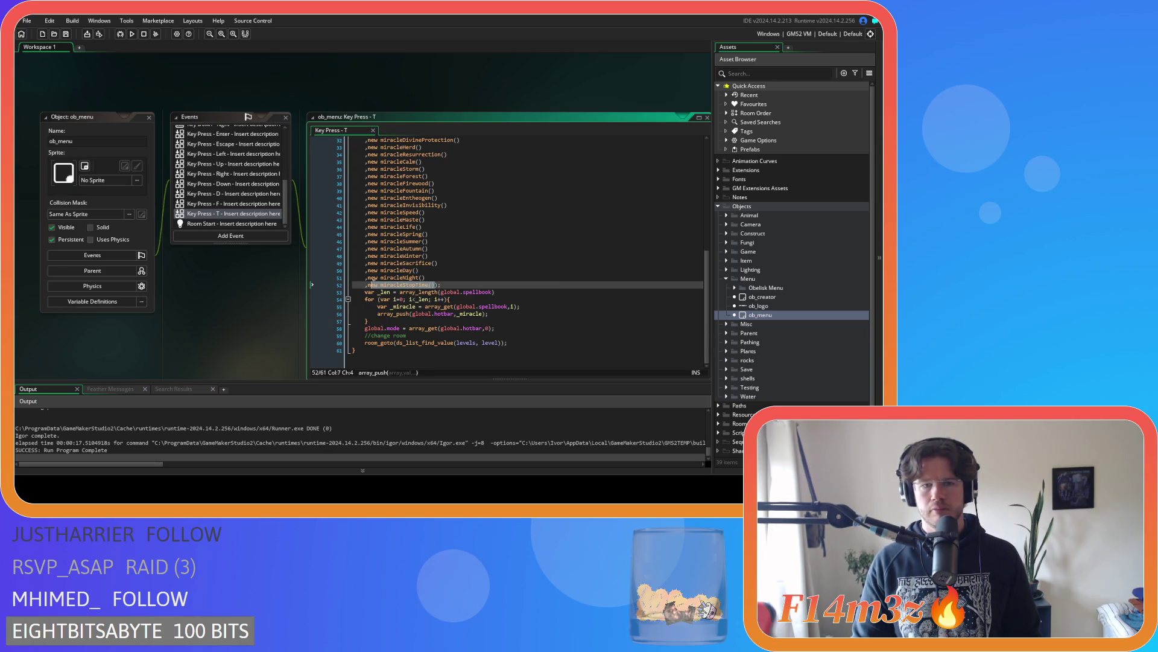
pyautogui.click(435, 286)
pyautogui.press('Return')
pyautogui.hotkey('ctrl', 'v')
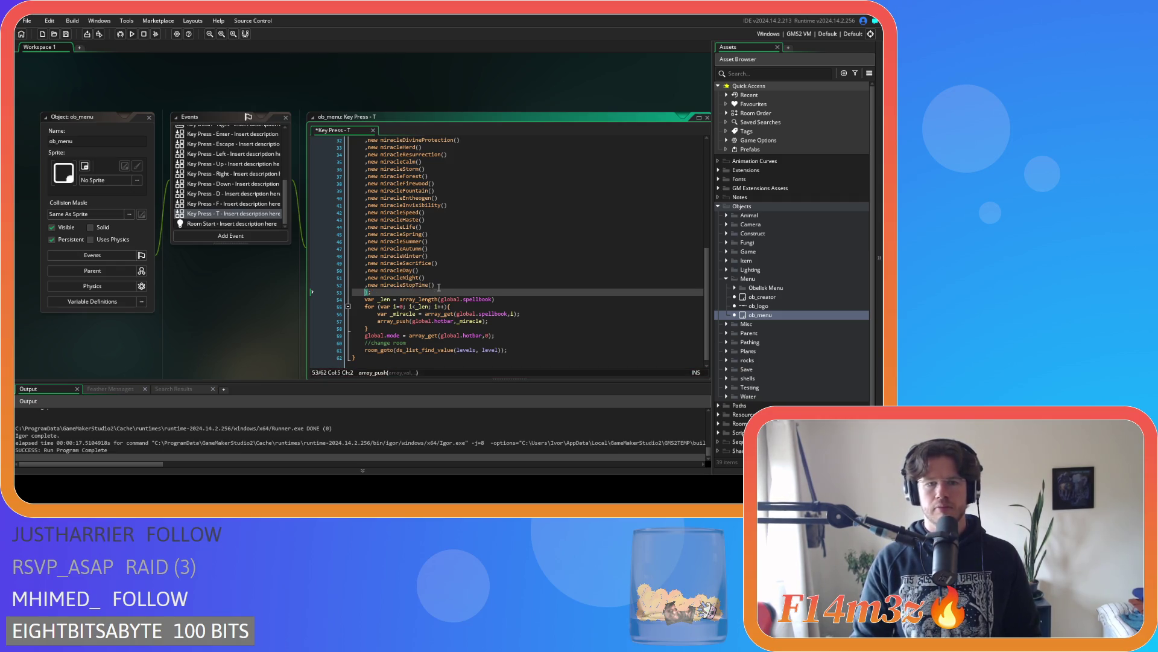
pyautogui.click(405, 293)
pyautogui.moveTo(405, 293); pyautogui.dragTo(433, 294)
pyautogui.write('Heal(')
# Save the event code, close all editors, and collapse the Menu and Objects folders
pyautogui.hotkey('ctrl', 's')
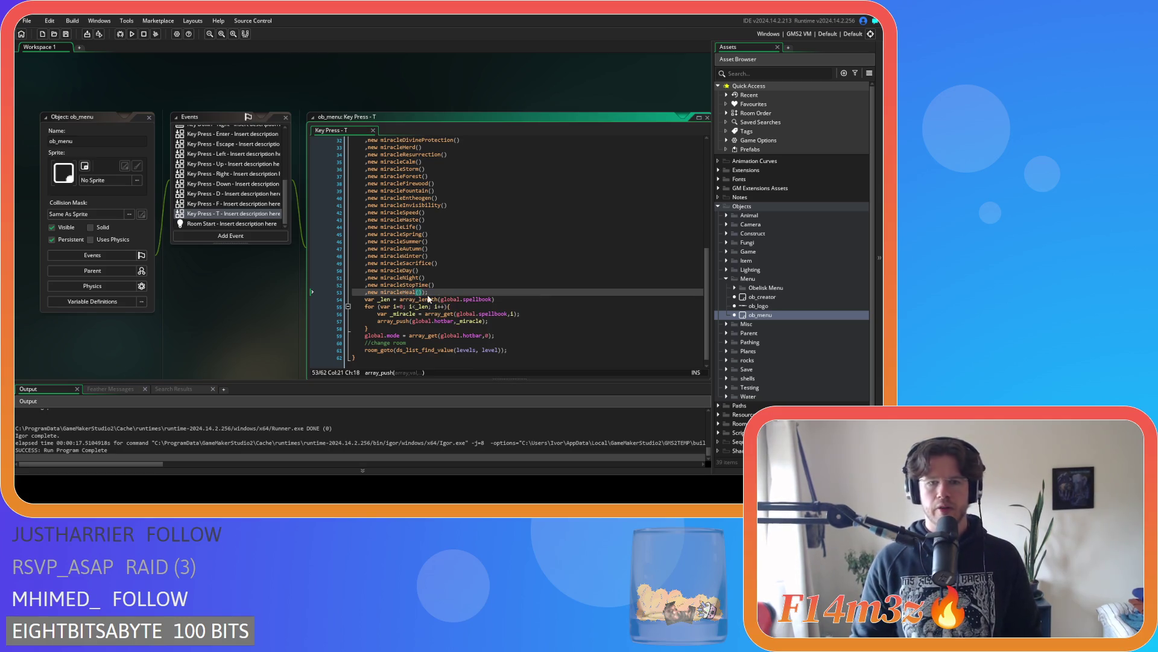
pyautogui.moveTo(212, 111)
pyautogui.click(263, 138)
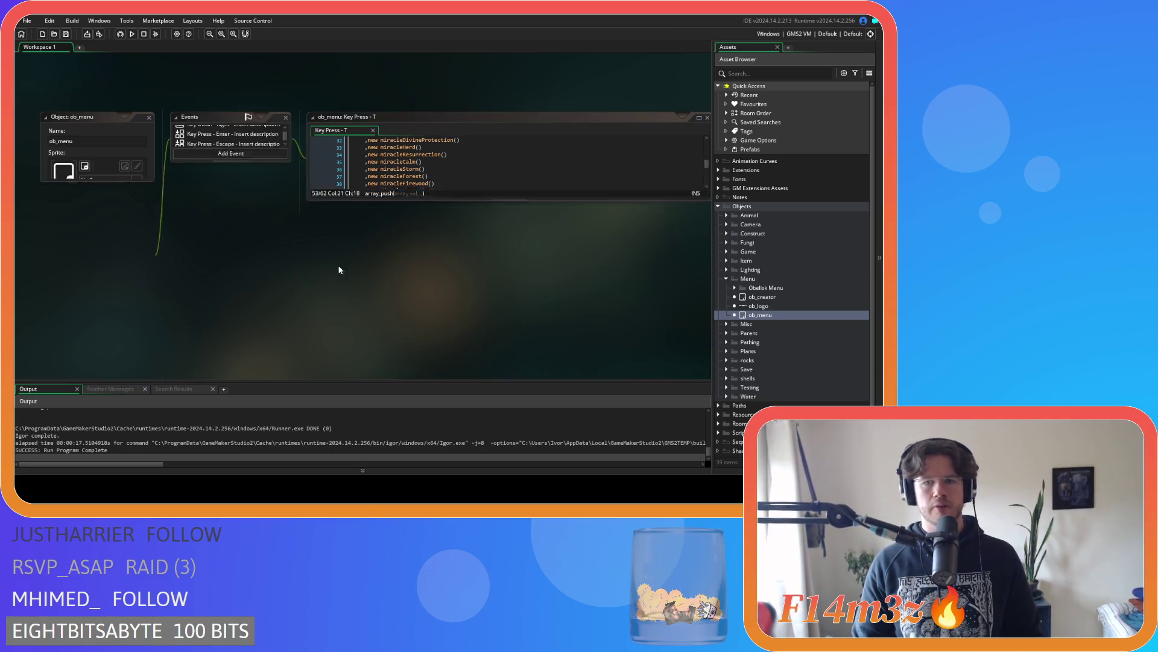
pyautogui.click(726, 278)
pyautogui.click(718, 206)
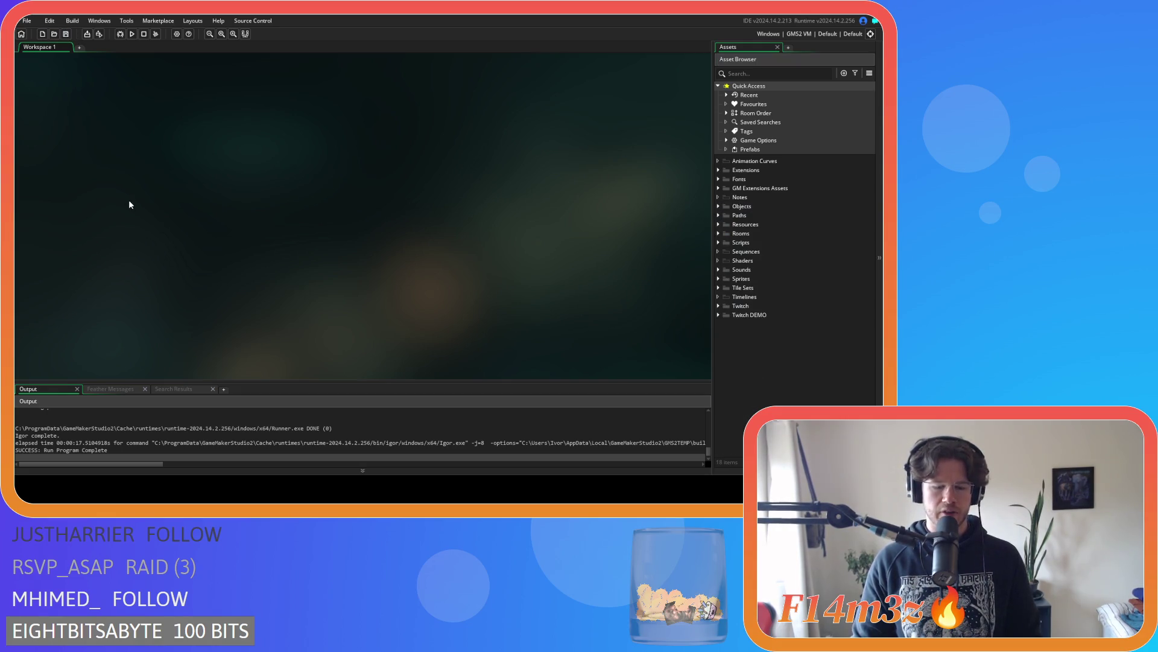
# Compile and launch the project with F5 to test the heal miracle in Entheogen
pyautogui.press('F5')
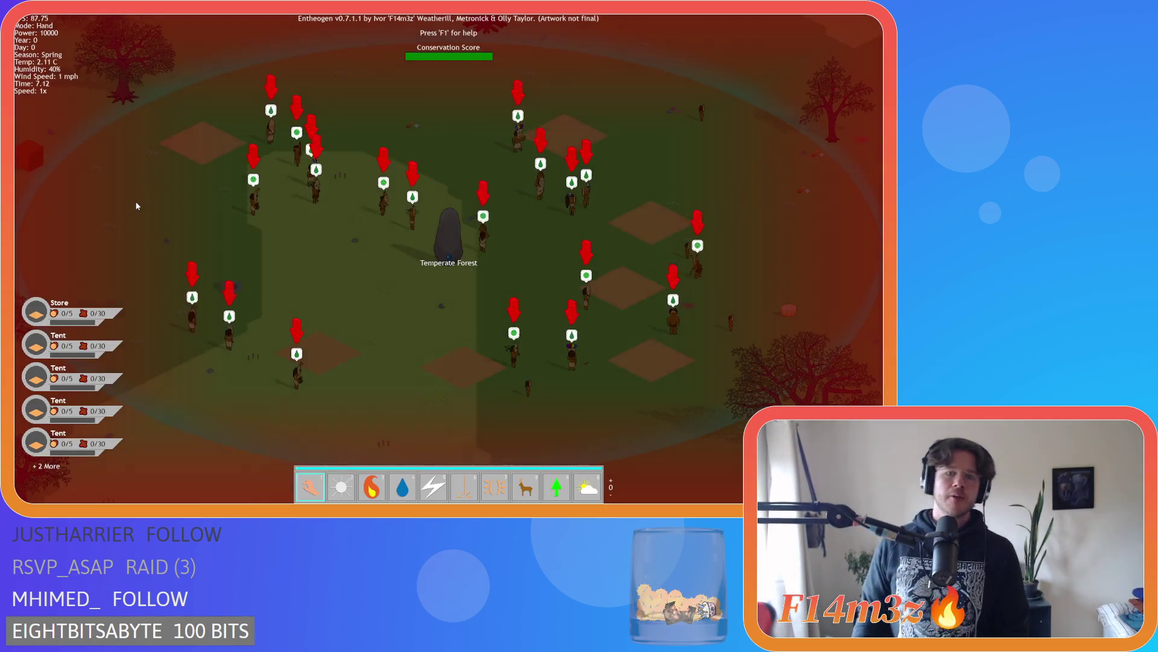
# Cast Heal on the villager group, pick up the antlered villager, and reselect Heal
pyautogui.scroll(1, 207, 221)
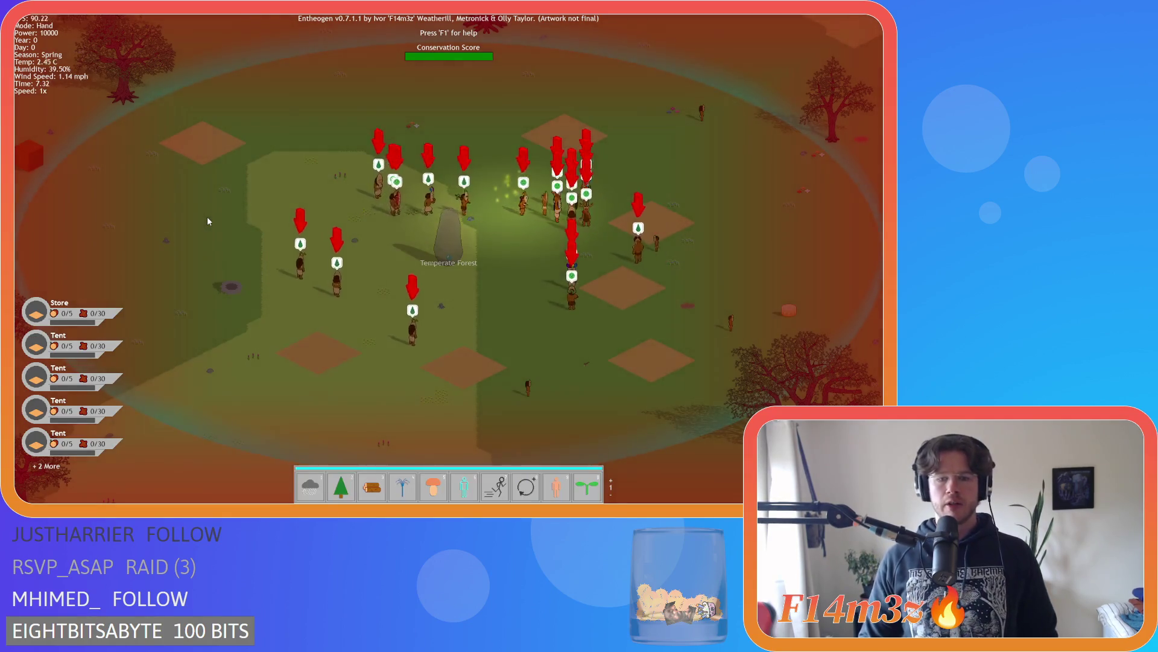
pyautogui.scroll(1, 207, 221)
pyautogui.press('7')
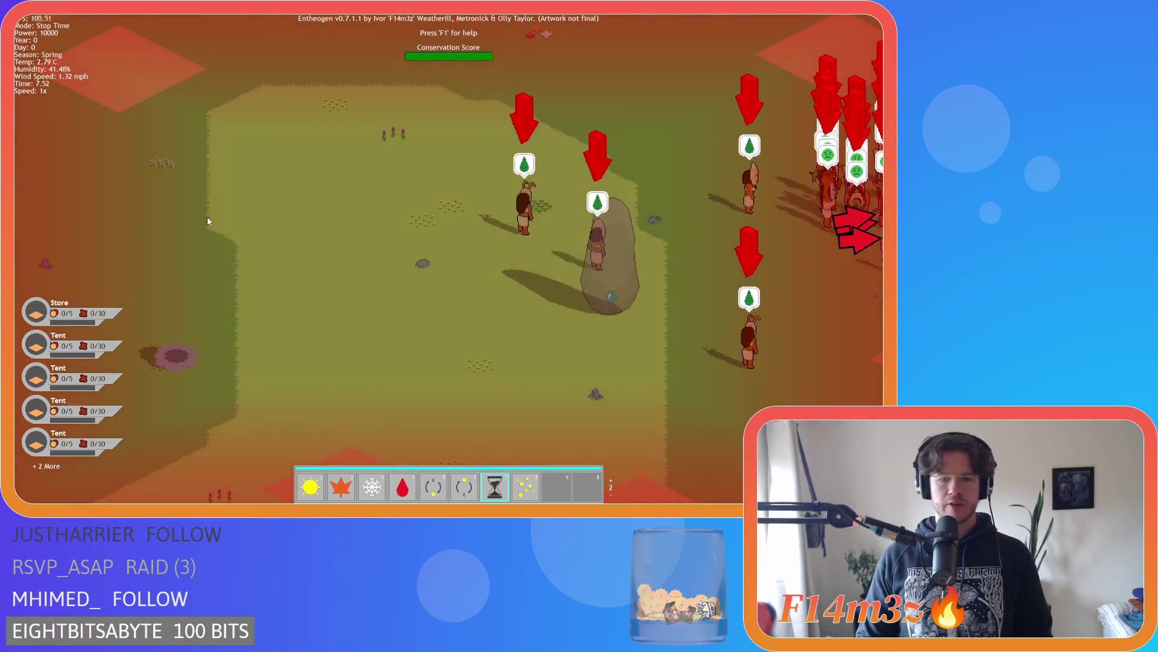
pyautogui.press('8')
pyautogui.click(514, 307)
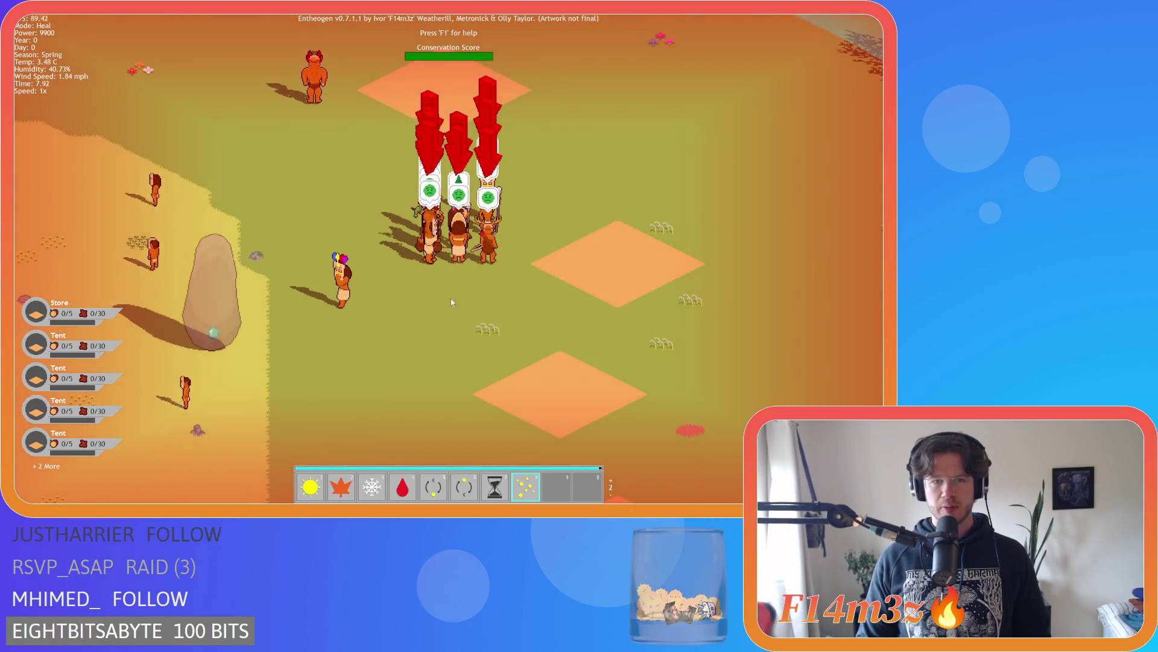
pyautogui.press('8')
pyautogui.moveTo(546, 300)
pyautogui.mouseDown()
pyautogui.moveTo(454, 241)
pyautogui.moveTo(369, 253)
pyautogui.moveTo(354, 276)
pyautogui.moveTo(399, 234)
pyautogui.moveTo(428, 240)
pyautogui.moveTo(529, 208)
pyautogui.mouseUp()
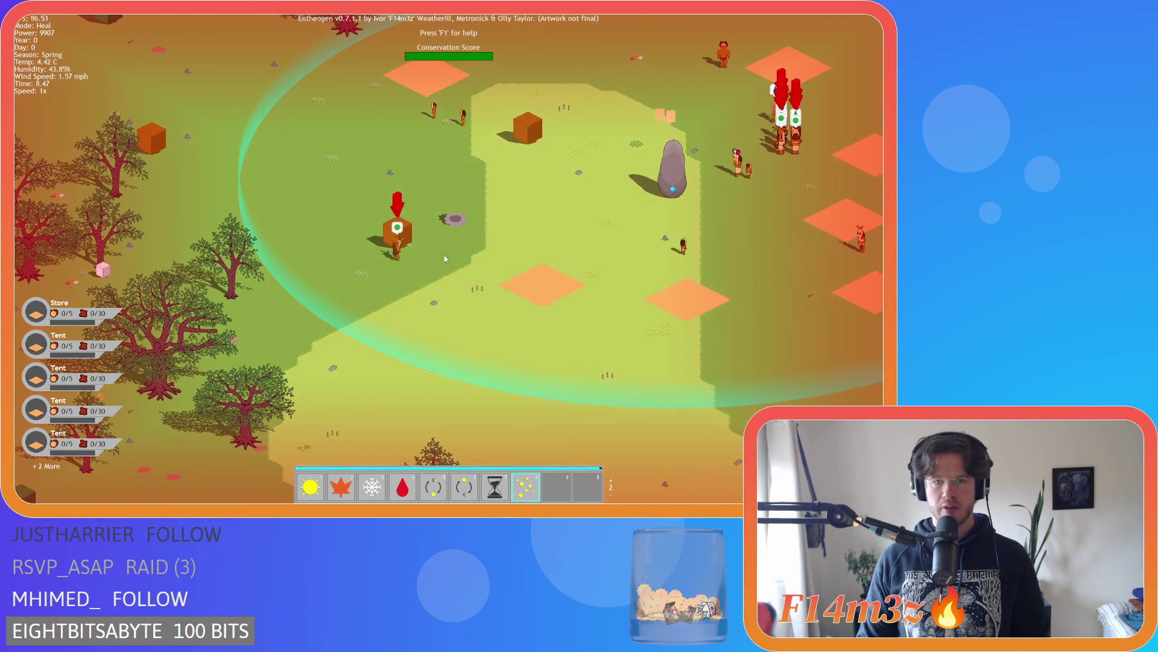
pyautogui.press('8')
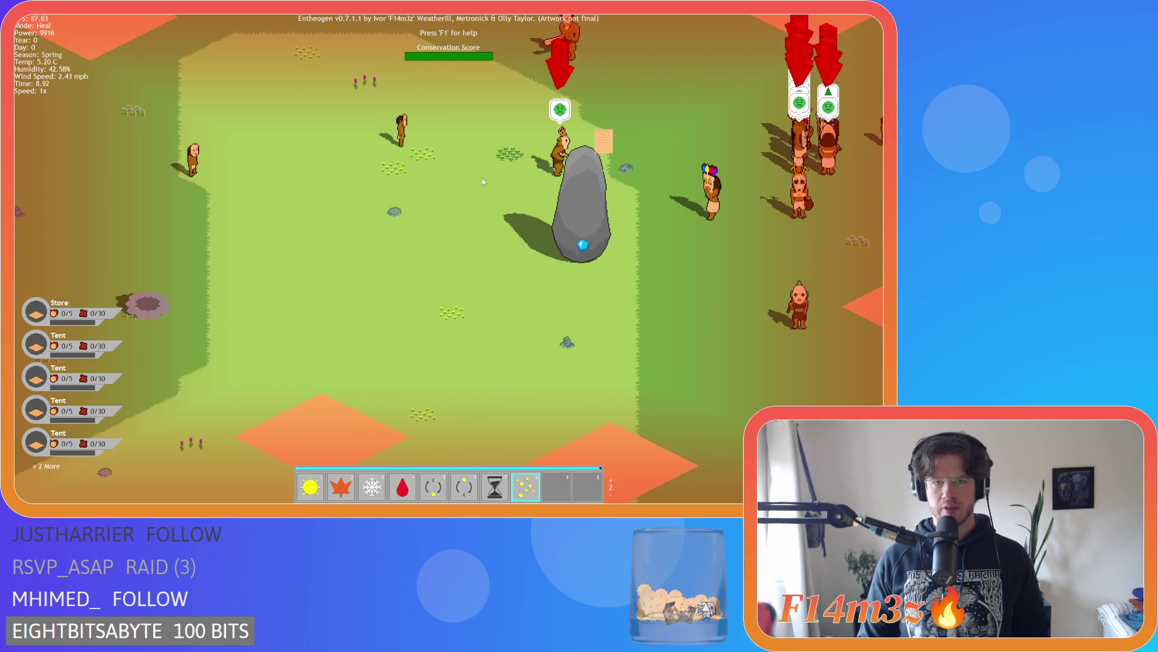
# Return to the hand, pan across the map, and quit the game with Escape
pyautogui.press('8')
pyautogui.press('d')
pyautogui.press('s')
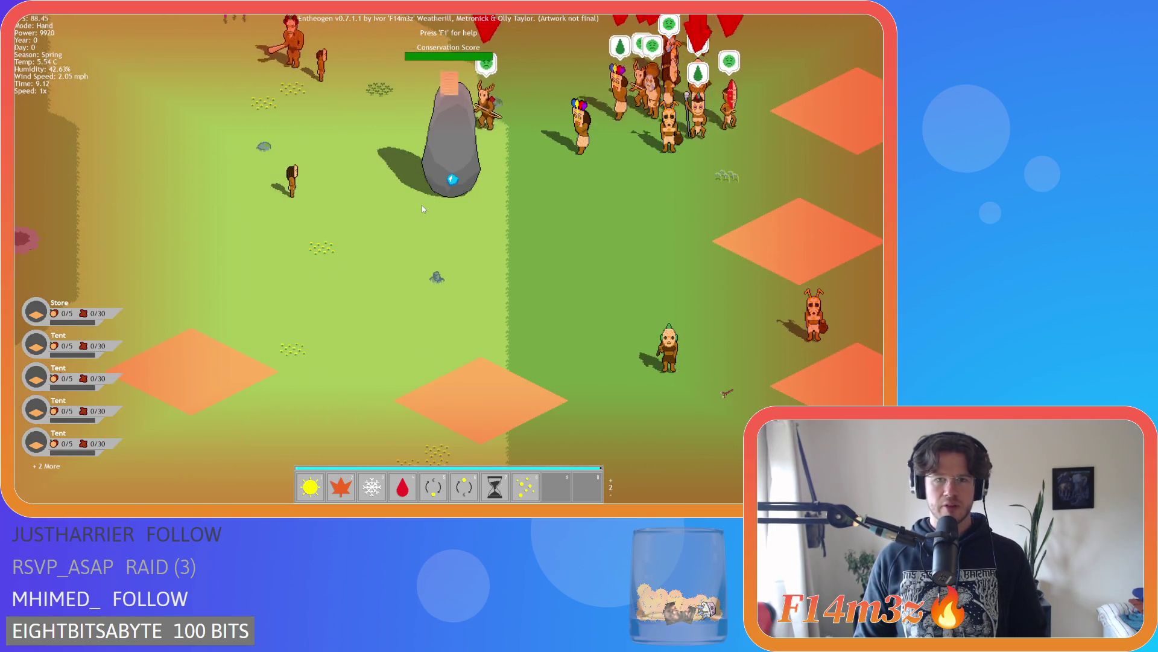
pyautogui.press('Escape')
pyautogui.press('Escape')
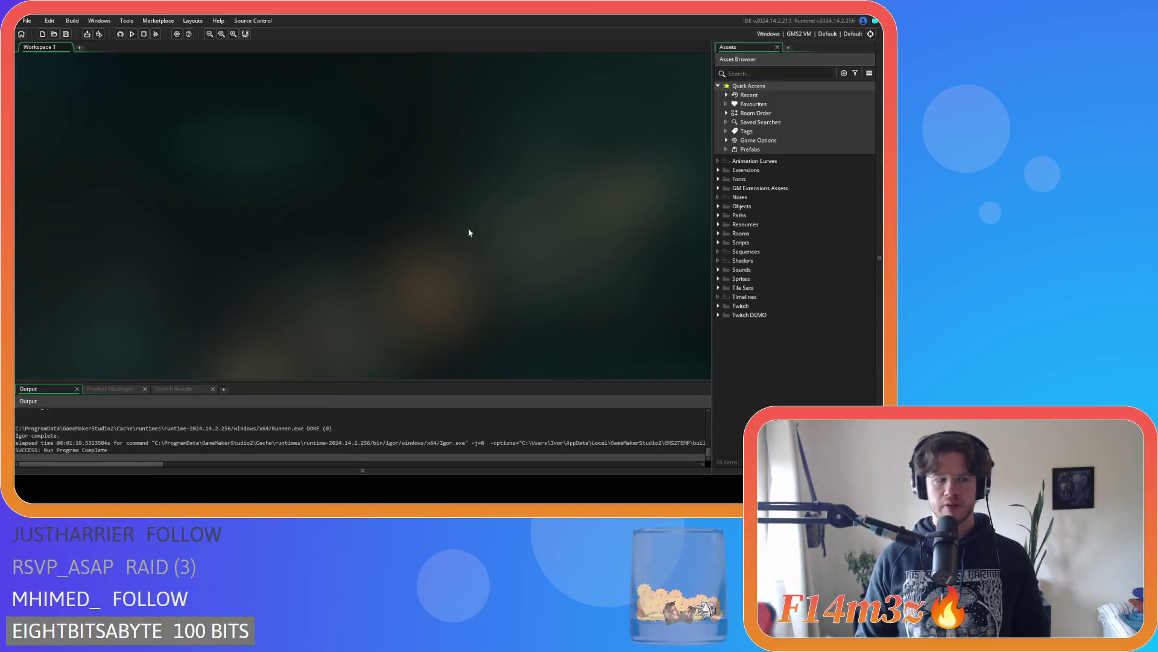
# Peek into Objects > Animal, then expand Scripts > Miracles and open sc_miracleHeal
pyautogui.click(721, 207)
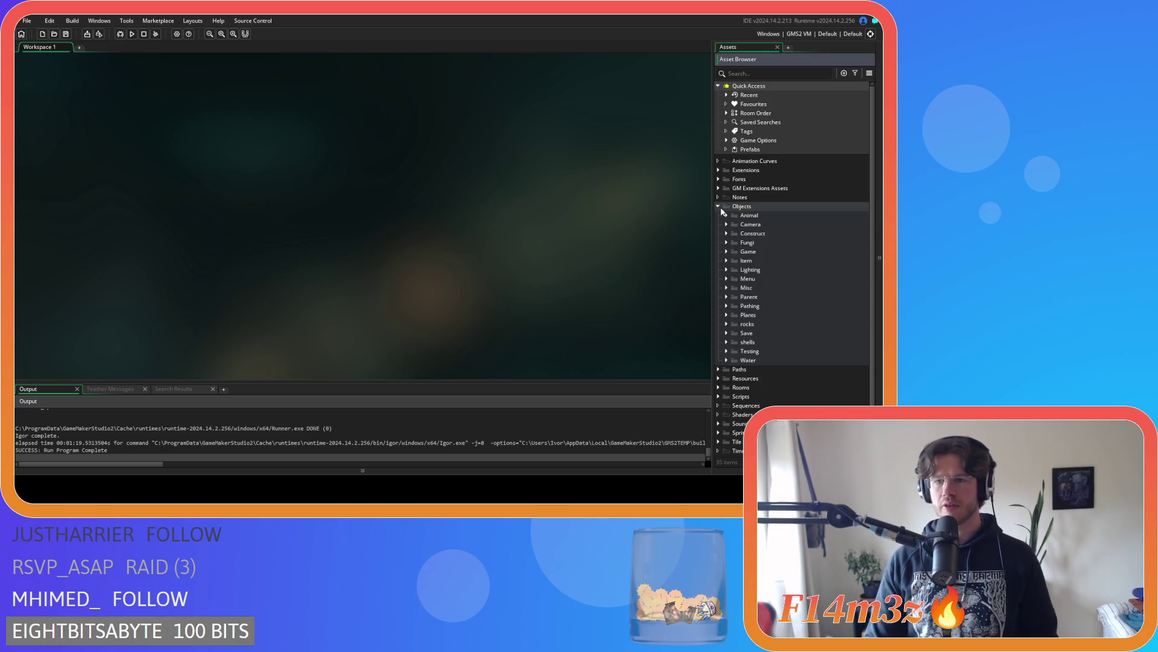
pyautogui.click(726, 215)
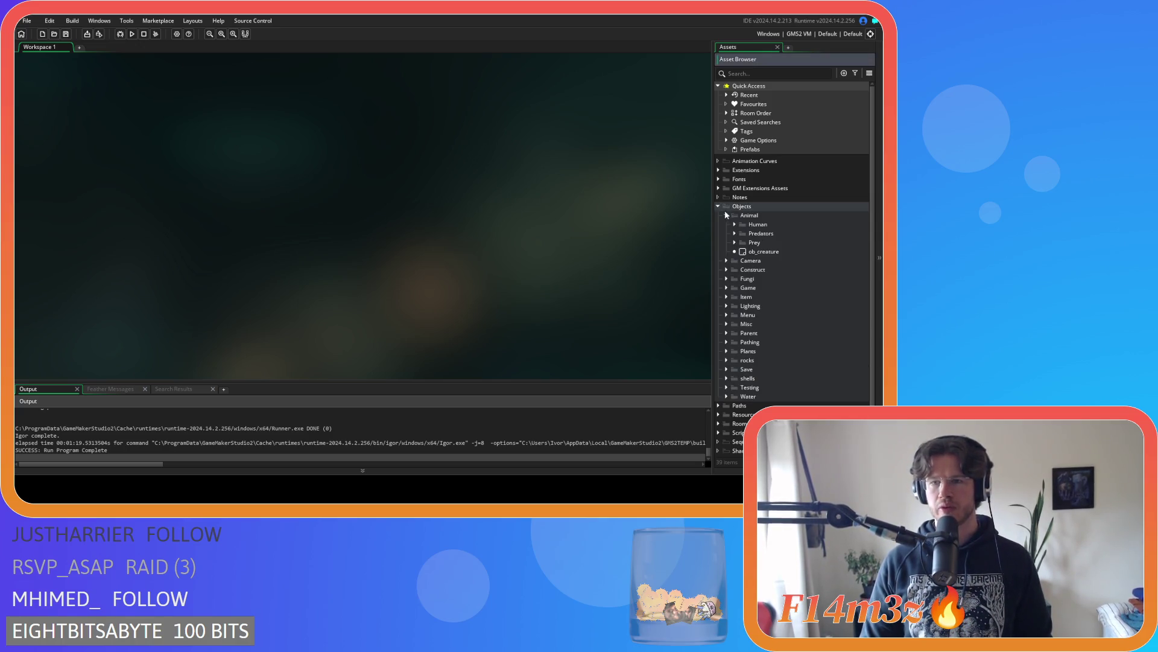
pyautogui.click(727, 215)
pyautogui.click(718, 207)
pyautogui.click(719, 242)
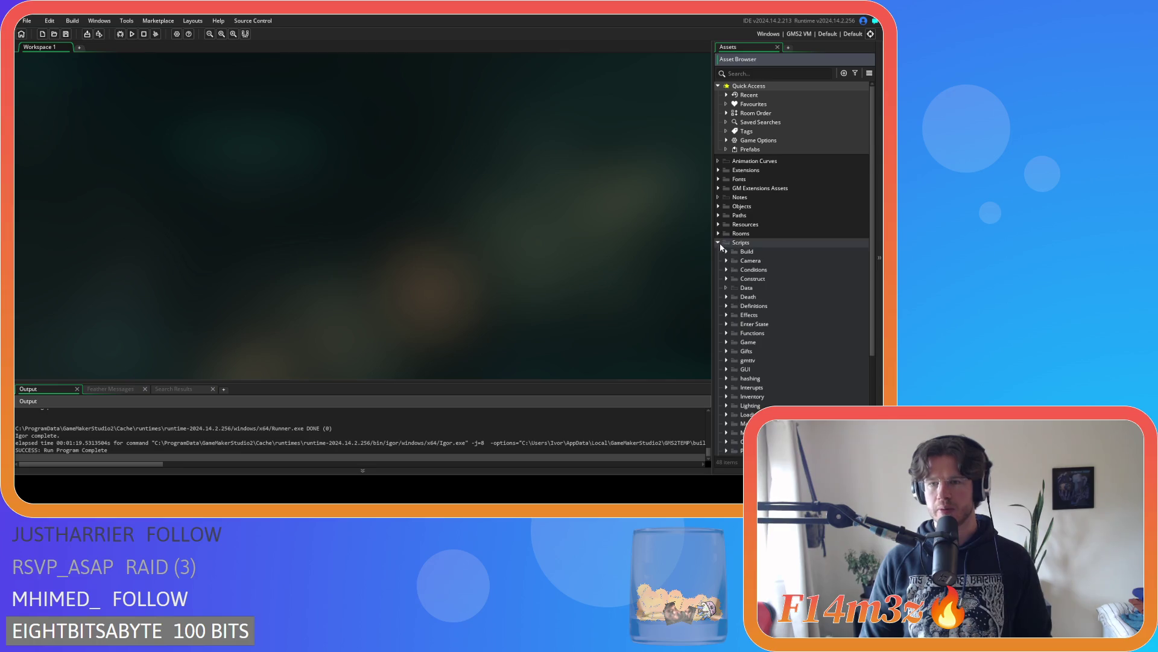
pyautogui.scroll(-4, 733, 302)
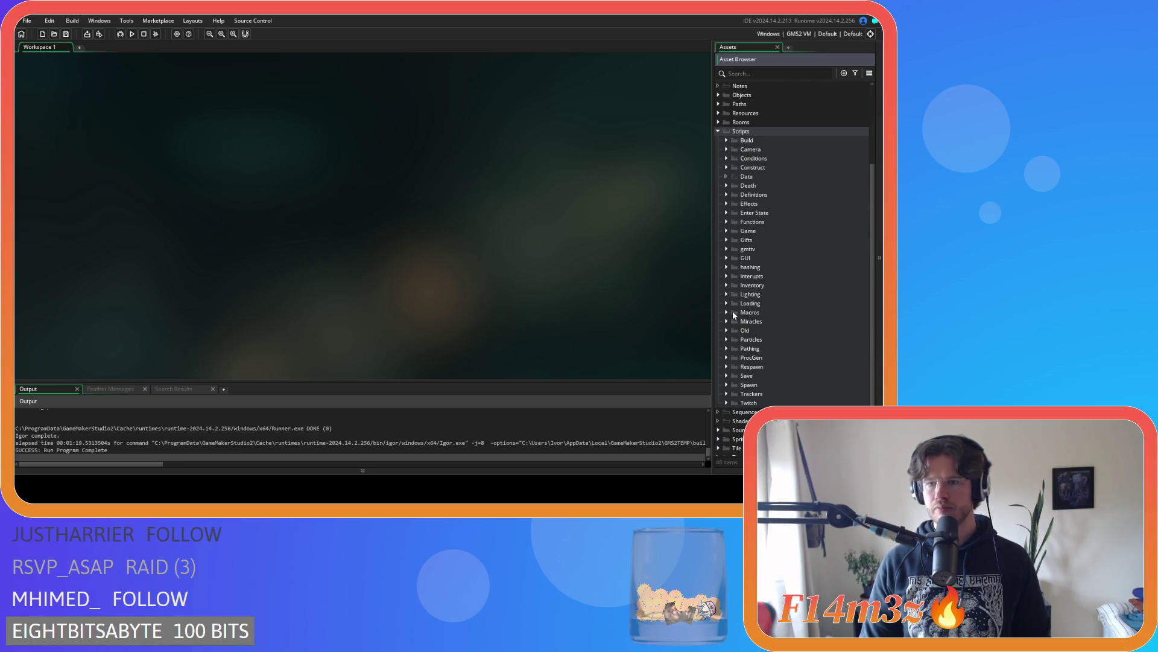
pyautogui.click(726, 322)
pyautogui.scroll(-5, 773, 337)
pyautogui.doubleClick(768, 321)
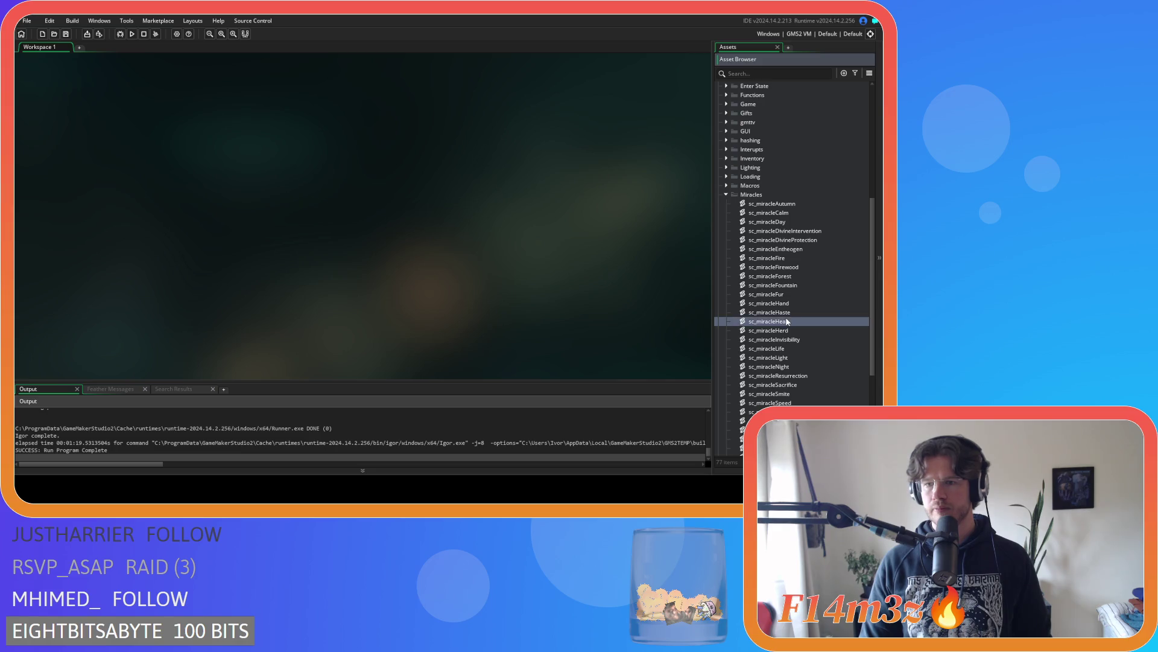
pyautogui.scroll(-15, 301, 218)
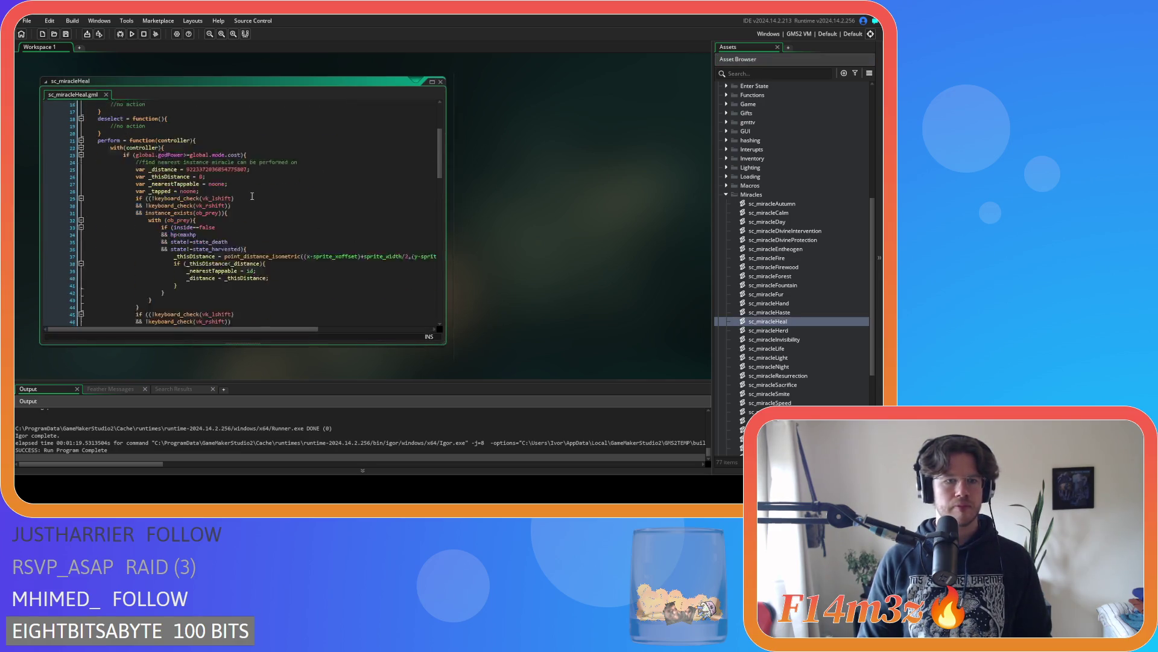
# Wrap the hp<maxhp condition on line 64 in brackets
pyautogui.scroll(-3, 252, 195)
pyautogui.click(232, 163)
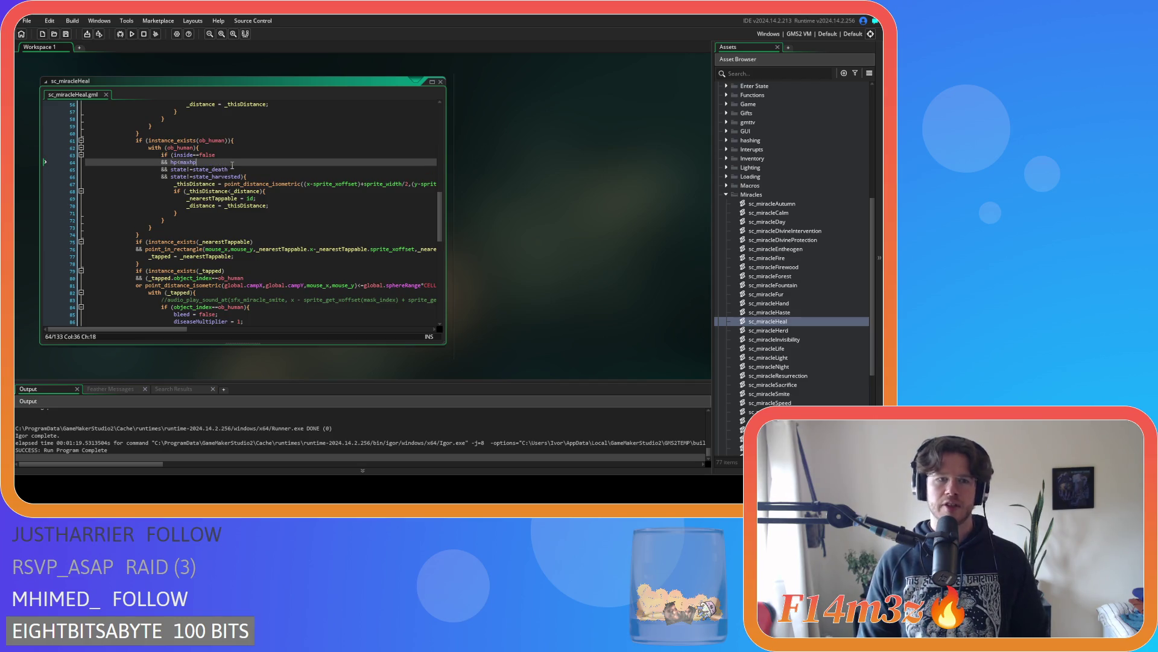
pyautogui.moveTo(170, 161); pyautogui.dragTo(196, 162)
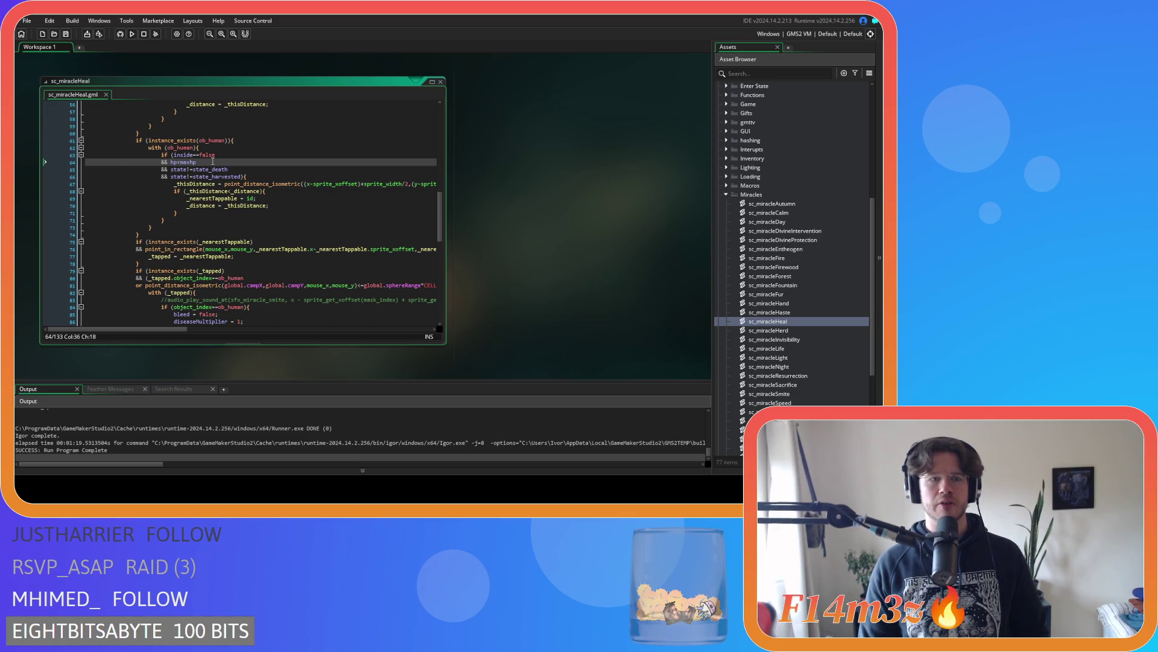
pyautogui.click(171, 161)
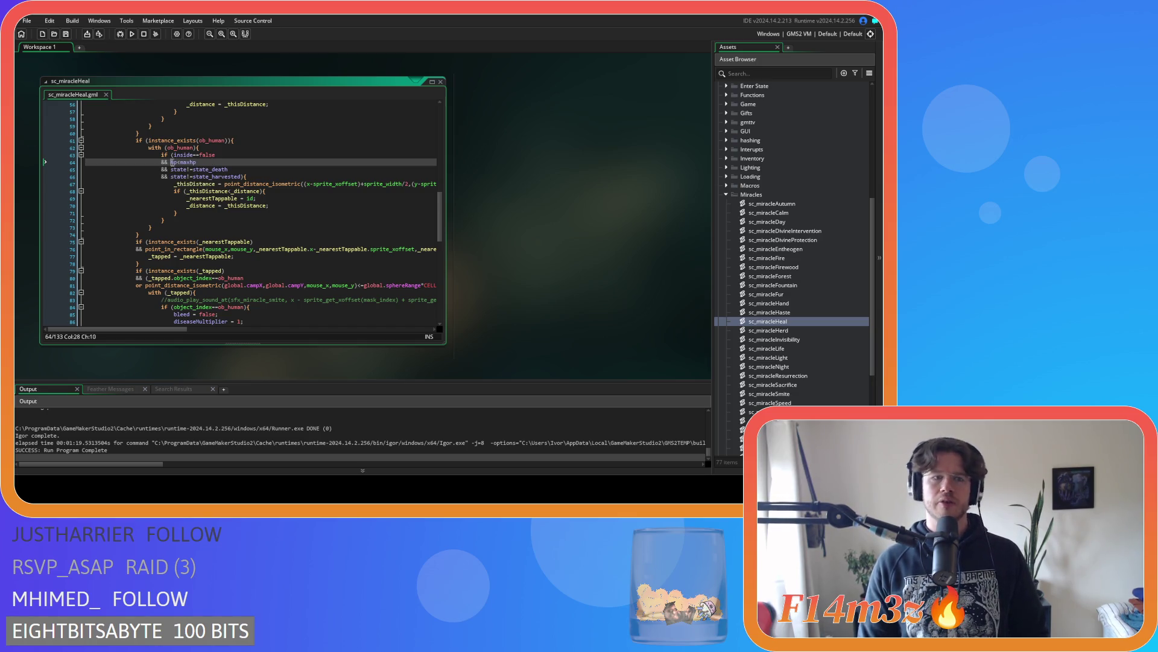
pyautogui.write('(')
pyautogui.click(216, 162)
pyautogui.write(')')
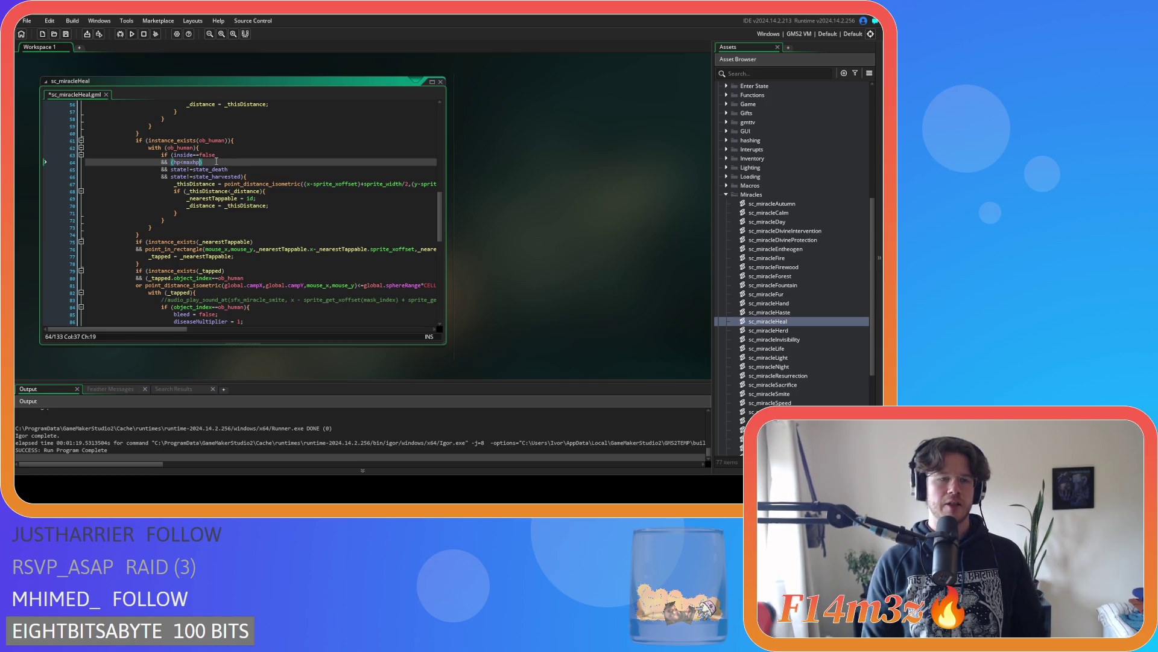
# Add 'or diseaseMultiplier==0.5' and 'or poison==true' lines inside the brackets and save
pyautogui.press('Return')
pyautogui.write('or dise')
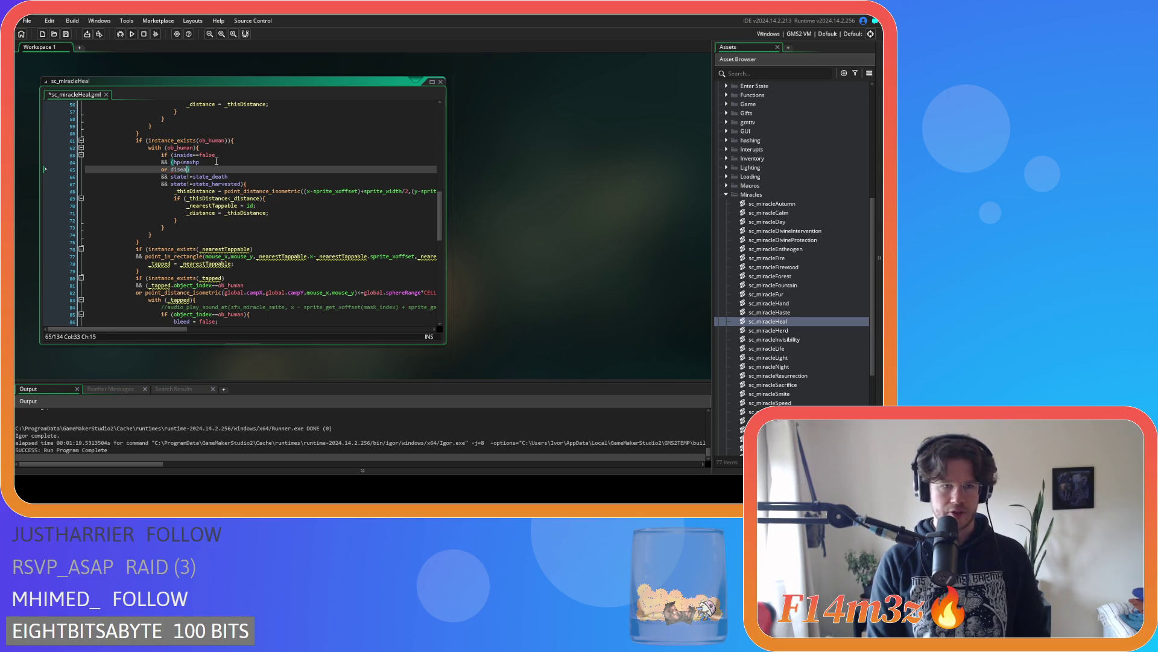
pyautogui.write('ase')
pyautogui.write('M')
pyautogui.press('Return')
pyautogui.write('0.5')
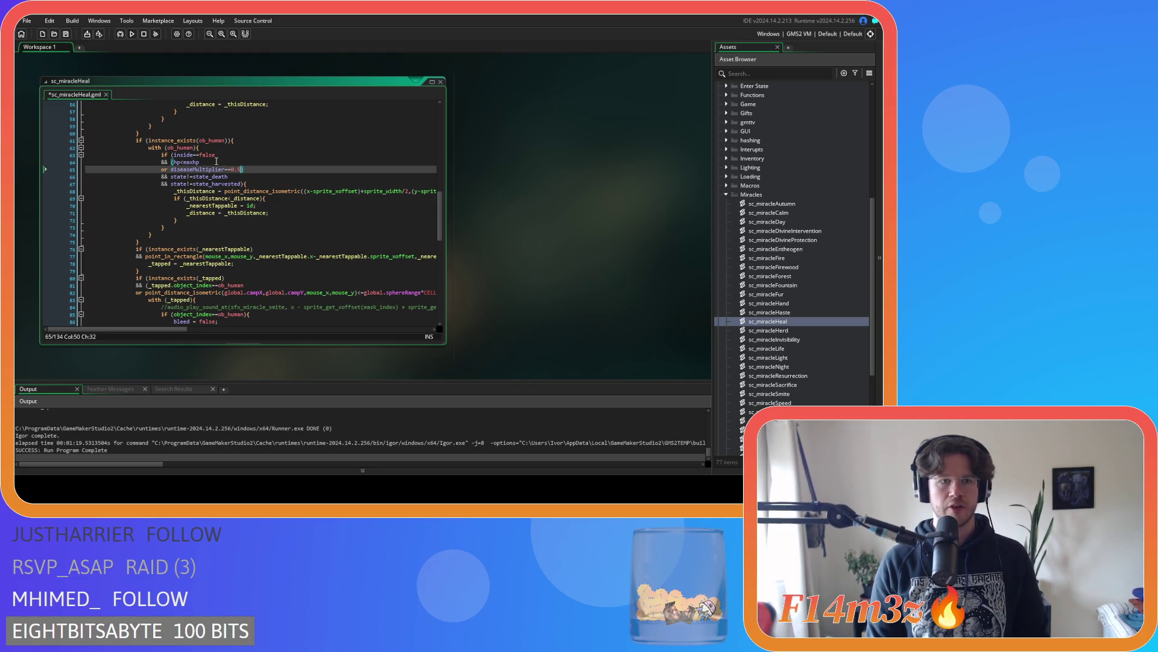
pyautogui.press('Return')
pyautogui.write('or poison')
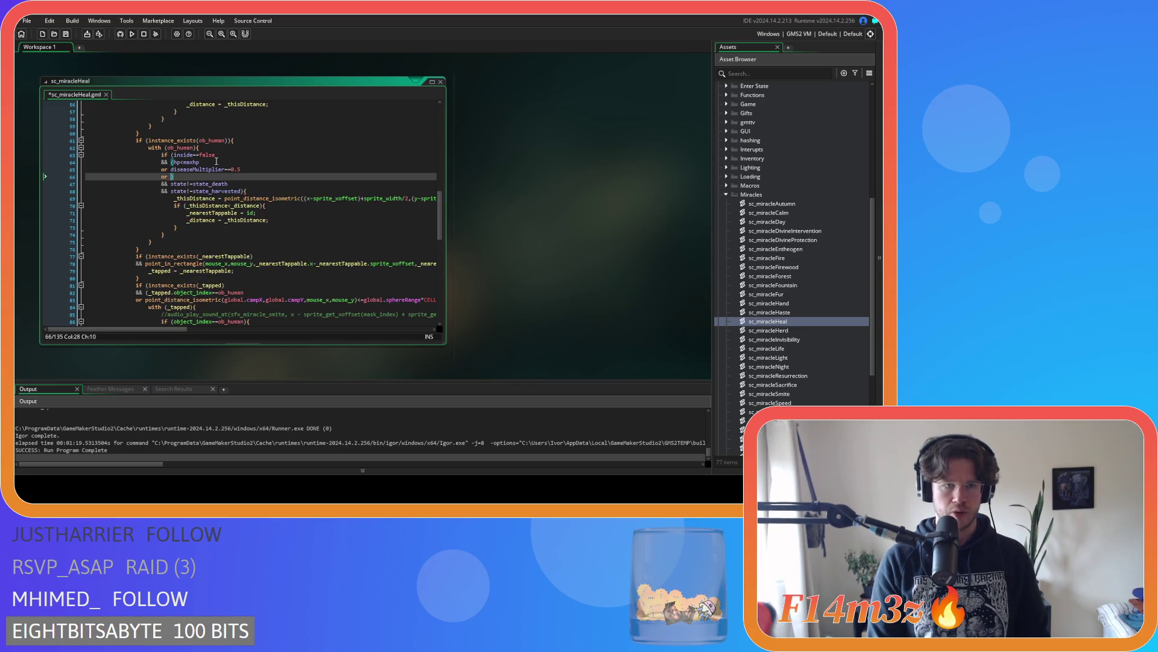
pyautogui.write('==true')
pyautogui.hotkey('ctrl', 's')
# Review the new diseaseMultiplier and poison condition lines in the script
pyautogui.click(241, 169)
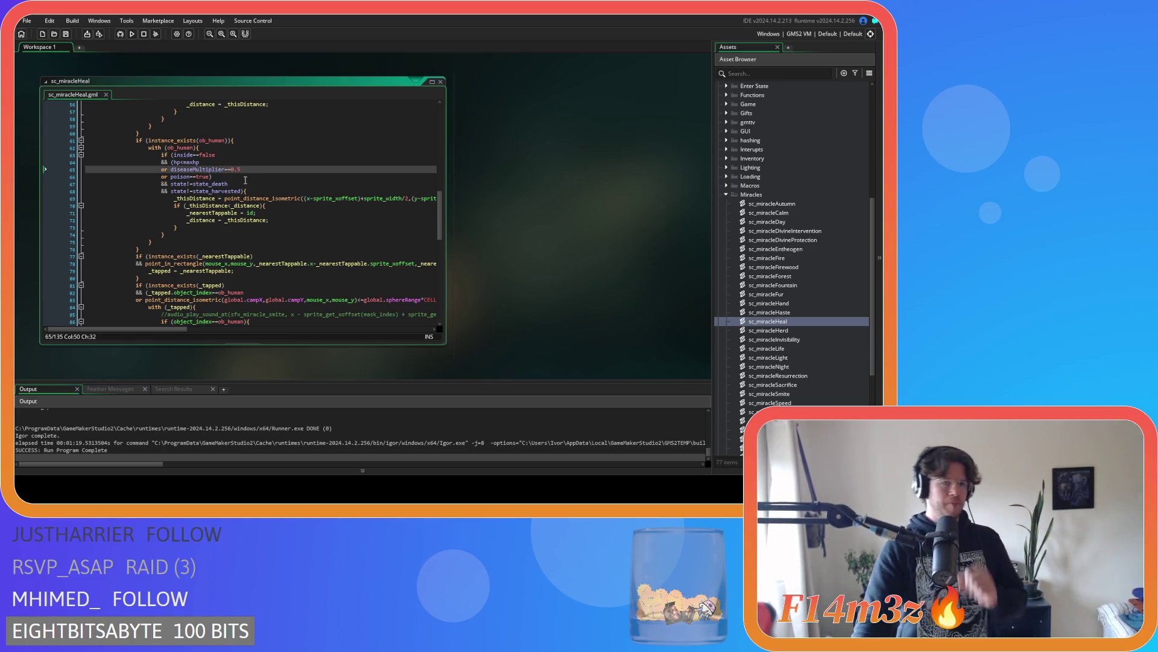
pyautogui.click(242, 178)
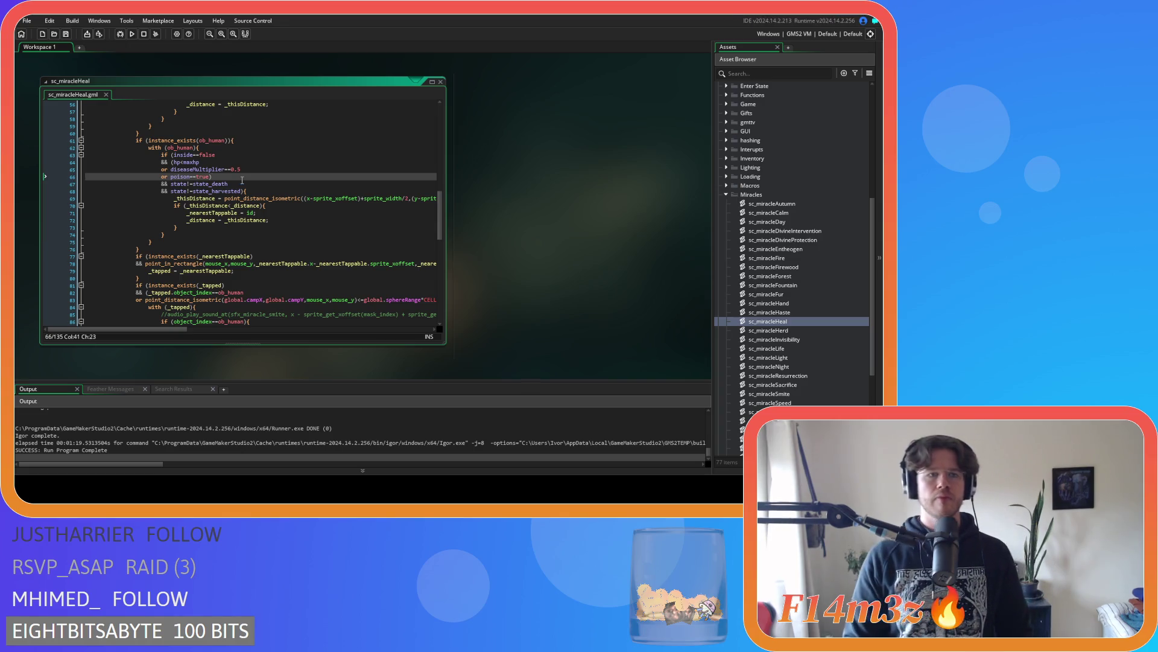
pyautogui.scroll(-6, 242, 180)
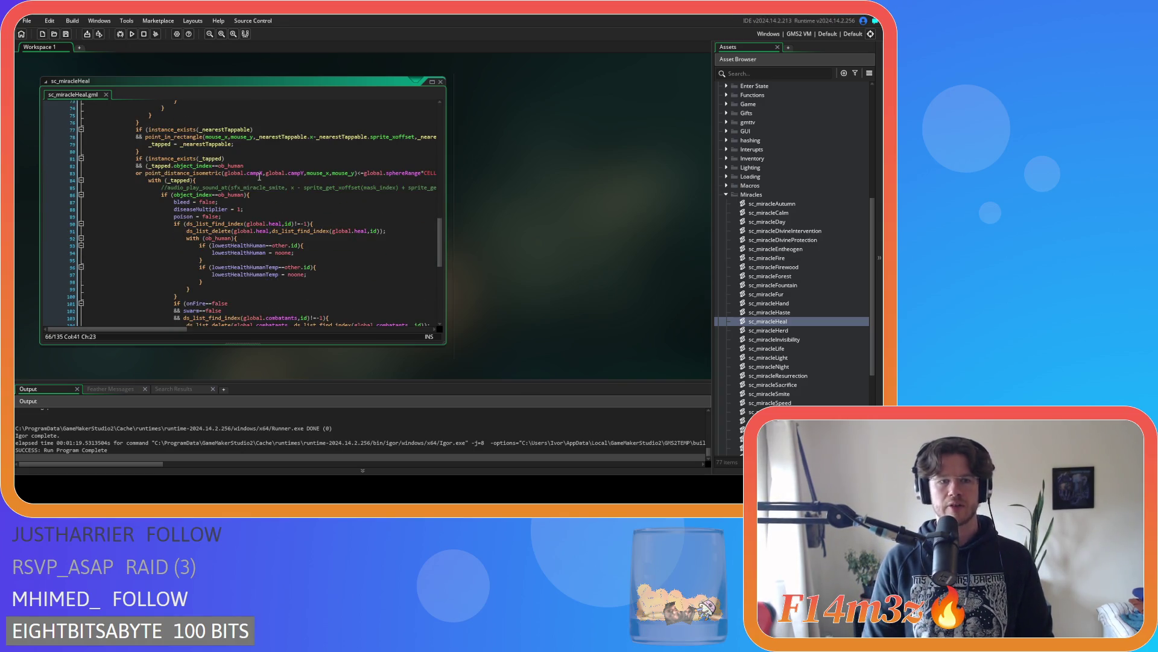
pyautogui.scroll(7, 256, 168)
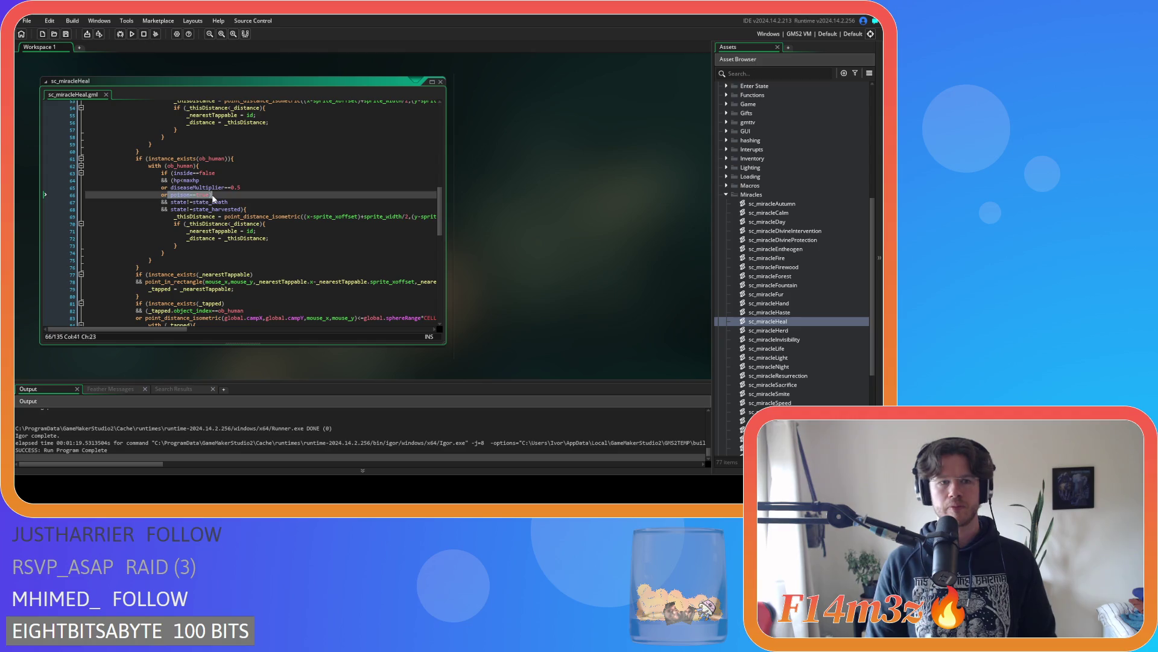
pyautogui.click(261, 189)
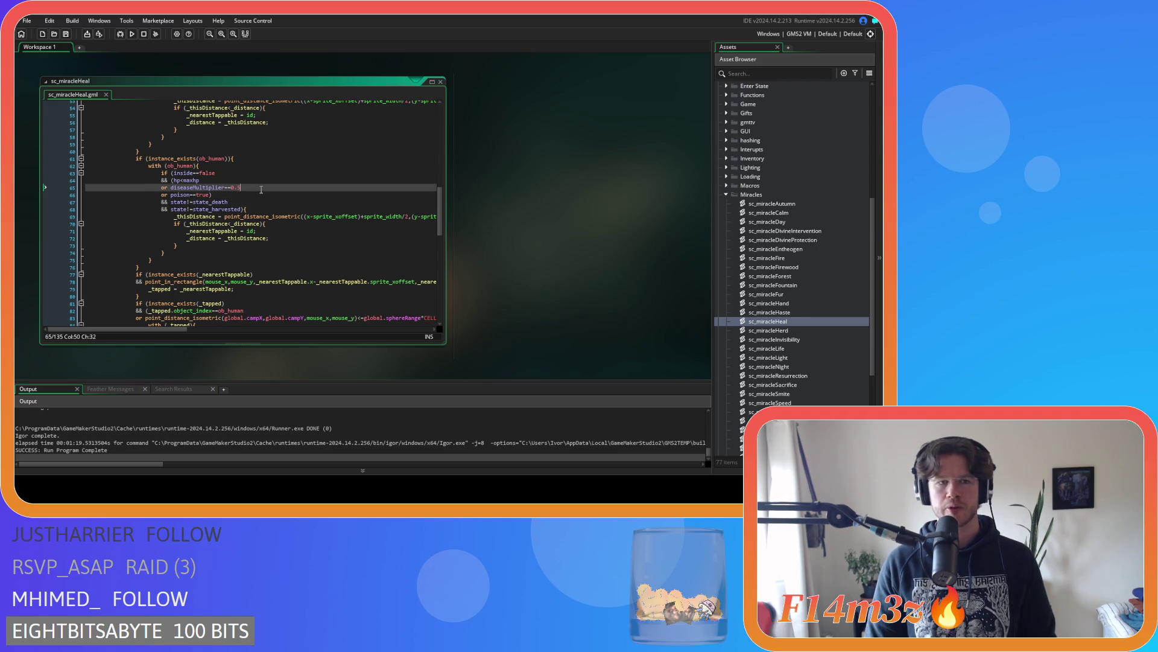
pyautogui.click(218, 196)
pyautogui.rightClick(488, 170)
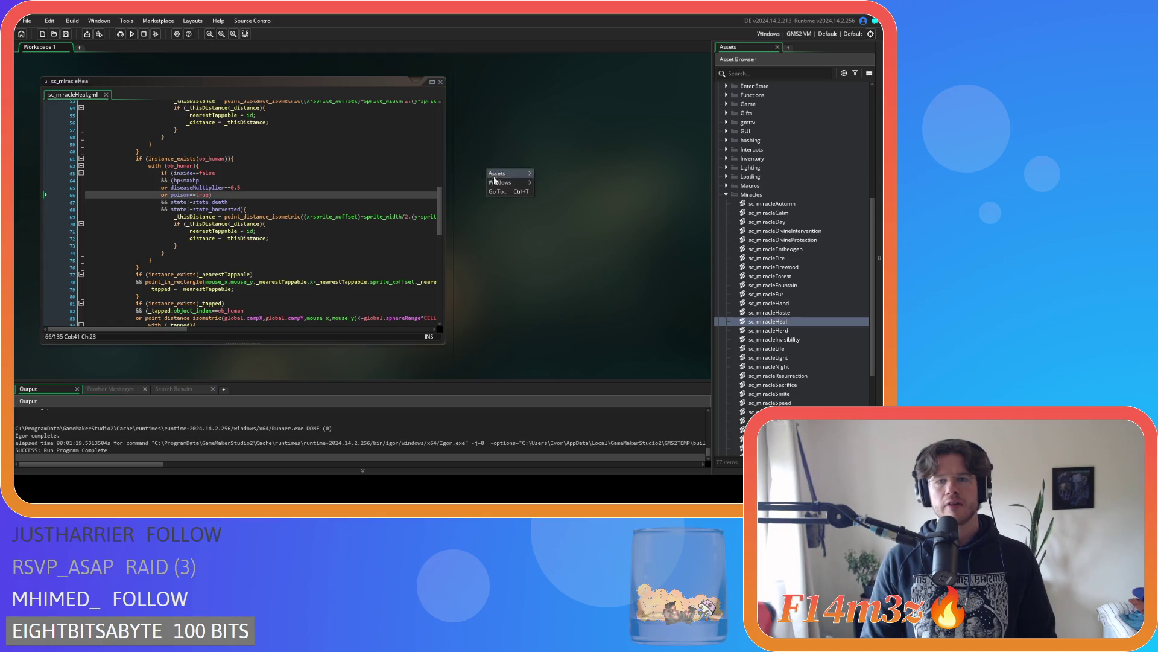
# Close the sc_miracleHeal window, collapse Scripts, and rebuild the game with F5
pyautogui.click(545, 204)
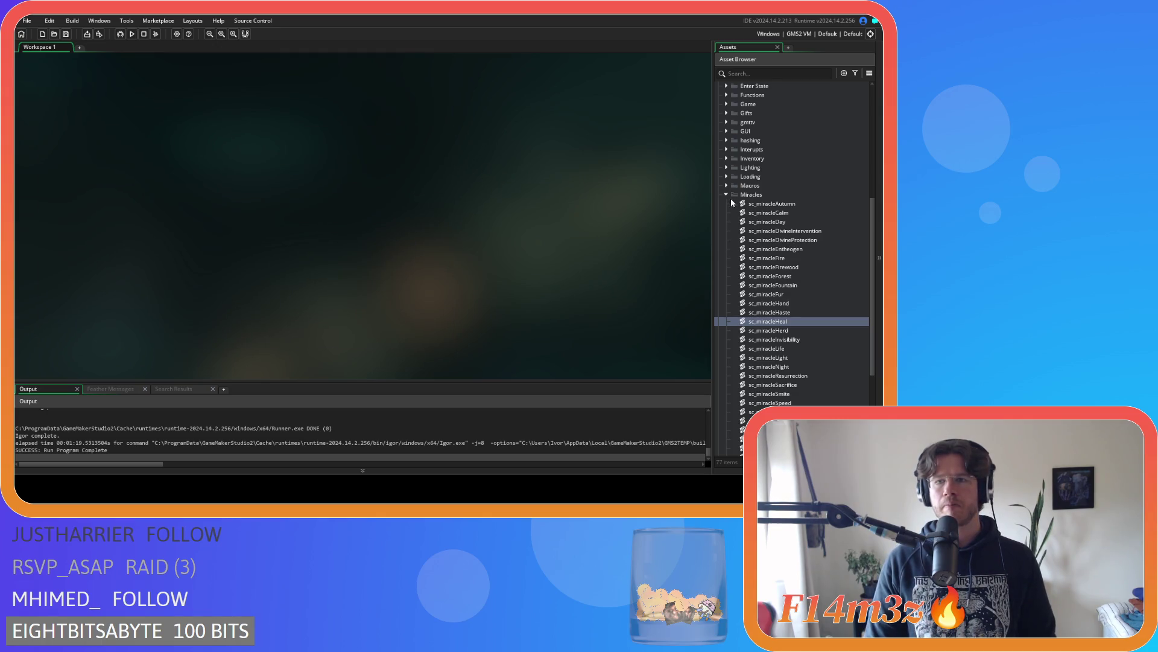
pyautogui.click(726, 194)
pyautogui.scroll(5, 731, 198)
pyautogui.click(718, 180)
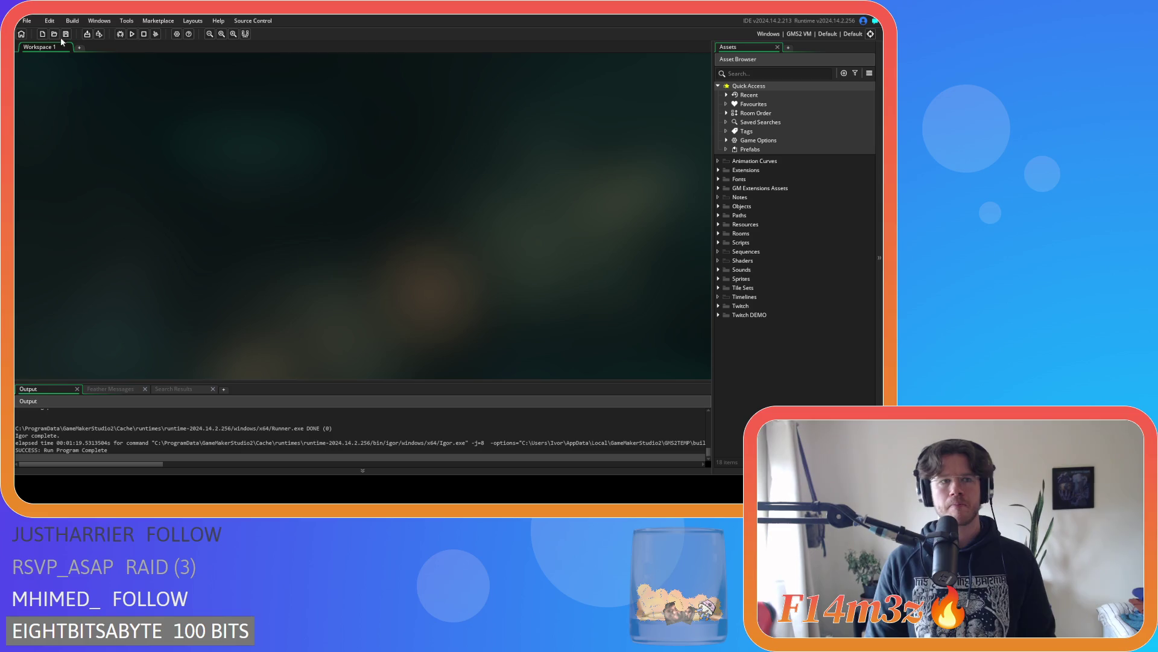
pyautogui.press('F5')
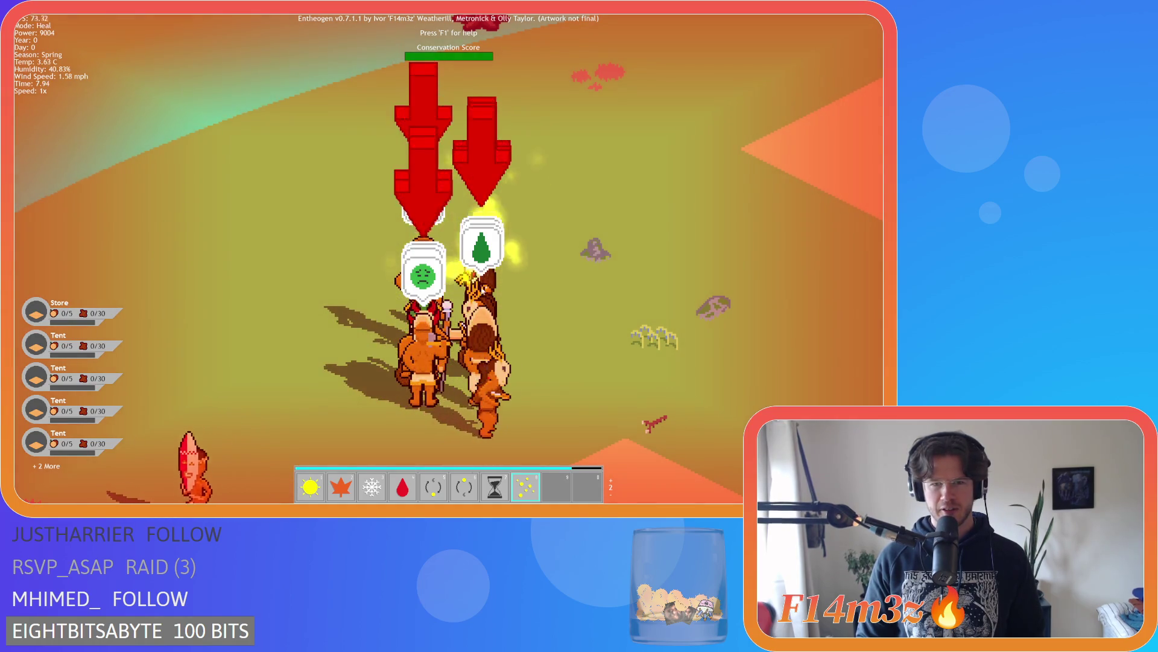
# Cast Heal on the sick group of followers and zoom the view out
pyautogui.click(418, 335)
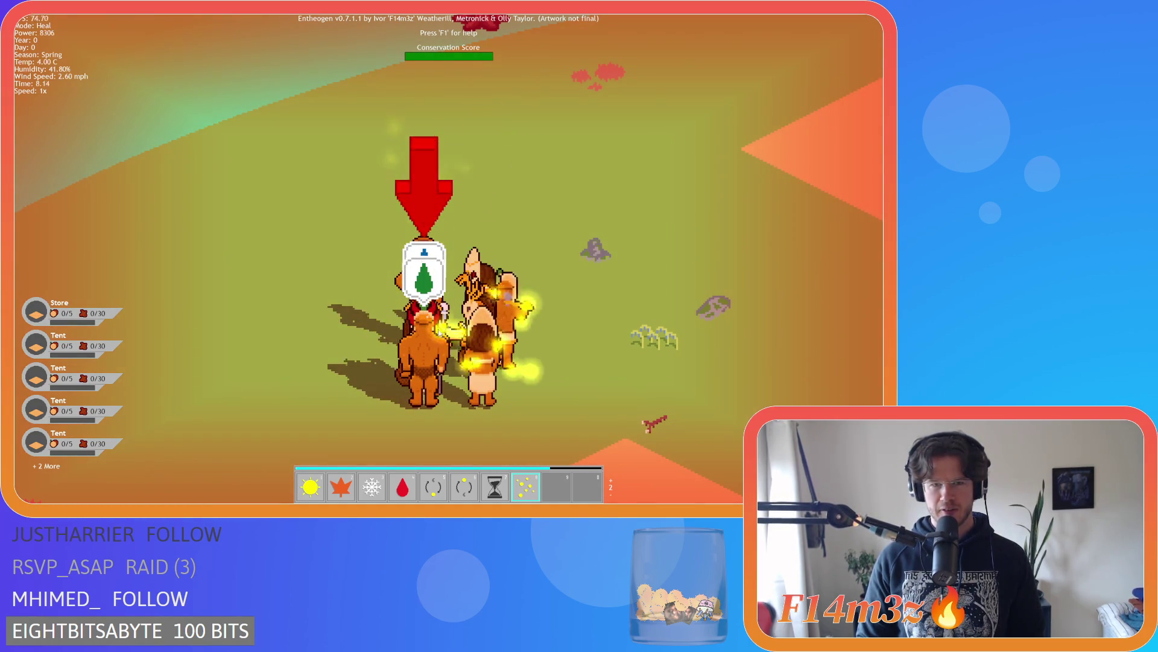
pyautogui.click(431, 335)
pyautogui.scroll(-3, 410, 290)
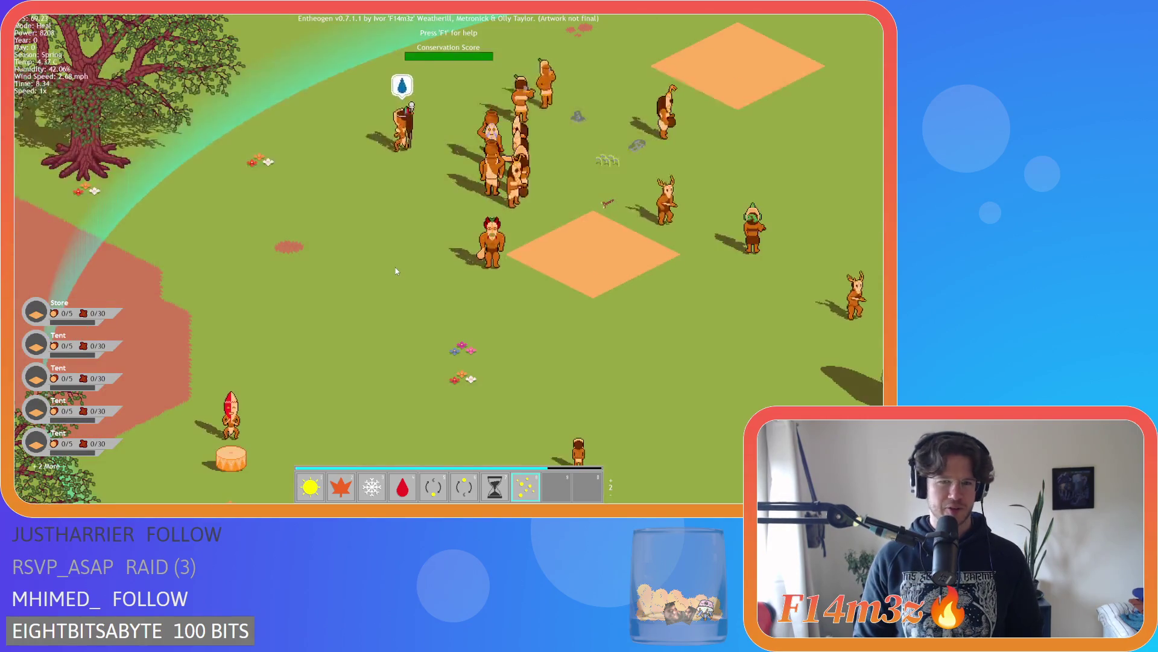
pyautogui.scroll(-4, 396, 268)
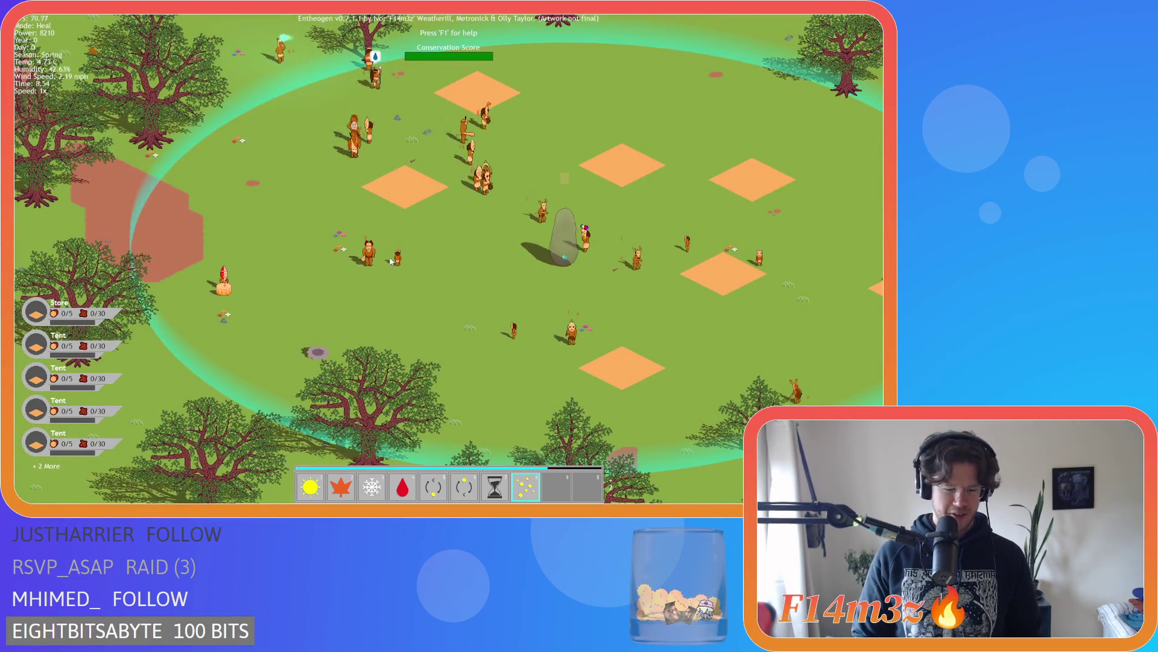
# Open the Miracles list with F1 and page to 2/2 showing Heal's description
pyautogui.press('F1')
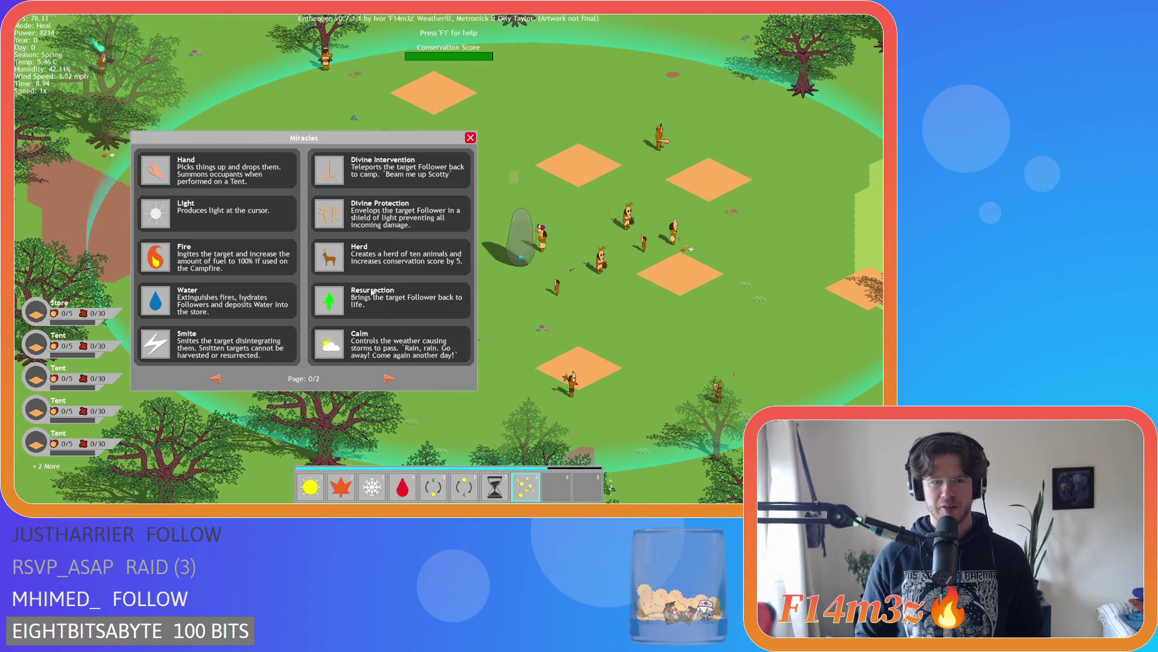
pyautogui.click(389, 378)
pyautogui.click(389, 378)
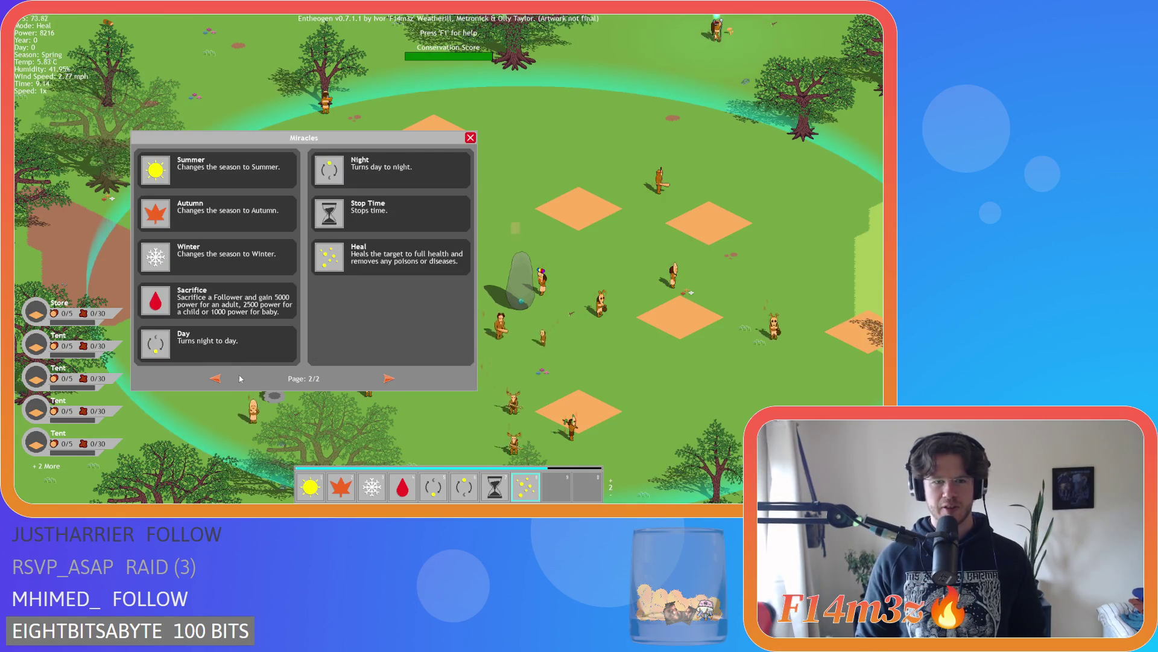
pyautogui.click(216, 378)
pyautogui.click(216, 378)
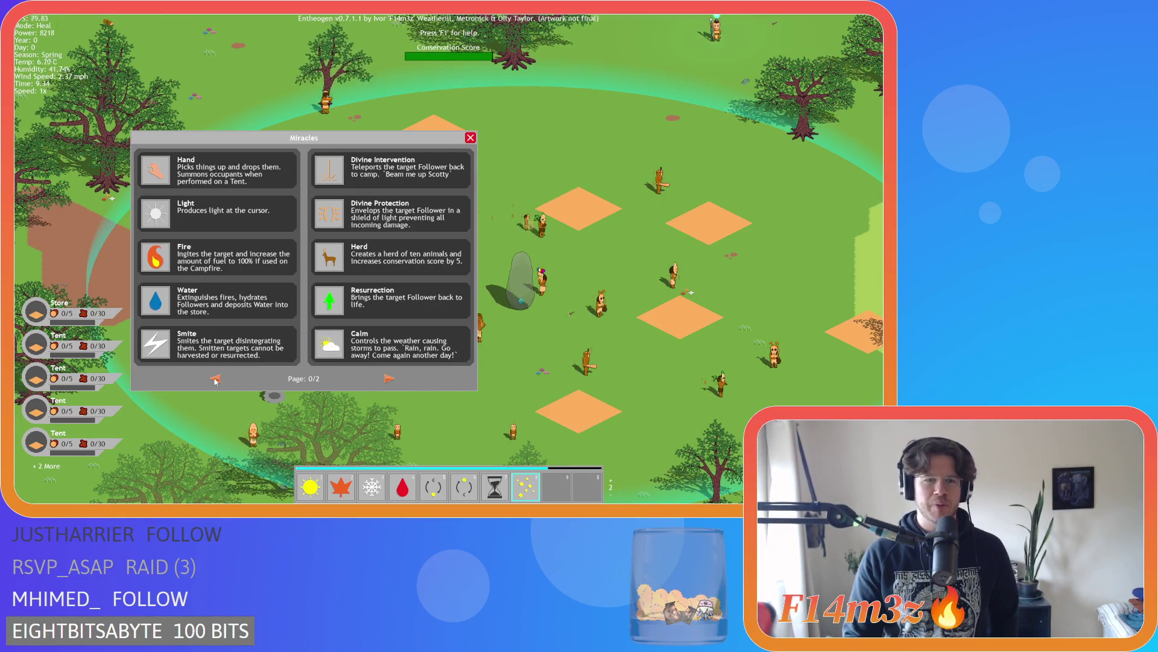
pyautogui.click(388, 377)
pyautogui.click(388, 377)
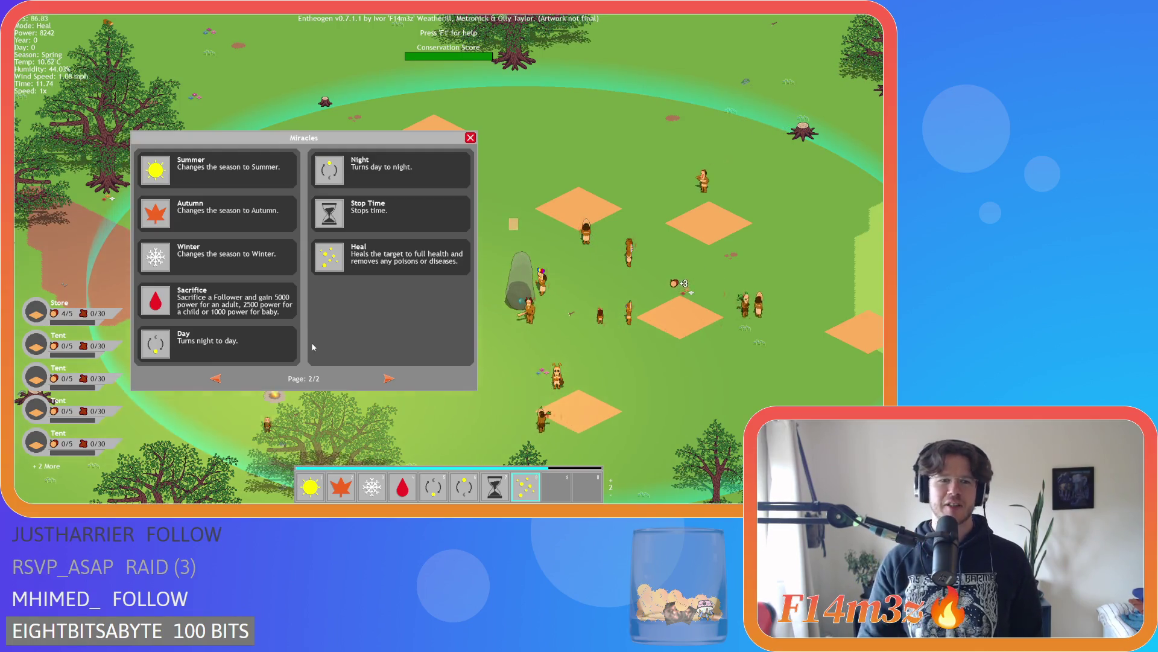
# Page back and forth through the Miracles list to read the Heal miracle's description
pyautogui.click(216, 378)
pyautogui.click(216, 378)
pyautogui.click(389, 379)
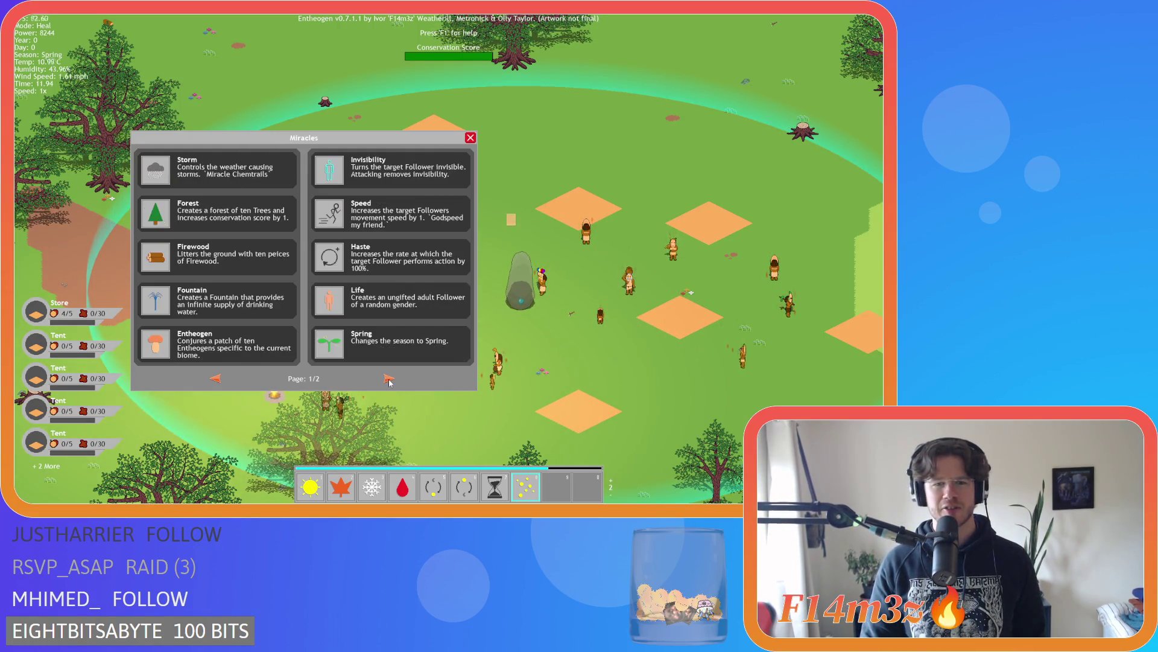
pyautogui.click(389, 378)
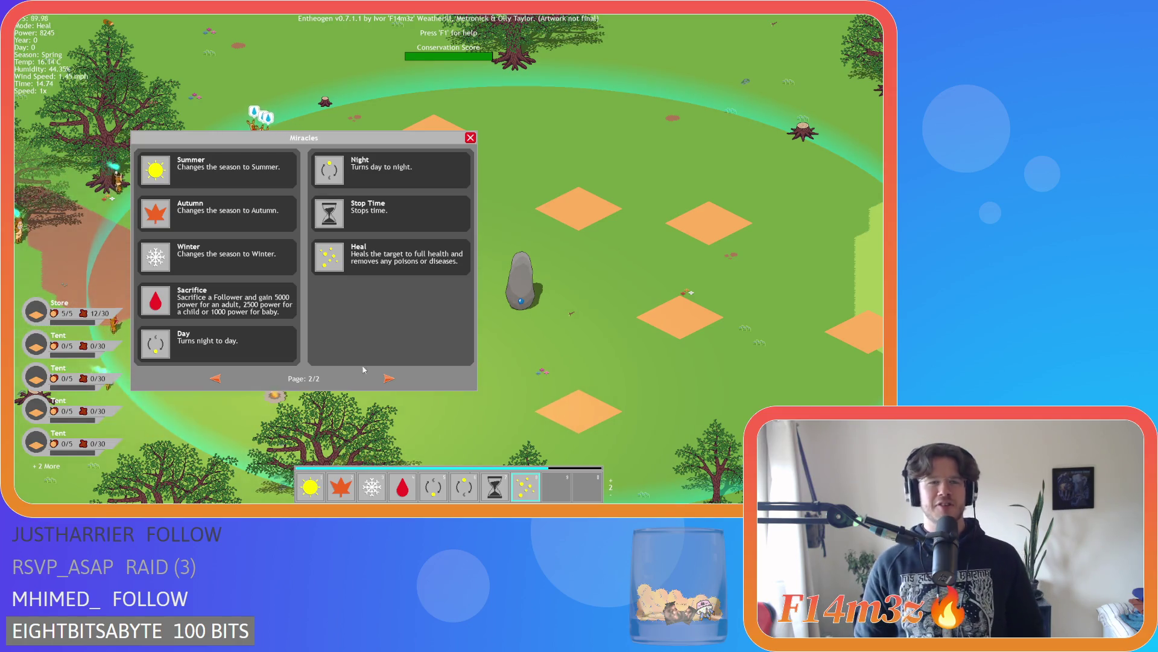
pyautogui.click(381, 378)
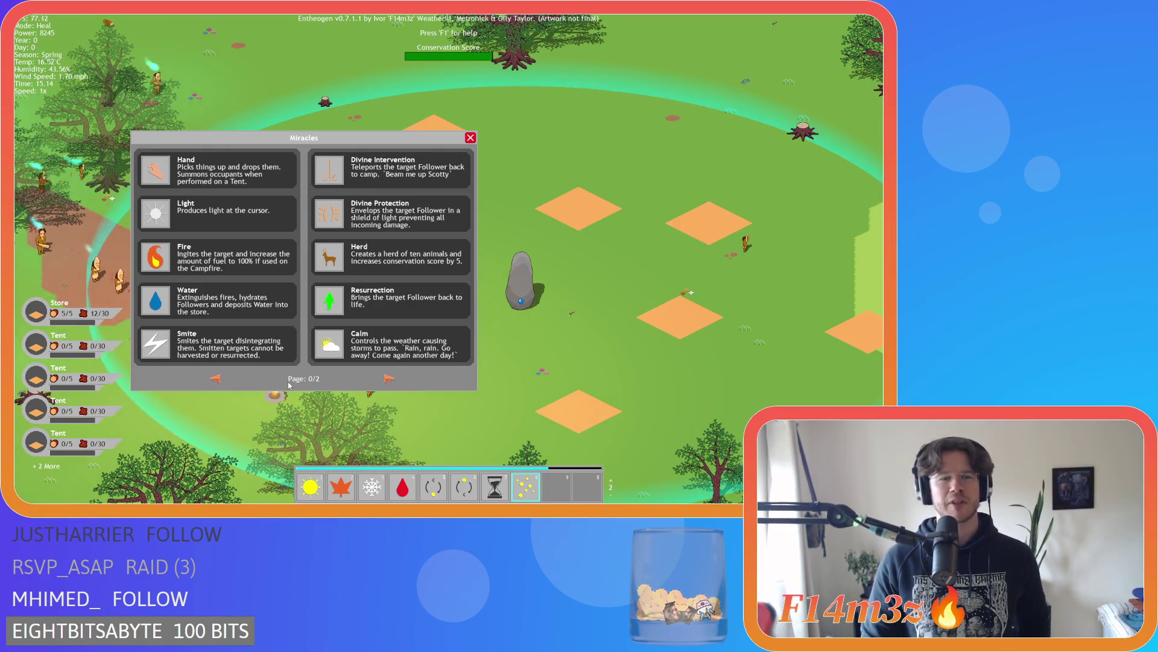
pyautogui.click(388, 378)
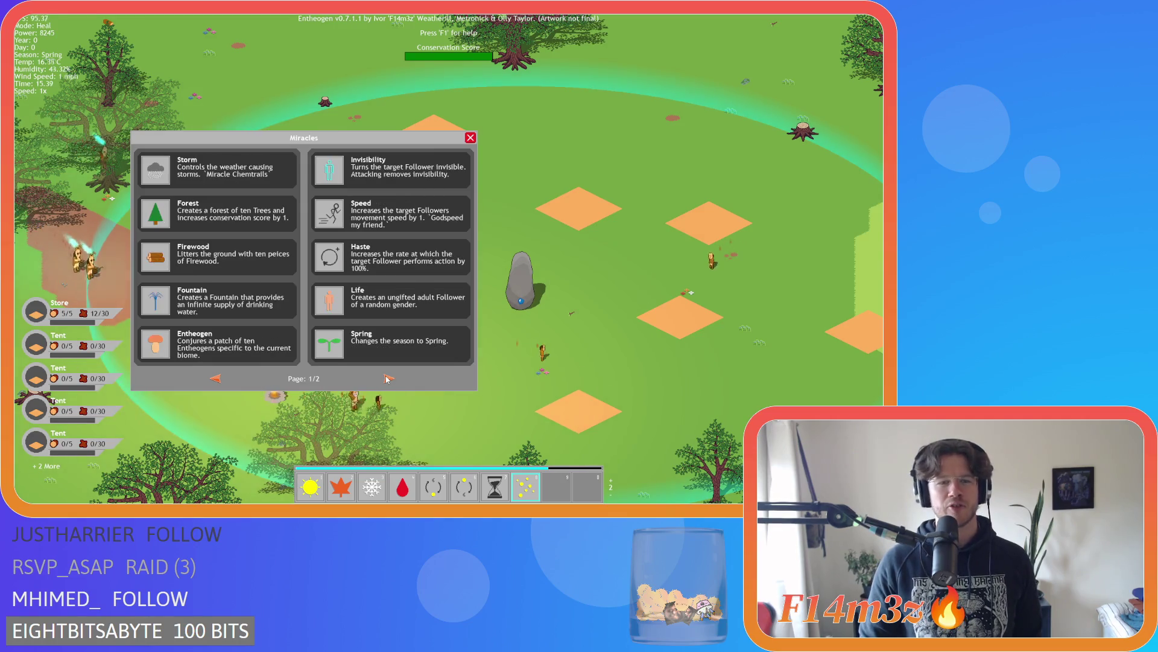
pyautogui.click(213, 379)
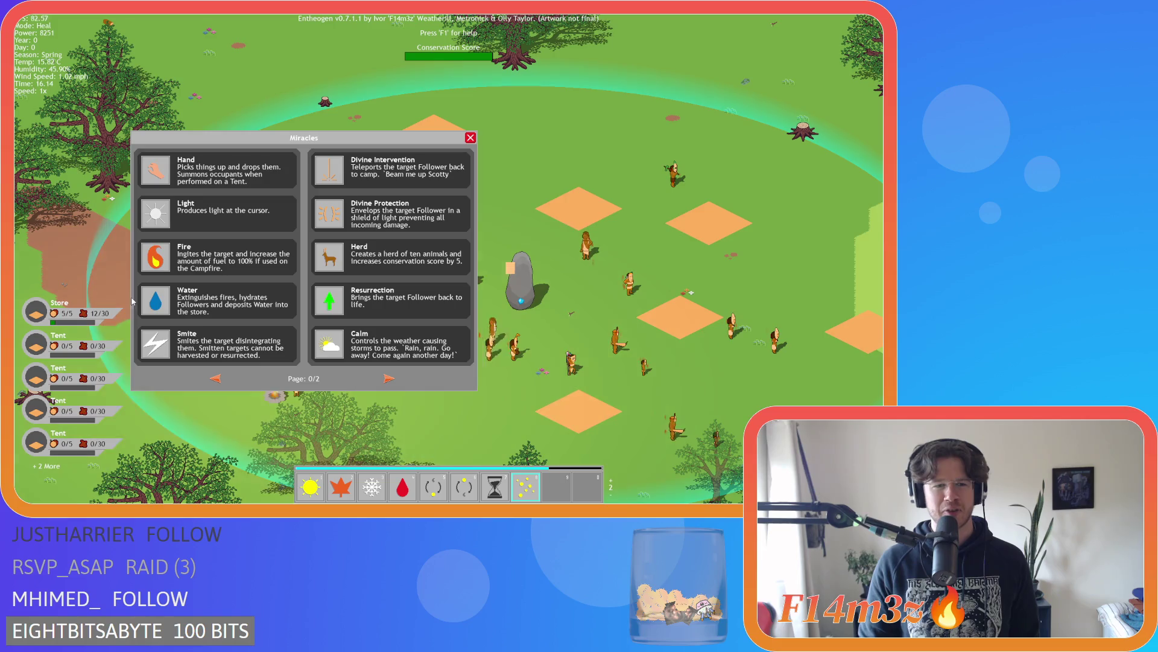
pyautogui.click(389, 378)
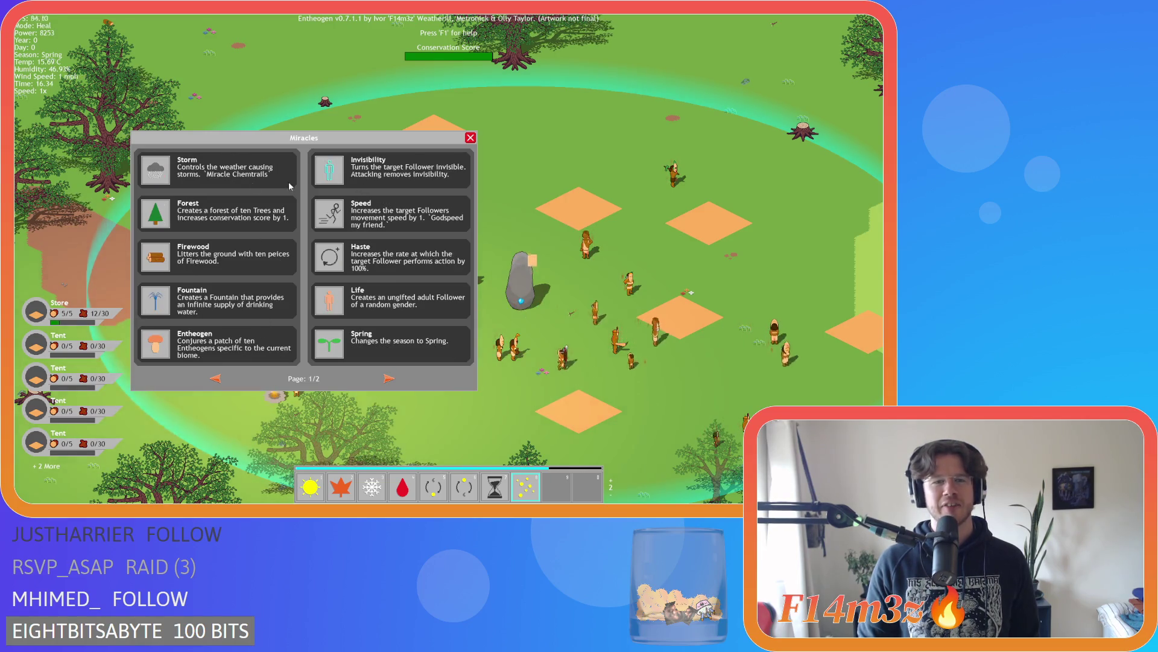
pyautogui.click(384, 378)
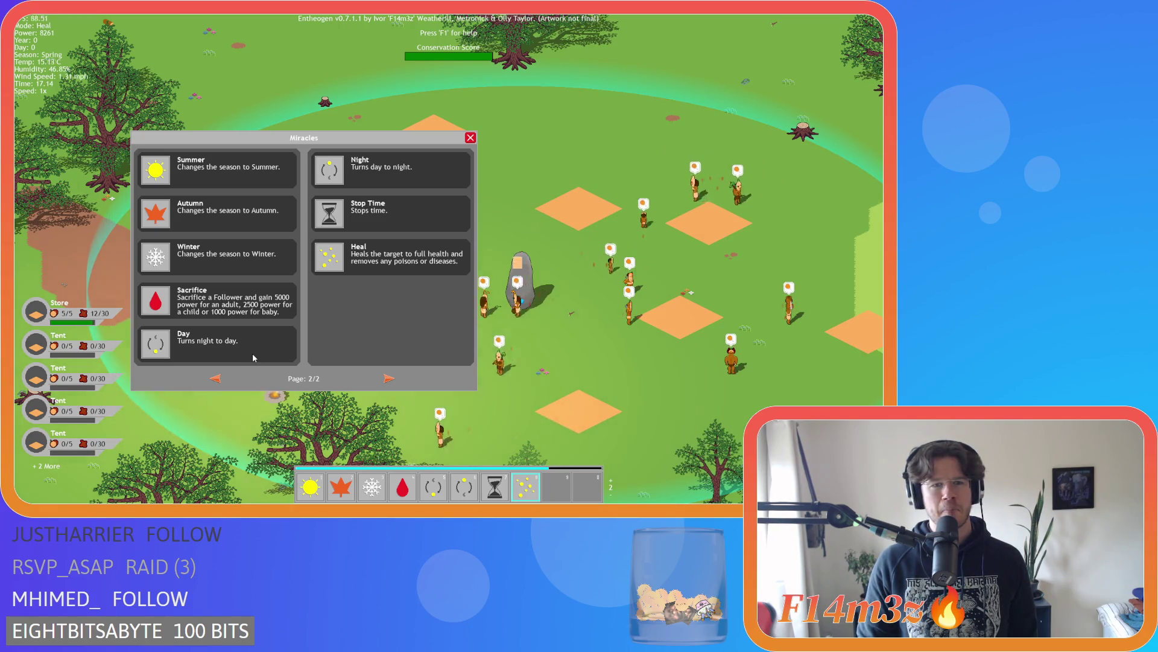
# Flip through the remaining miracle pages, end on the Heal page, then close the list
pyautogui.click(389, 379)
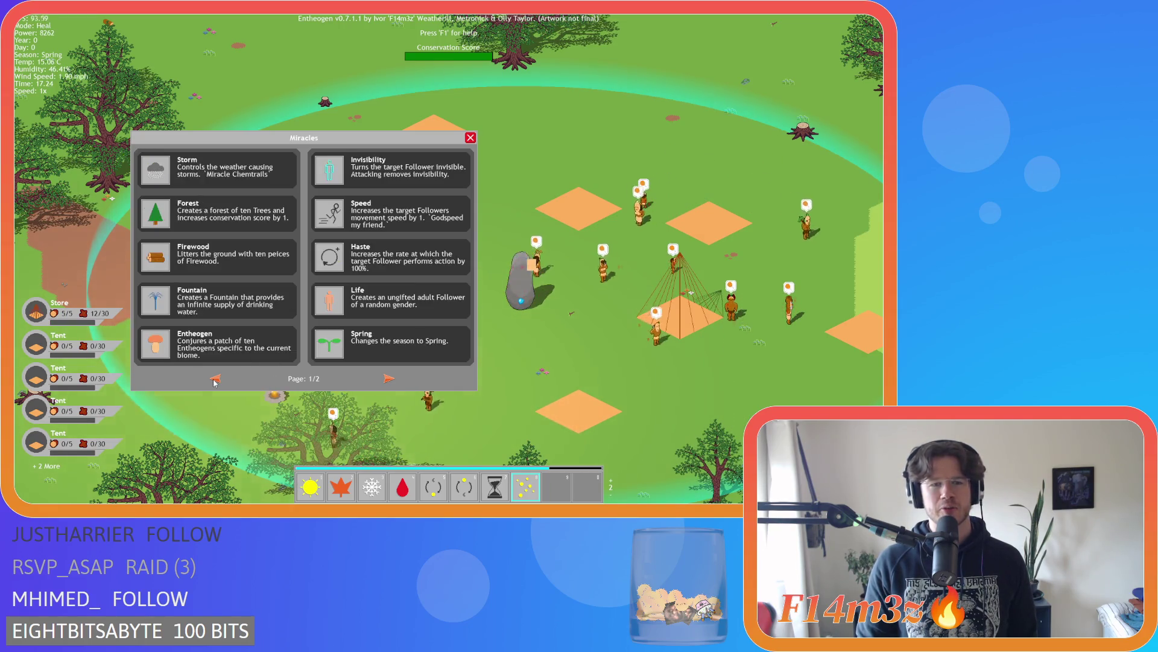
pyautogui.click(390, 380)
pyautogui.click(384, 380)
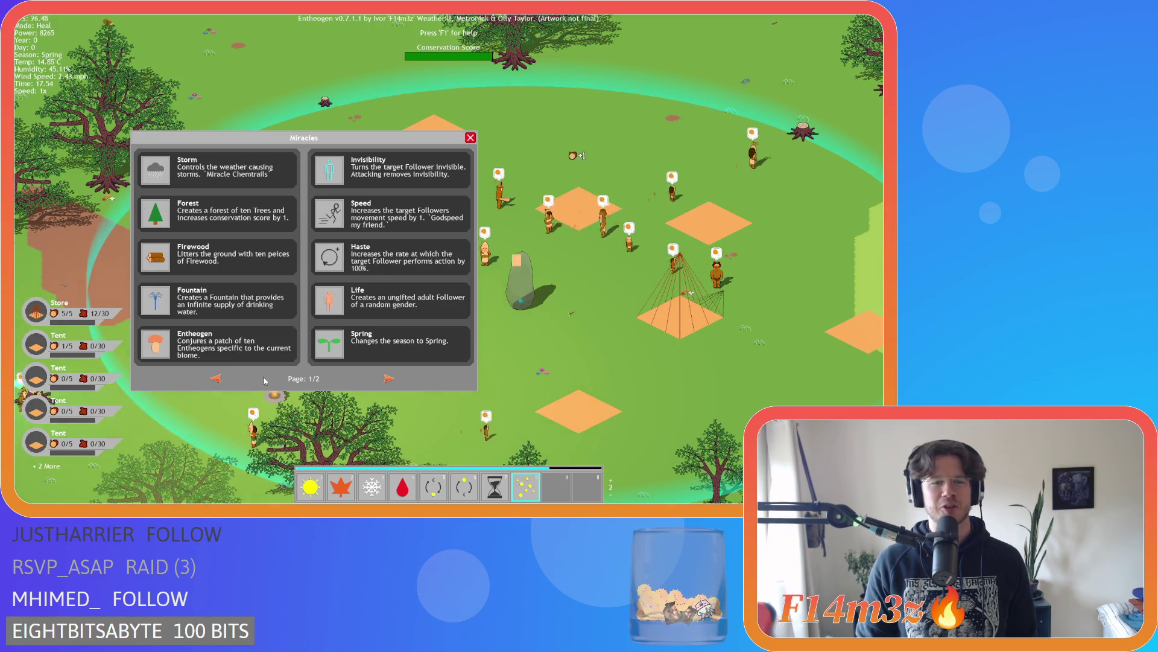
pyautogui.click(384, 380)
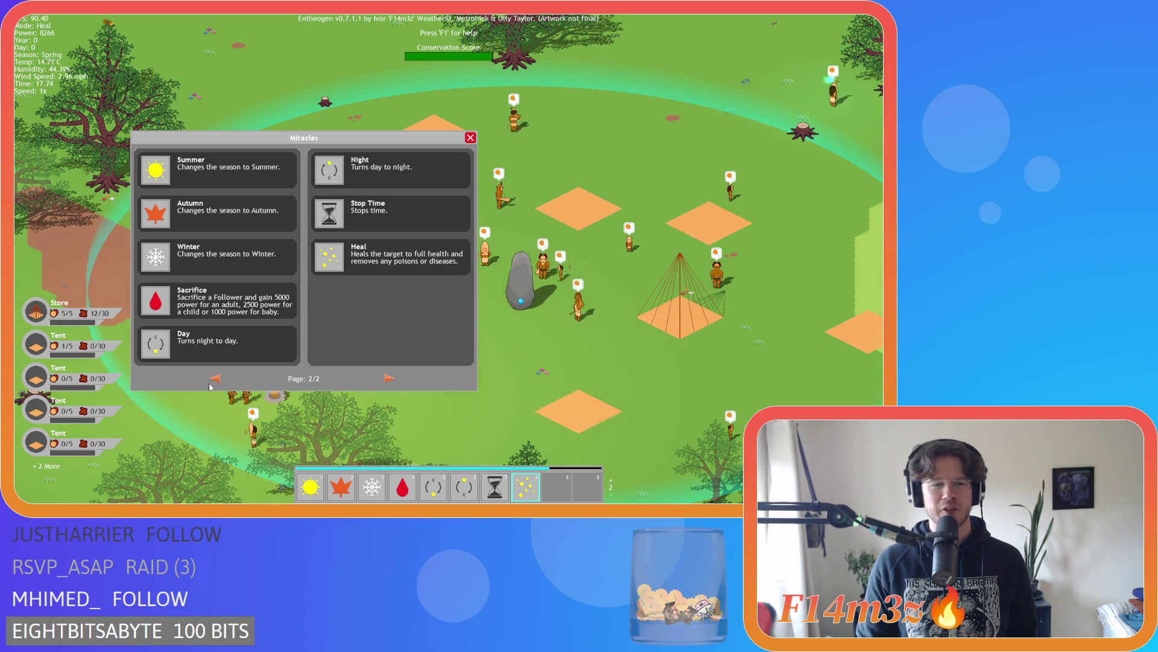
pyautogui.click(214, 381)
pyautogui.click(213, 381)
pyautogui.click(390, 379)
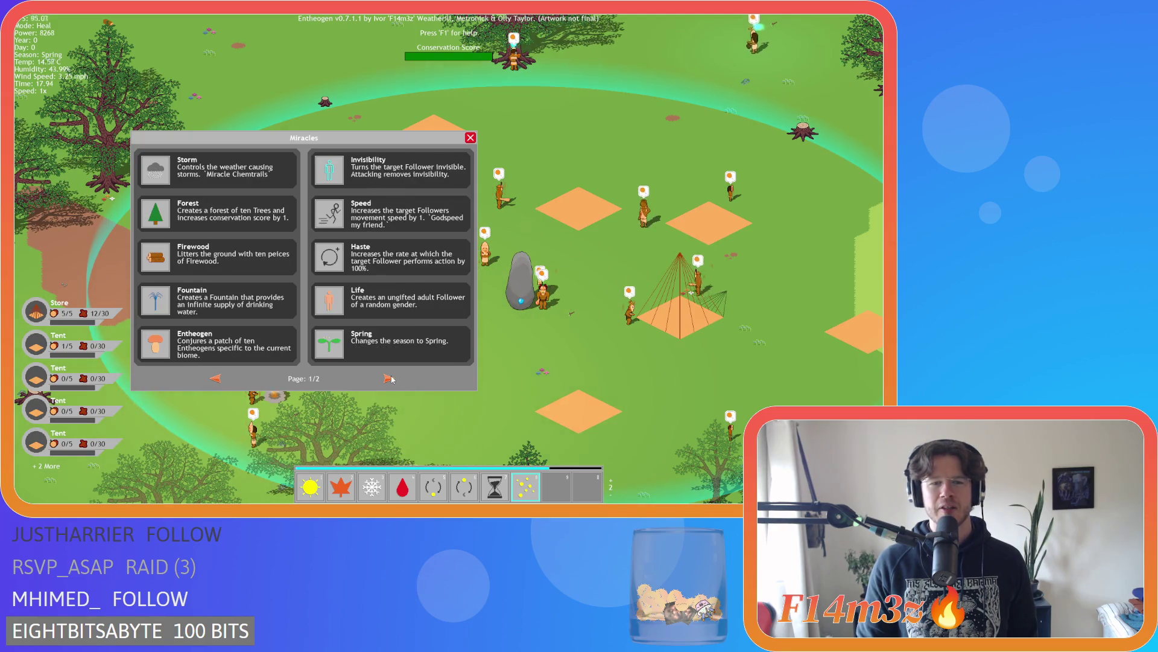
pyautogui.click(390, 379)
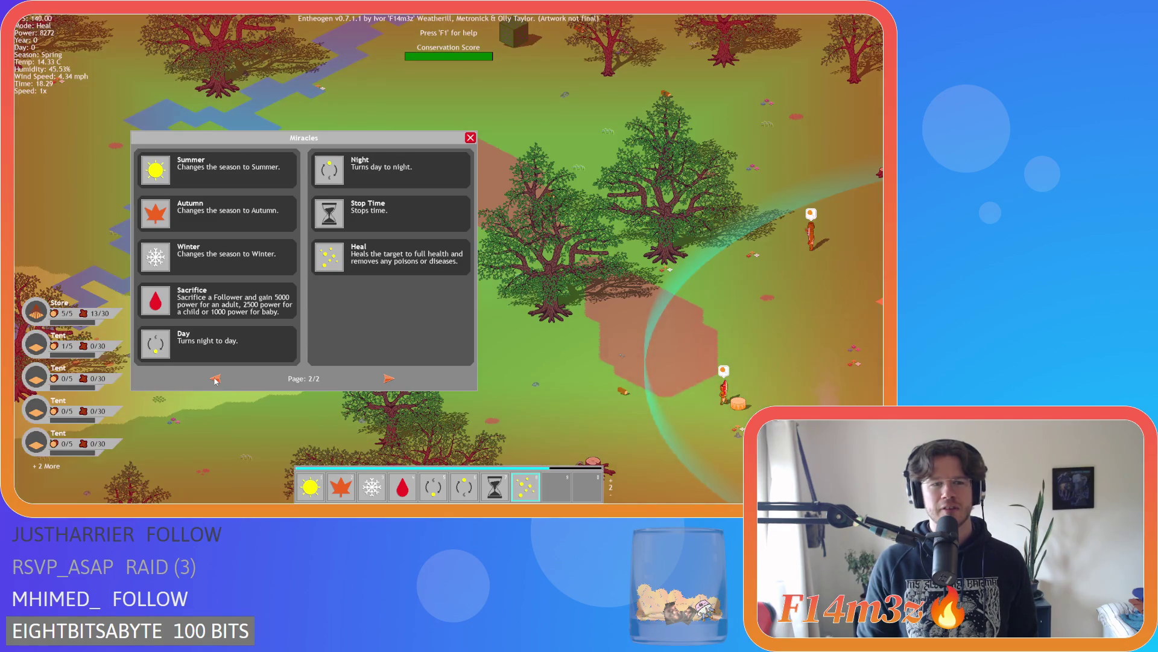
pyautogui.click(470, 138)
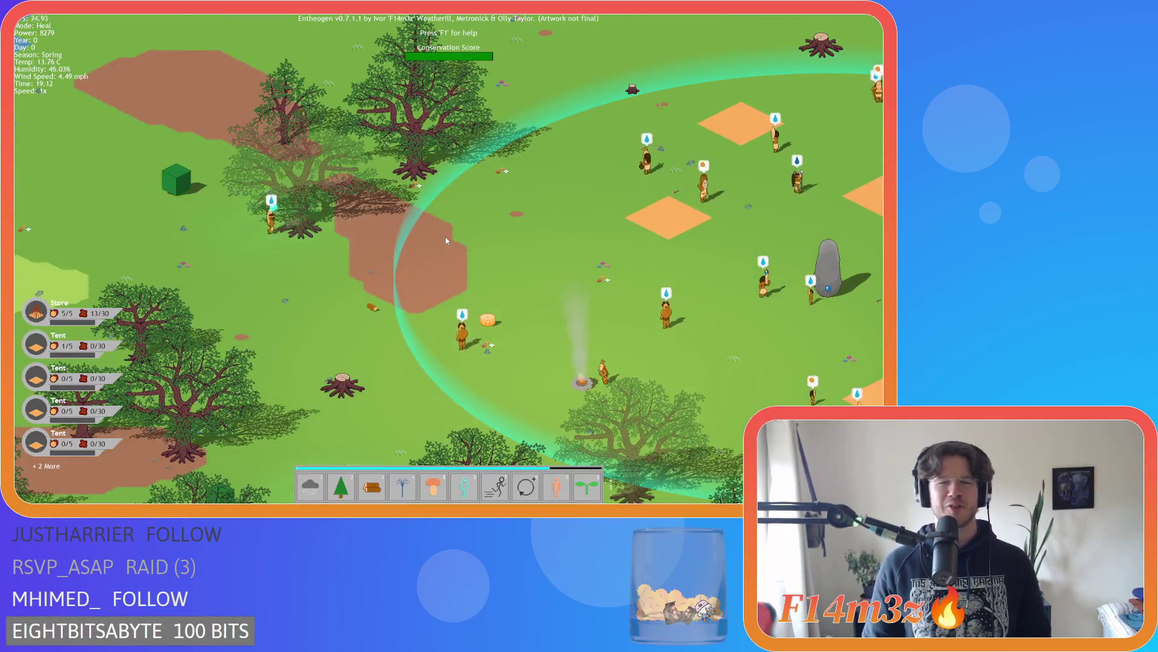
# Make Fire the active miracle instead of Heal and zoom around the map
pyautogui.press('3')
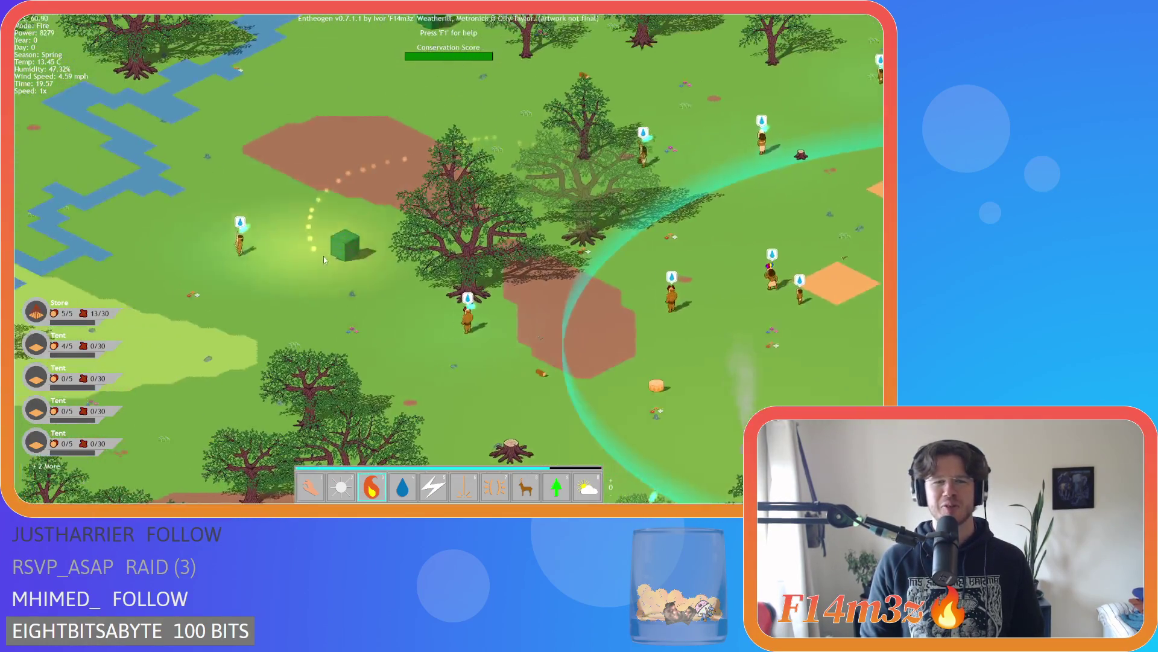
pyautogui.scroll(5, 338, 247)
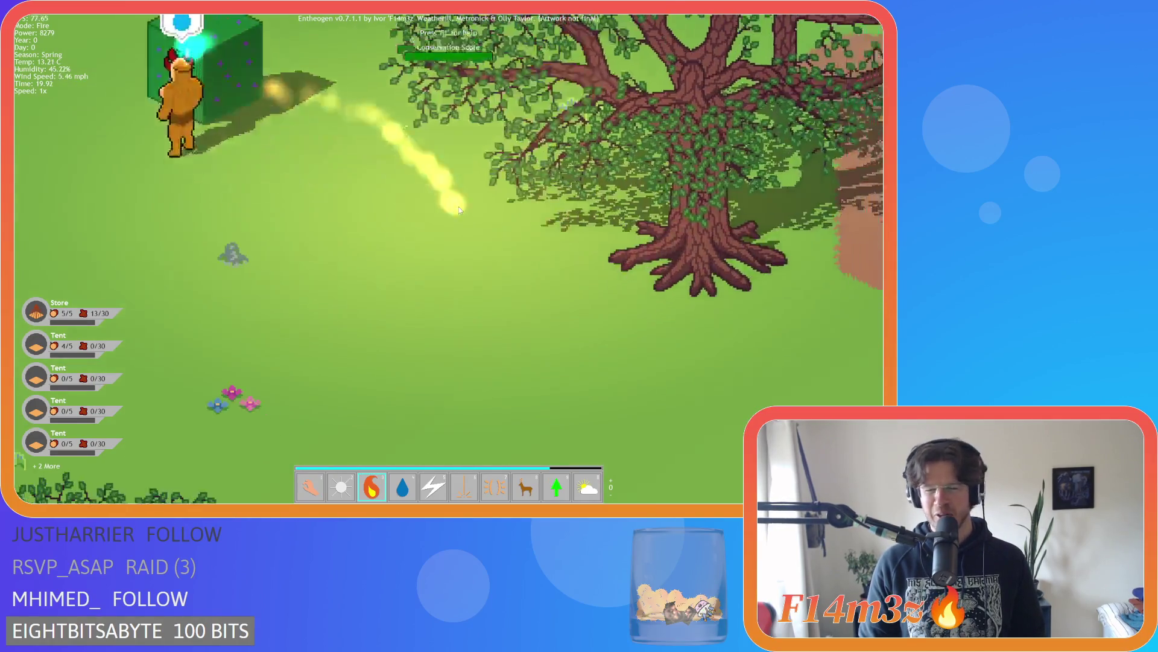
pyautogui.scroll(-8, 459, 209)
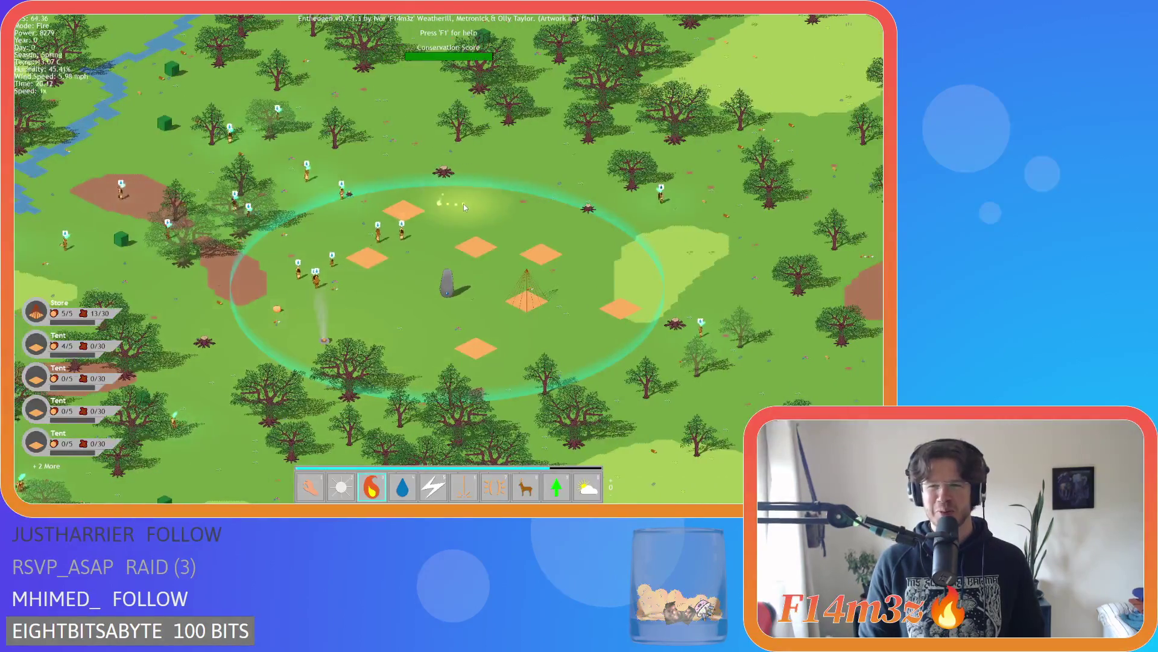
pyautogui.scroll(5, 260, 241)
pyautogui.scroll(-5, 397, 226)
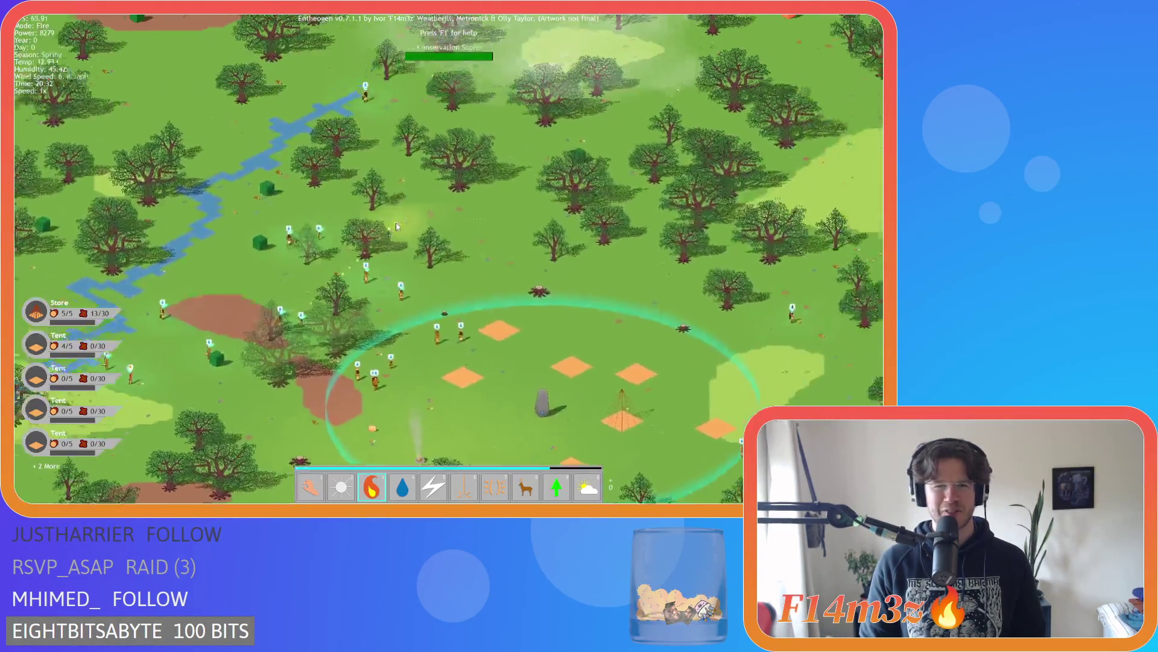
# Centre the settlement circle, then reopen the Miracles list on page 2 of 2
pyautogui.press('s')
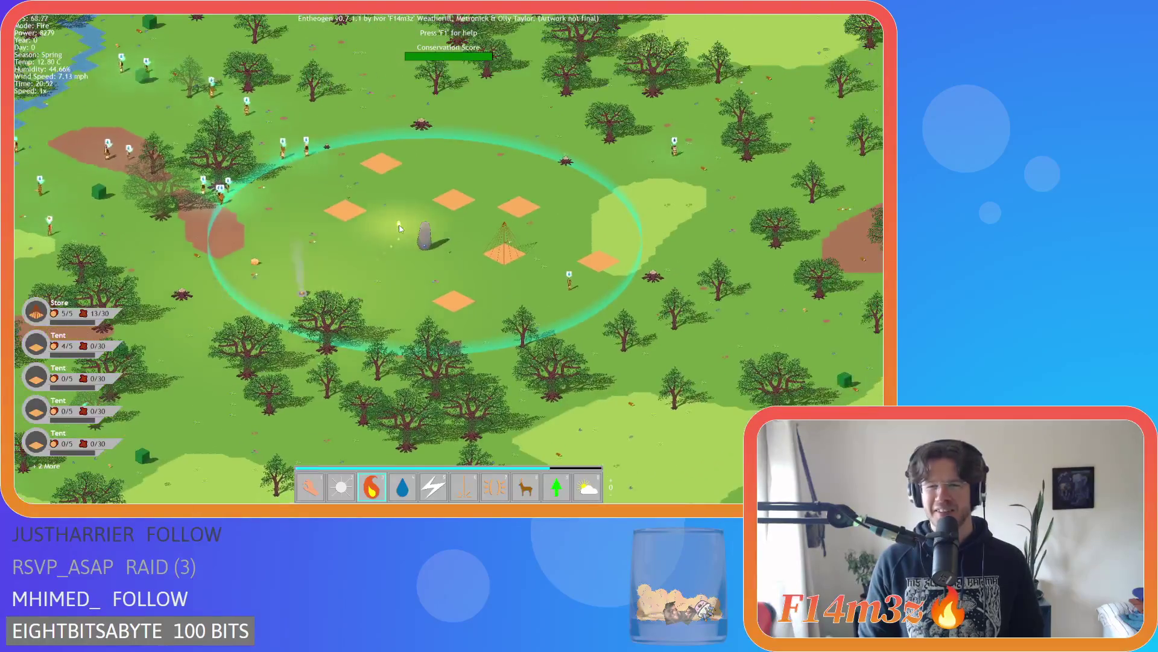
pyautogui.scroll(3, 398, 227)
pyautogui.scroll(-4, 399, 228)
pyautogui.scroll(2, 399, 228)
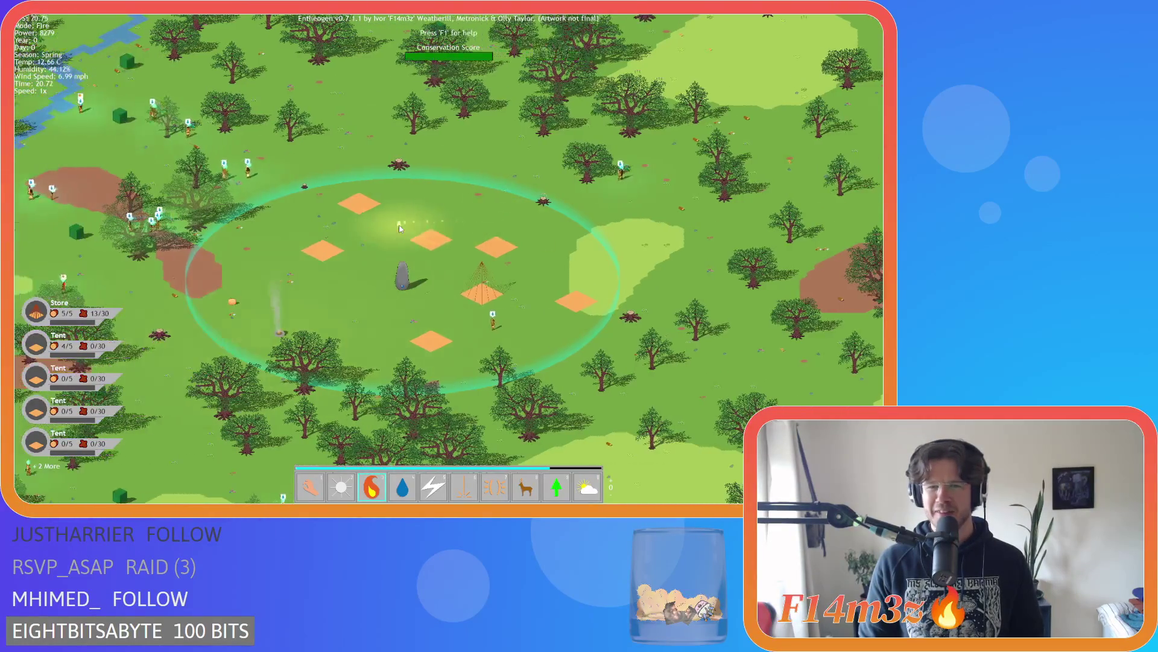
pyautogui.scroll(3, 349, 226)
pyautogui.scroll(-4, 349, 226)
pyautogui.scroll(2, 350, 227)
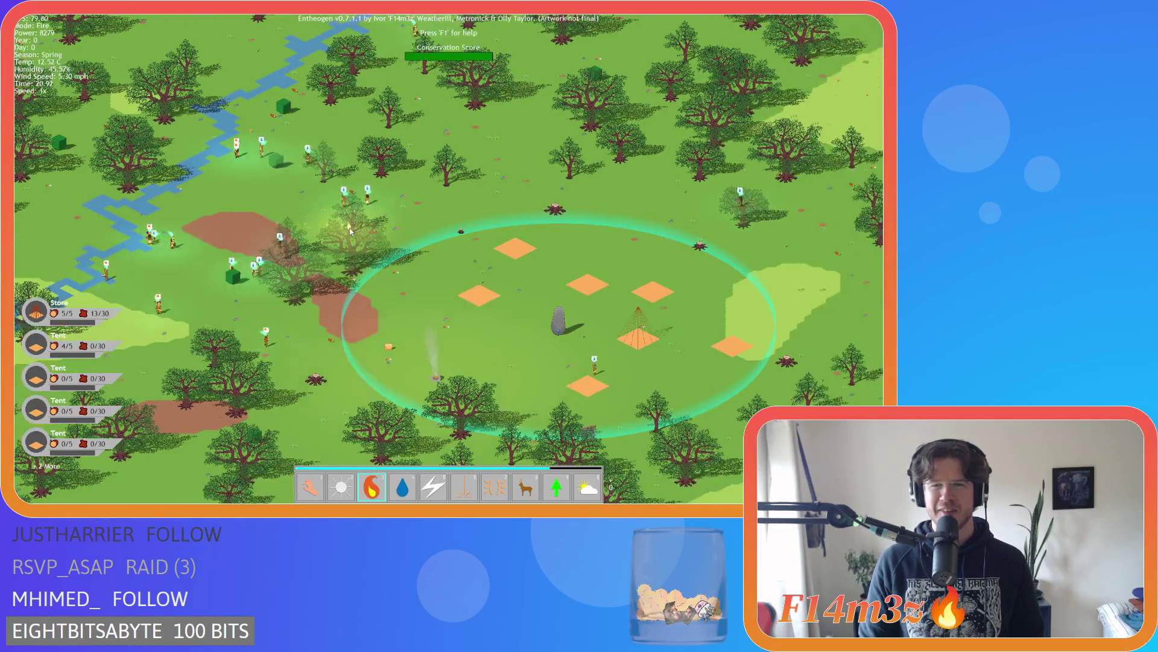
pyautogui.scroll(3, 349, 229)
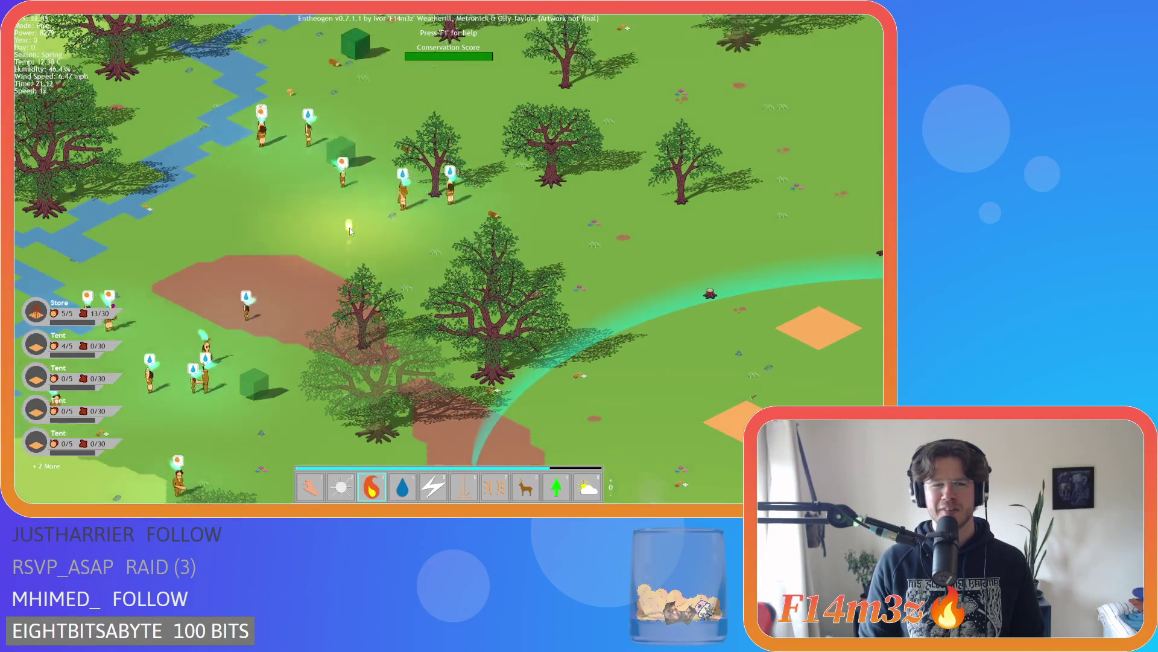
pyautogui.scroll(-3, 350, 227)
pyautogui.scroll(3, 349, 227)
pyautogui.press('0')
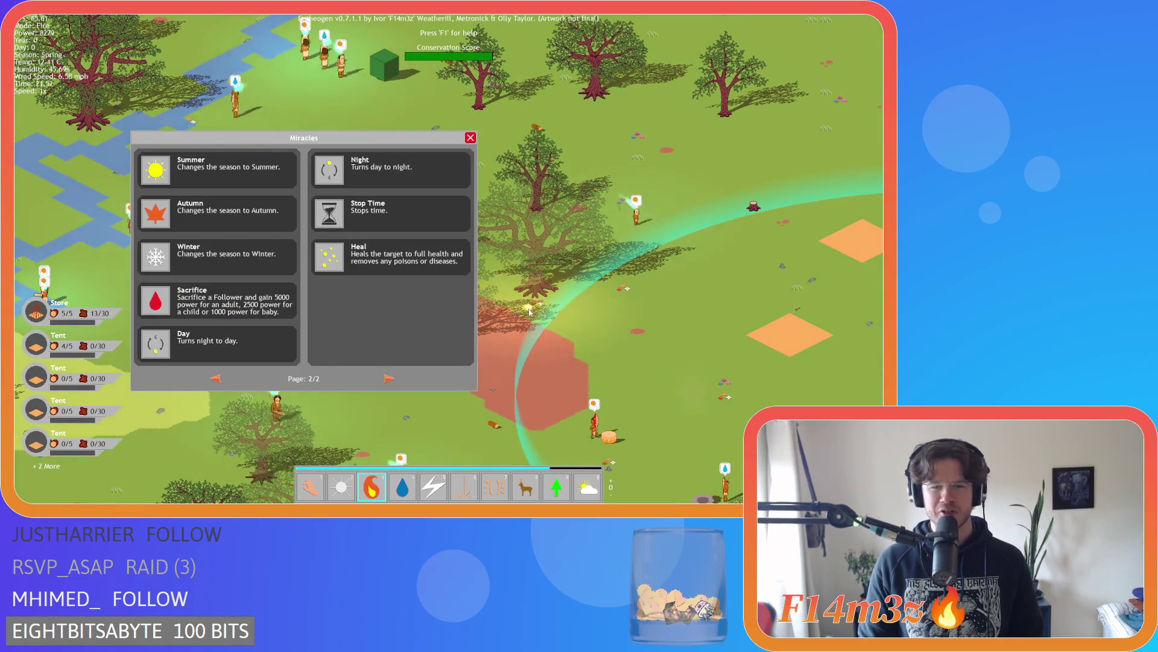
# Make Sacrifice the active miracle, close the list and sacrifice two nearby followers
pyautogui.press('4')
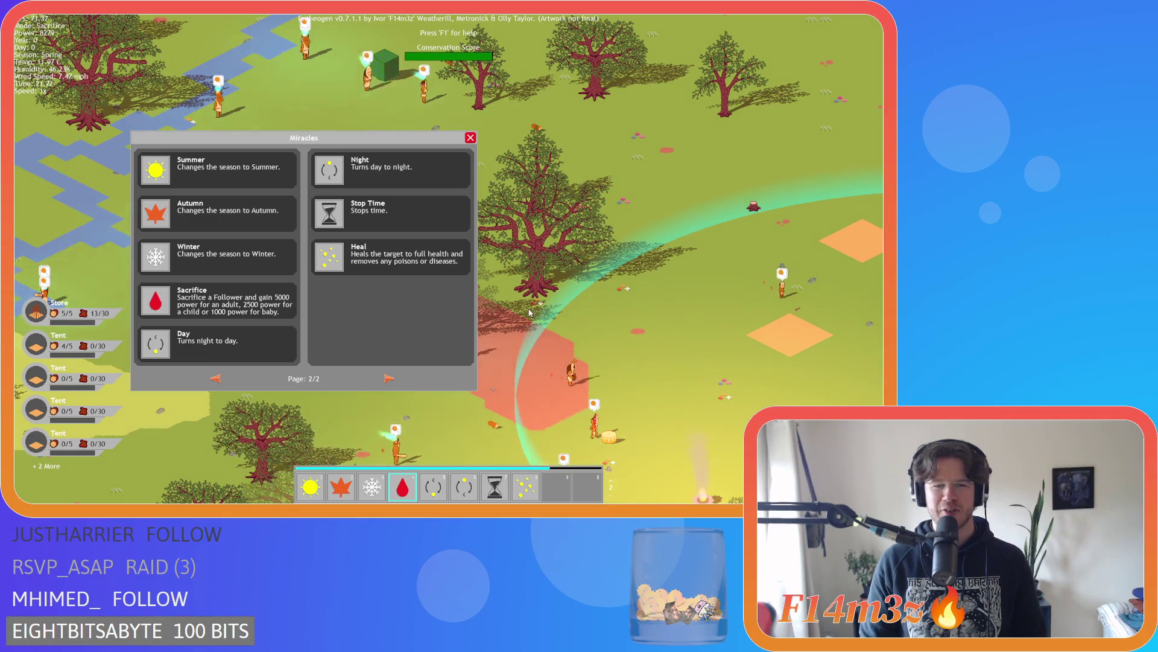
pyautogui.press('Escape')
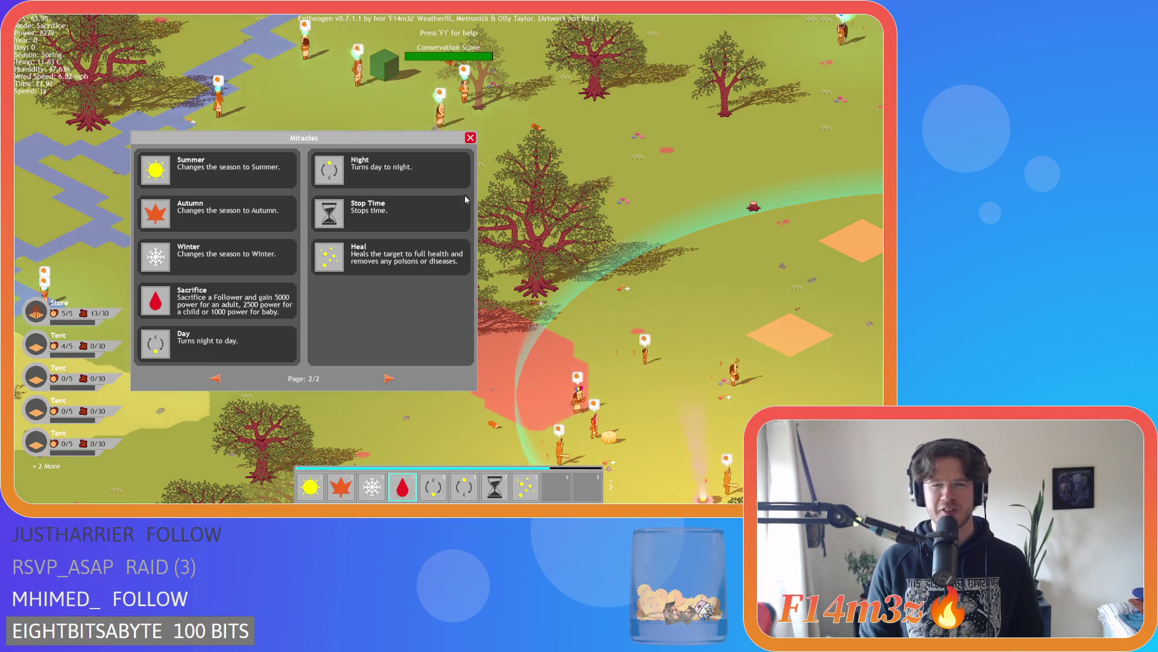
pyautogui.press('Escape')
pyautogui.scroll(5, 446, 258)
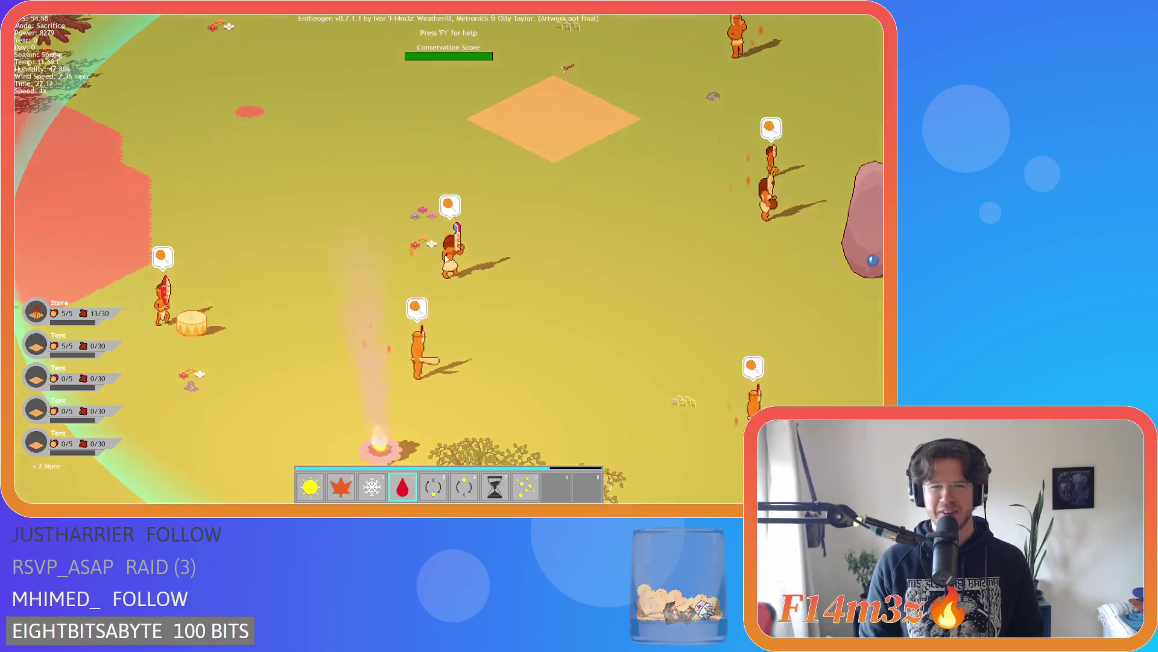
pyautogui.click(445, 257)
pyautogui.click(504, 266)
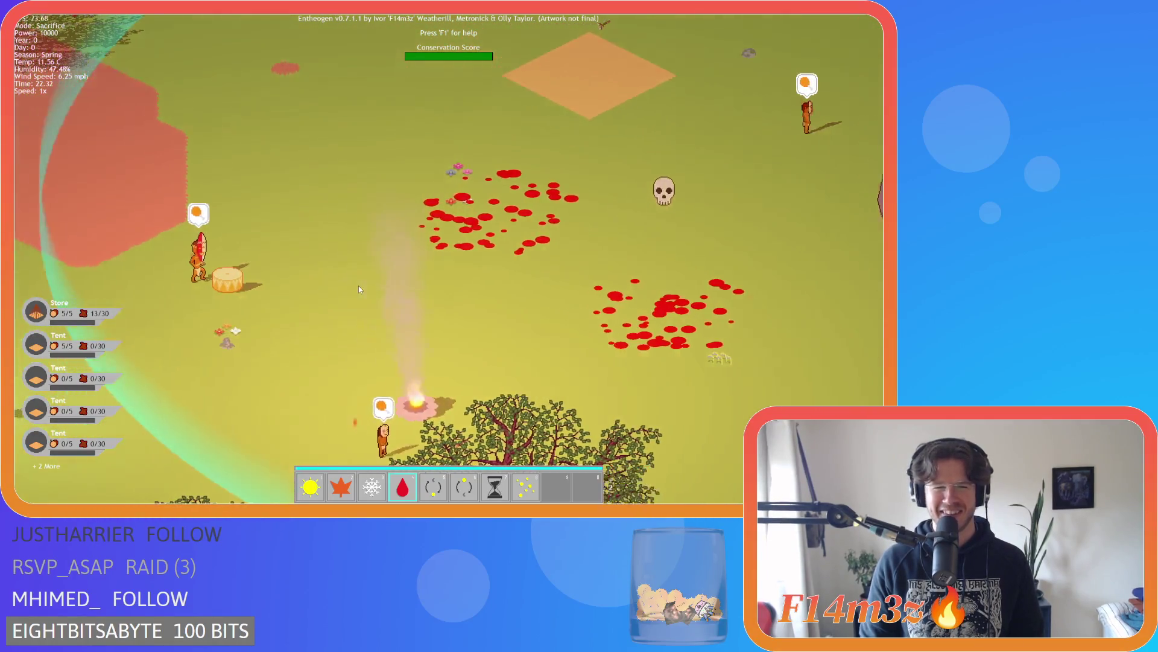
# Pan toward the rock and sacrifice two more followers on the left and top
pyautogui.hotkey('w', 'd')
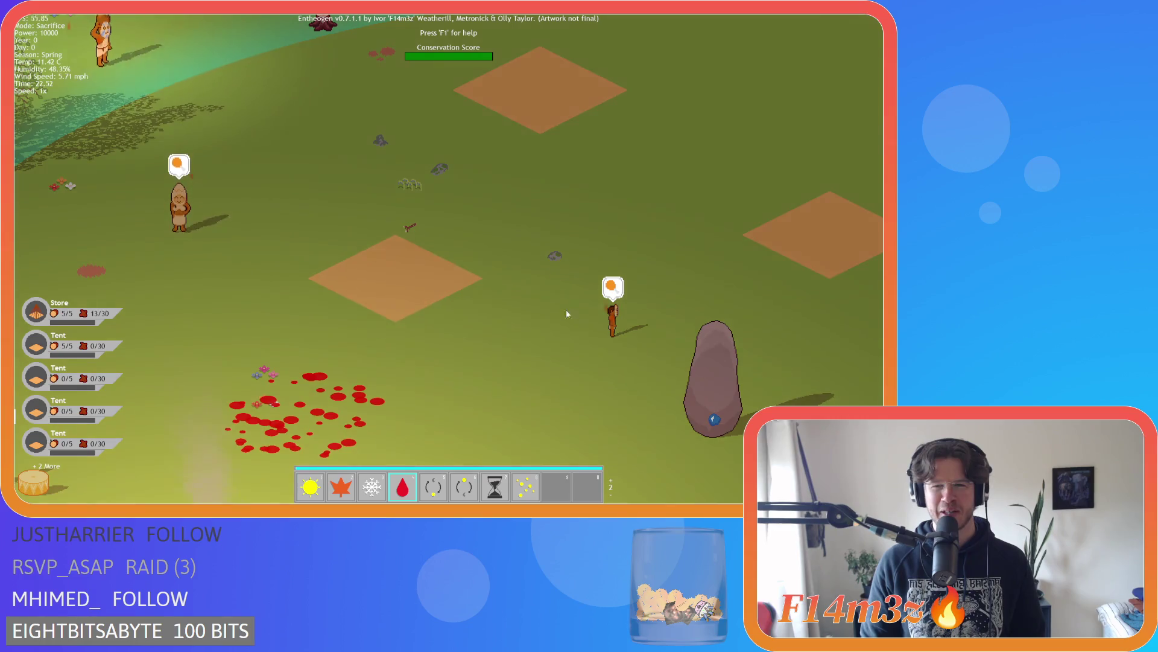
pyautogui.hotkey('w', 'a')
pyautogui.click(311, 266)
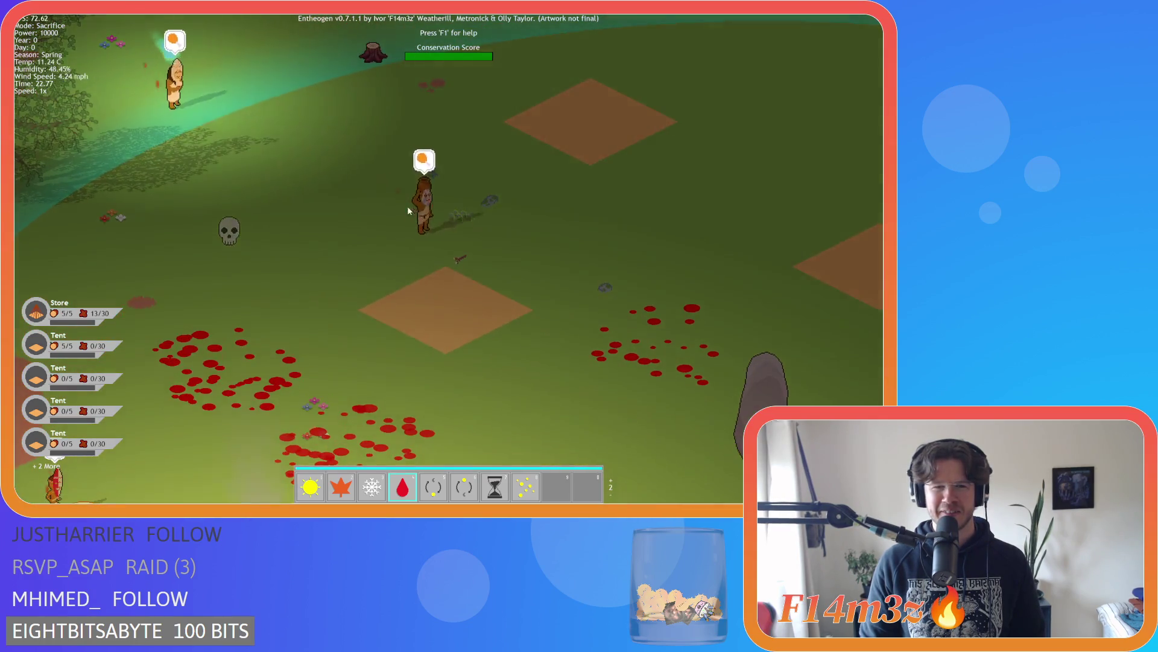
pyautogui.click(422, 208)
pyautogui.scroll(-3, 426, 207)
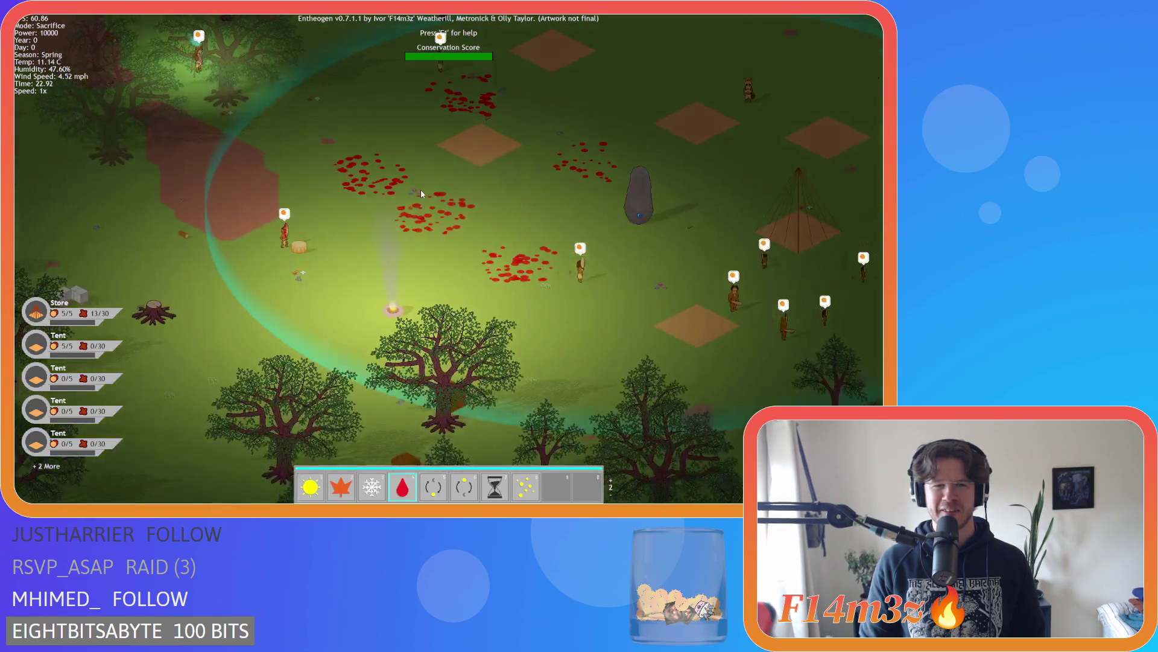
# Pan over the settlement and pause the game, showing the coloured terrain overlay
pyautogui.hotkey('w', 'd')
pyautogui.scroll(3, 378, 207)
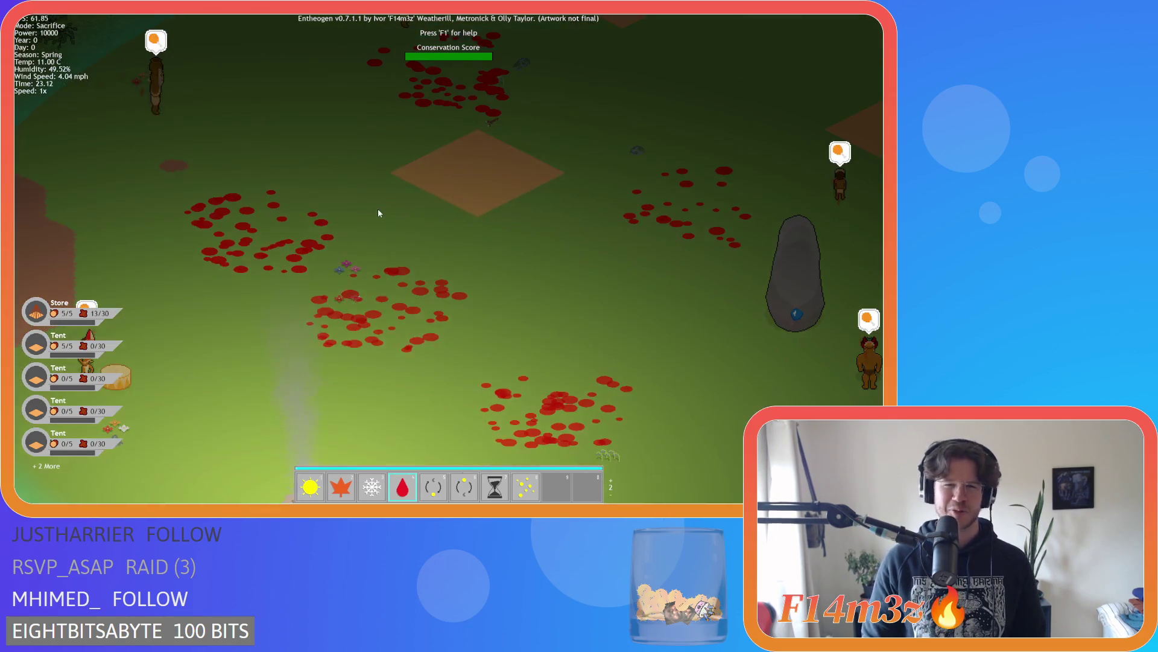
pyautogui.scroll(-3, 366, 216)
pyautogui.scroll(5, 365, 218)
pyautogui.scroll(-2, 492, 272)
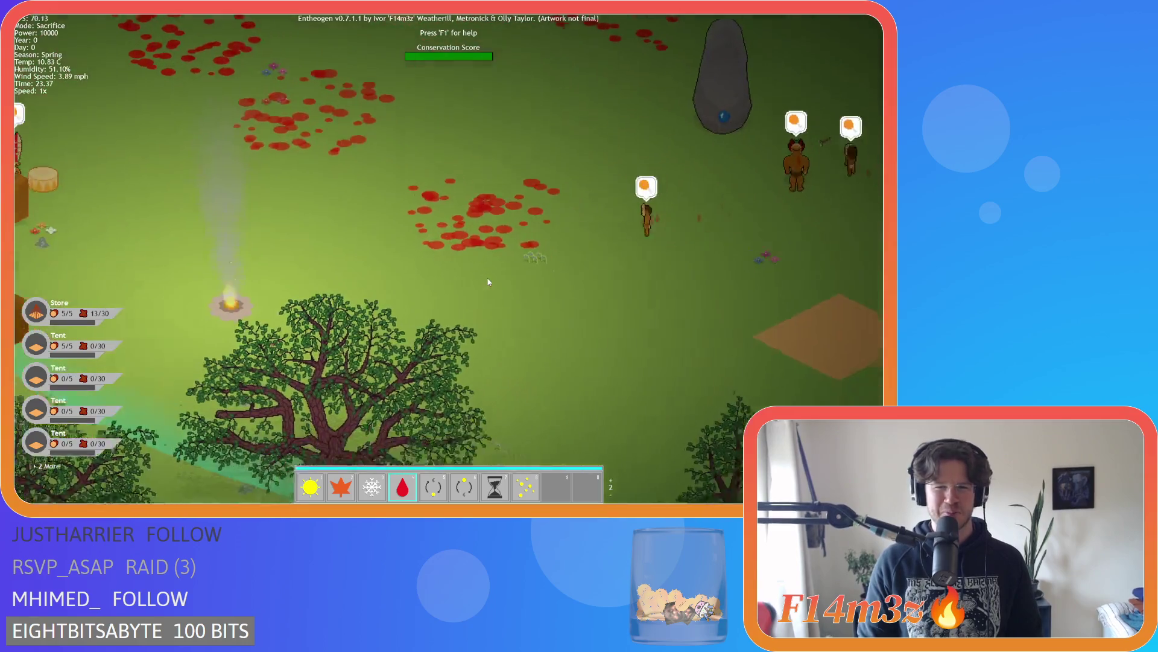
pyautogui.scroll(-5, 488, 278)
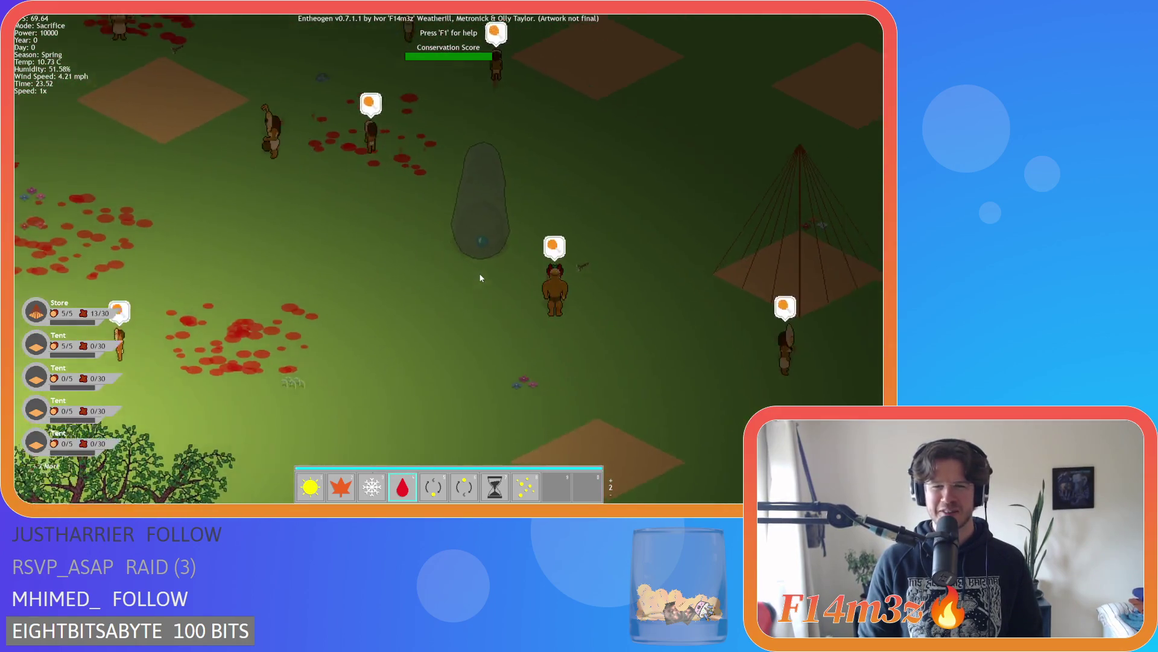
pyautogui.scroll(2, 479, 296)
pyautogui.press('a')
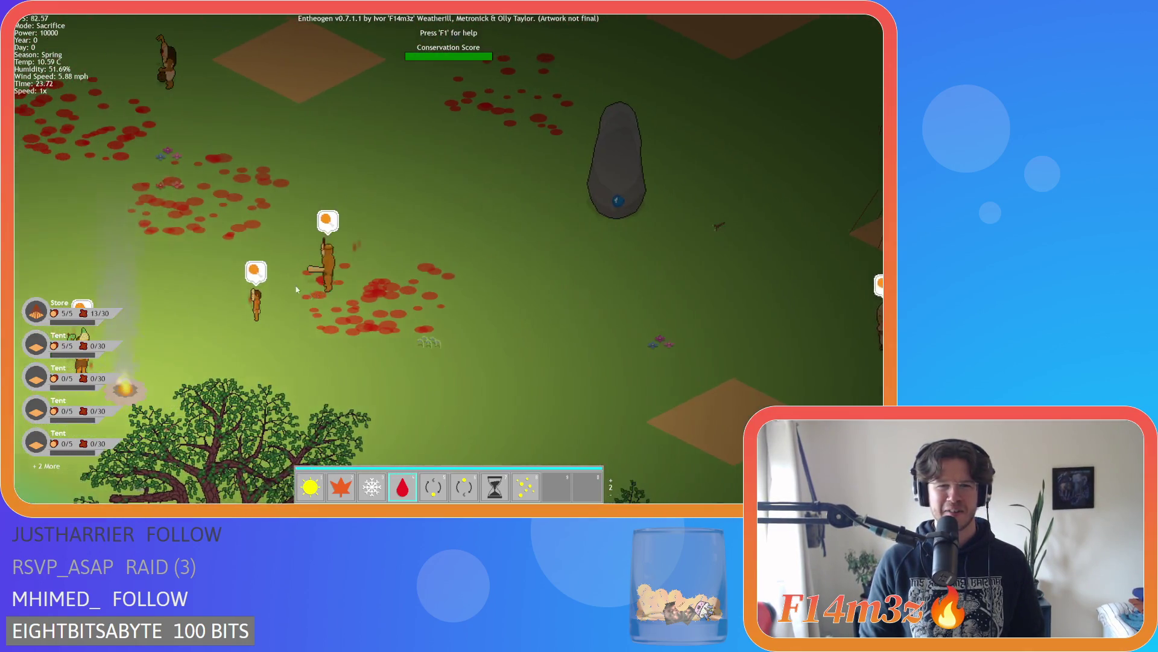
pyautogui.scroll(5, 291, 273)
pyautogui.scroll(-5, 301, 270)
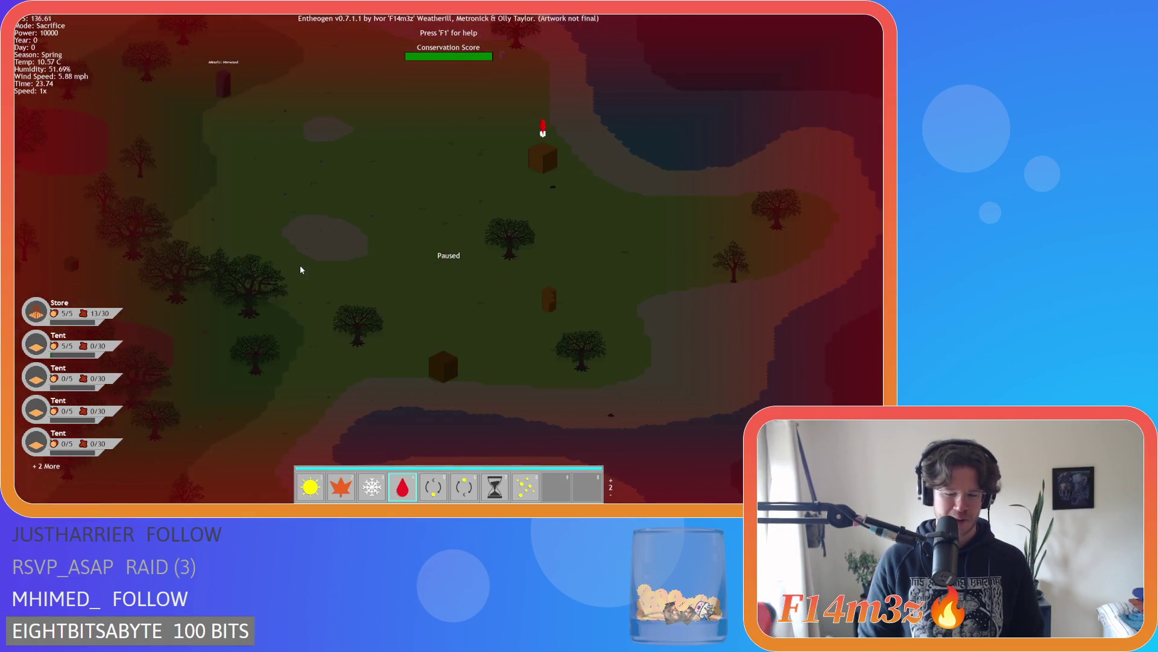
# Pan the paused map toward the villager by the pond and resume the game
pyautogui.hotkey('w', 'a')
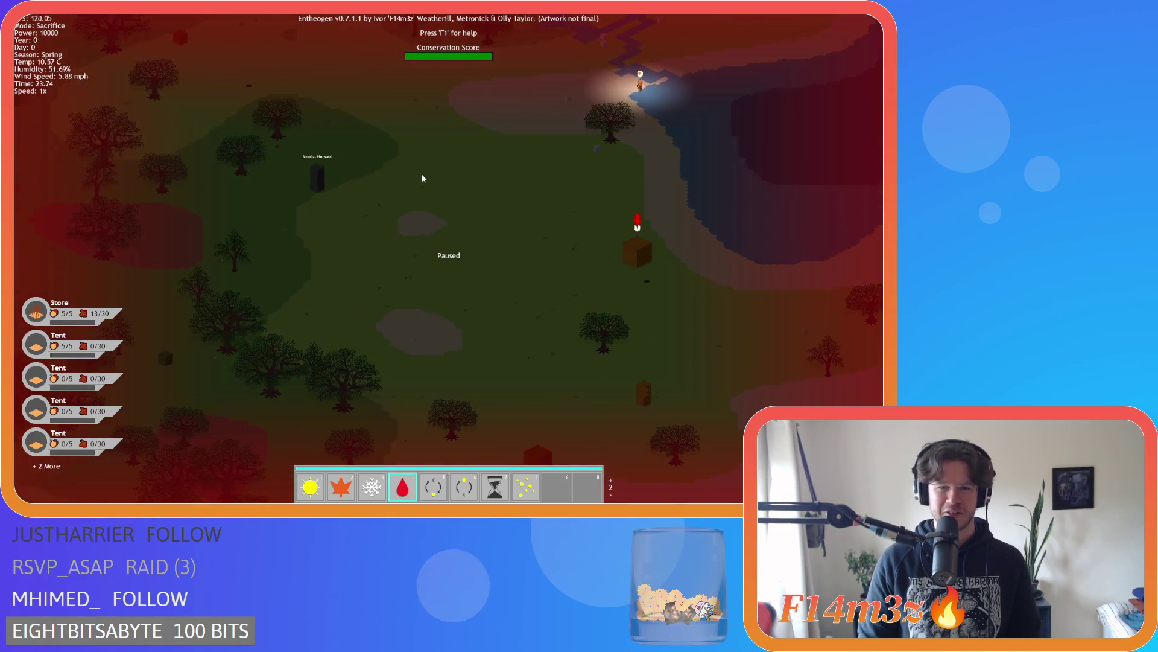
pyautogui.hotkey('w', 'd')
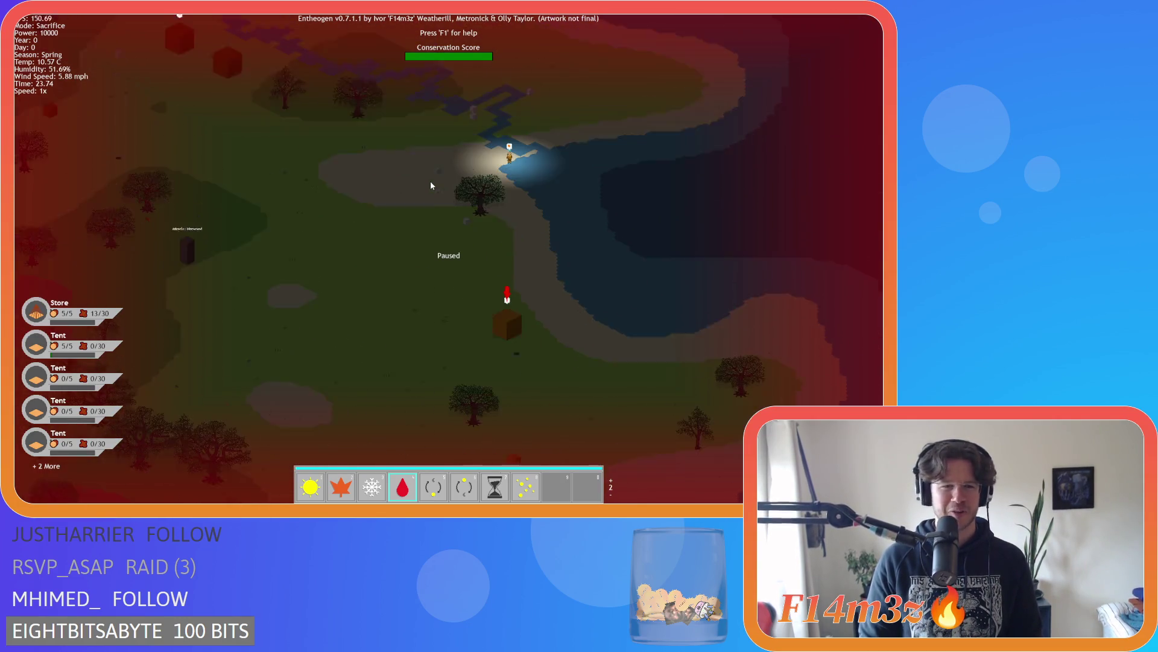
pyautogui.hotkey('s', 'd')
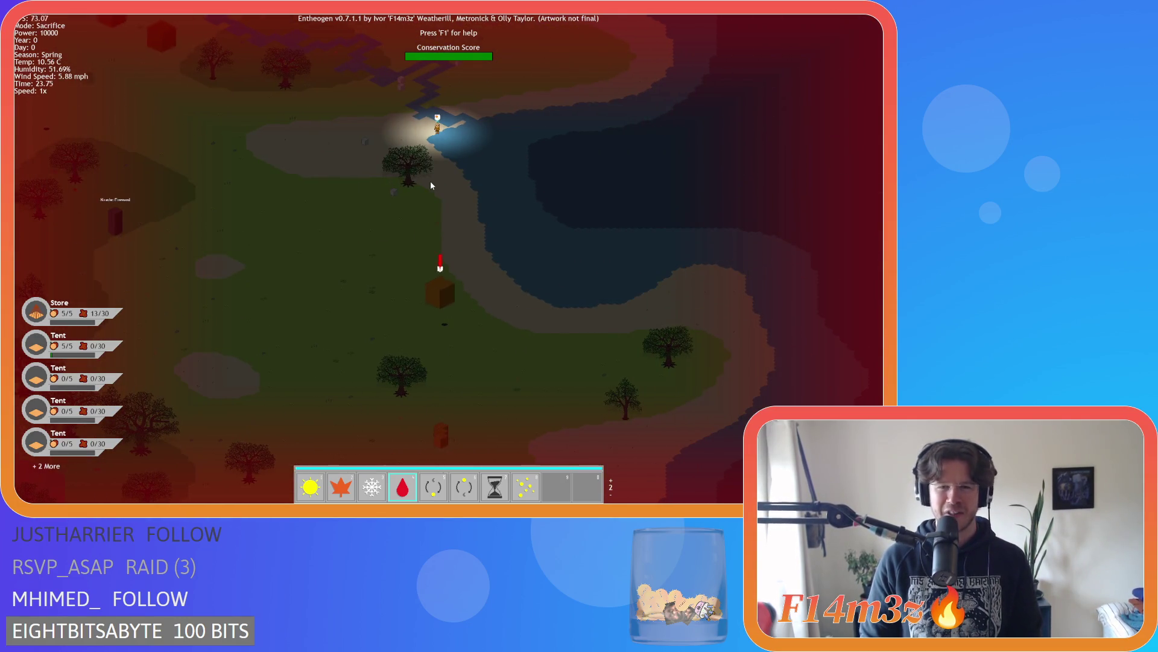
pyautogui.press('space')
pyautogui.scroll(3, 384, 207)
# Return to the basic Hand powers, quit to the main menu and close the game
pyautogui.press('-')
pyautogui.press('-')
pyautogui.hotkey('s', 'd')
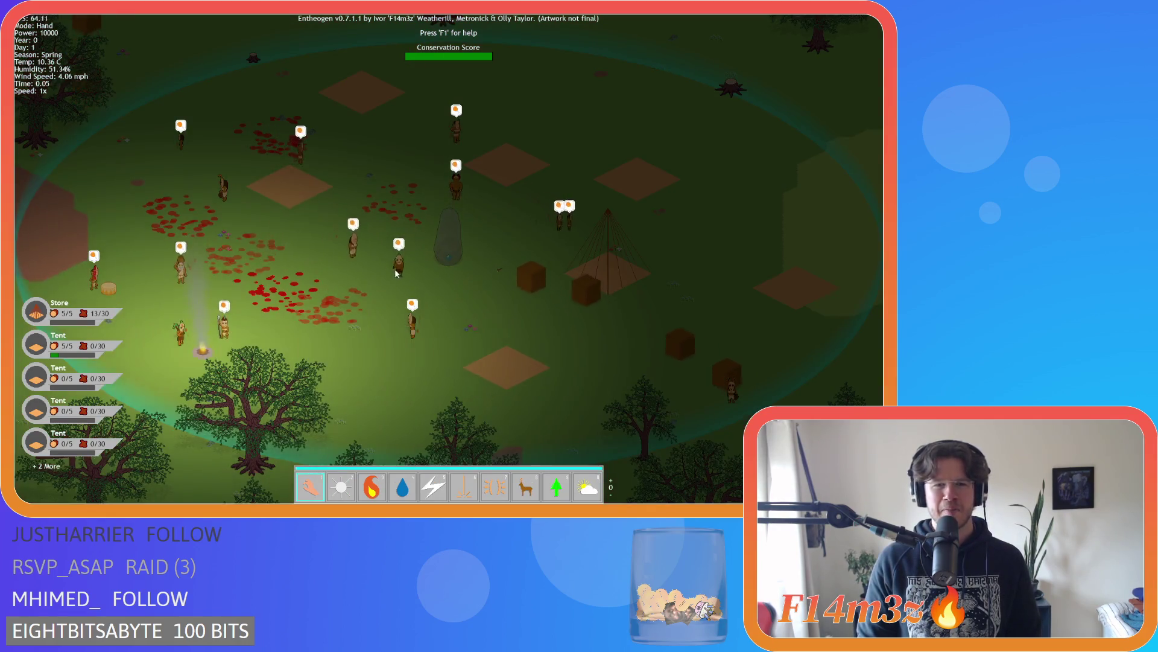
pyautogui.hotkey('a', 's')
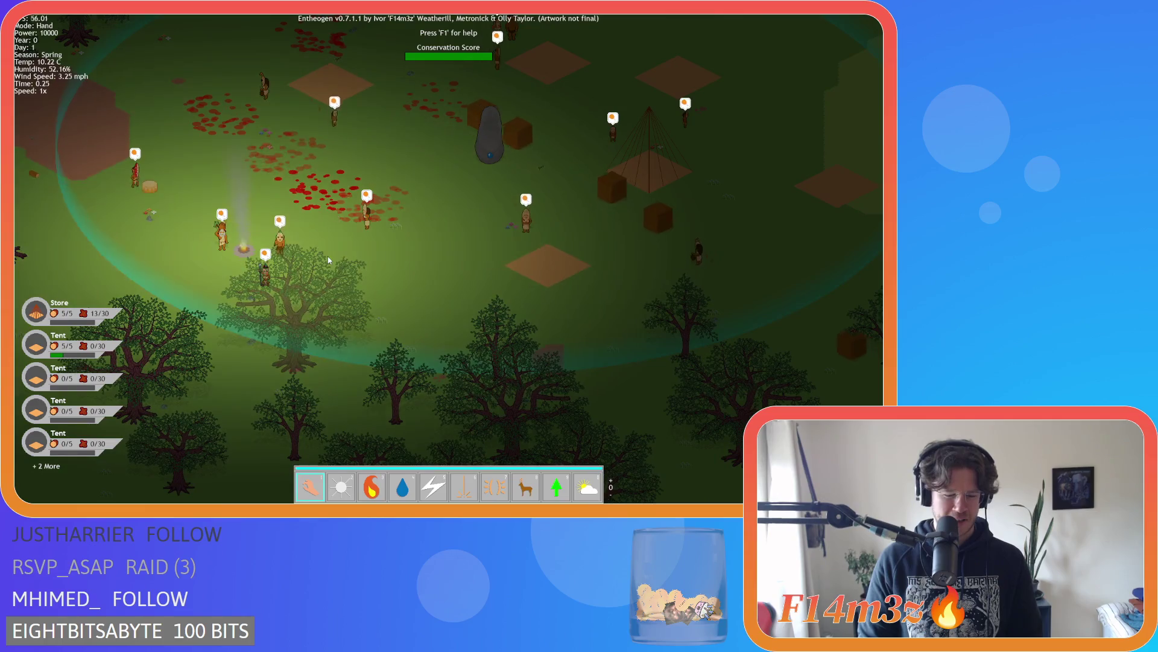
pyautogui.press('Escape')
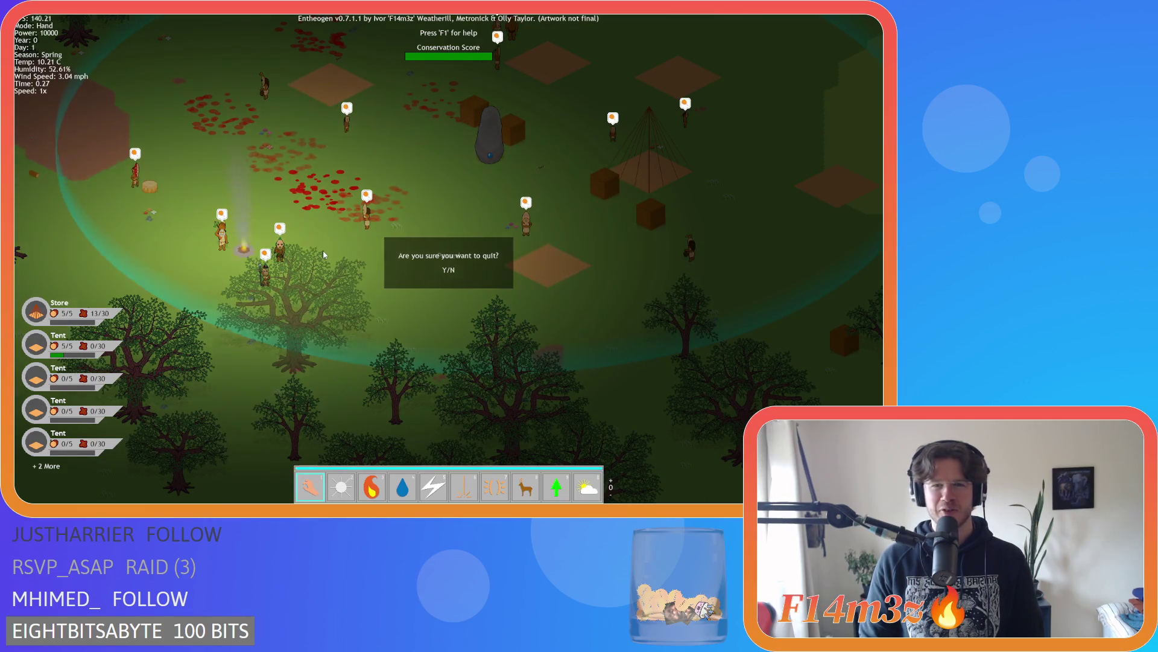
pyautogui.press('Return')
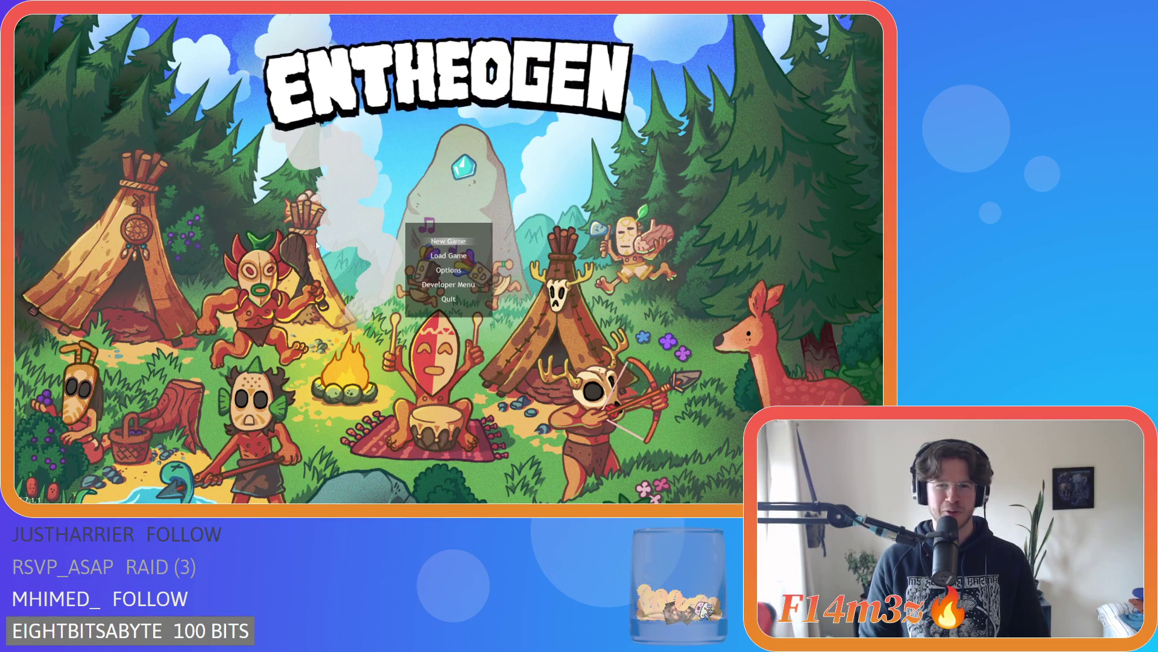
pyautogui.hotkey('alt', 'F4')
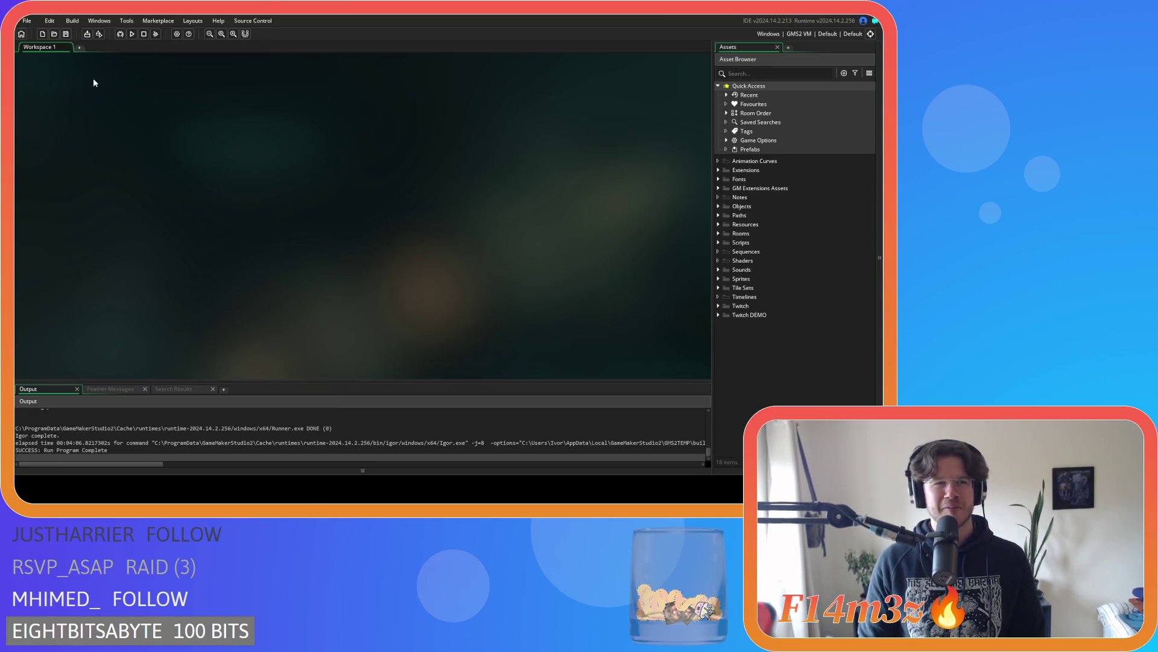